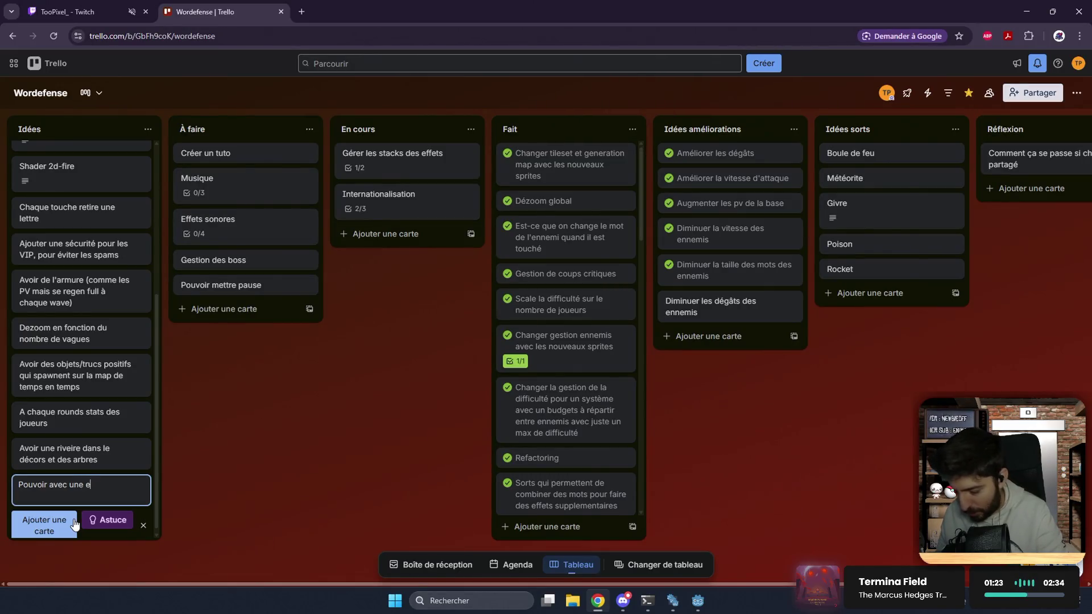
- Add the card 'Pouvoir avec une exécution aléatoire (roue ou dé)' to Idées, then minimize Chrome
text(cution aléa)
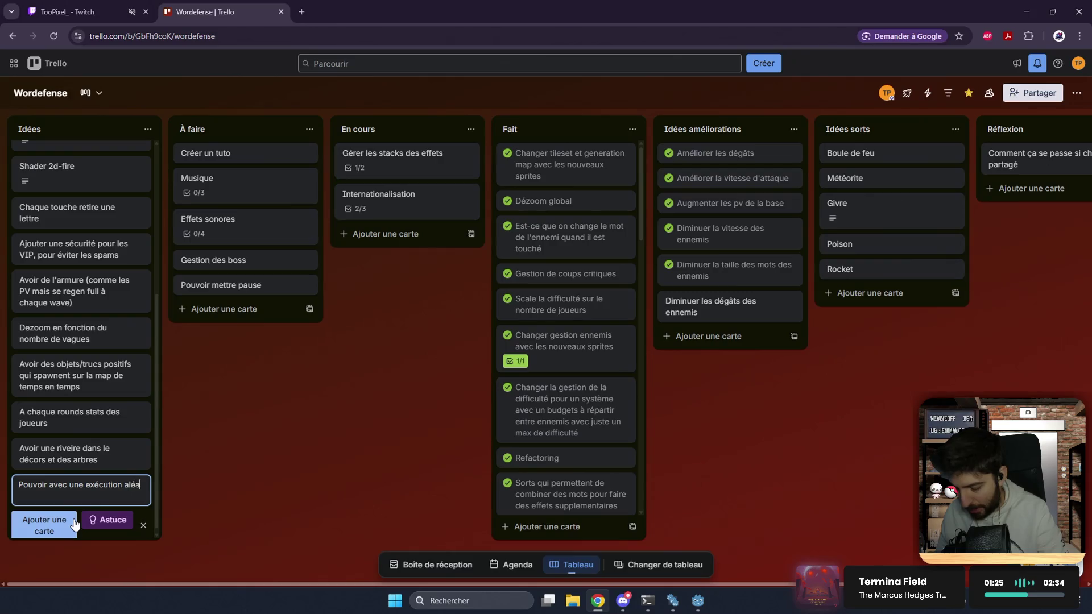
text(toire (roue ou dé)
key(Return)
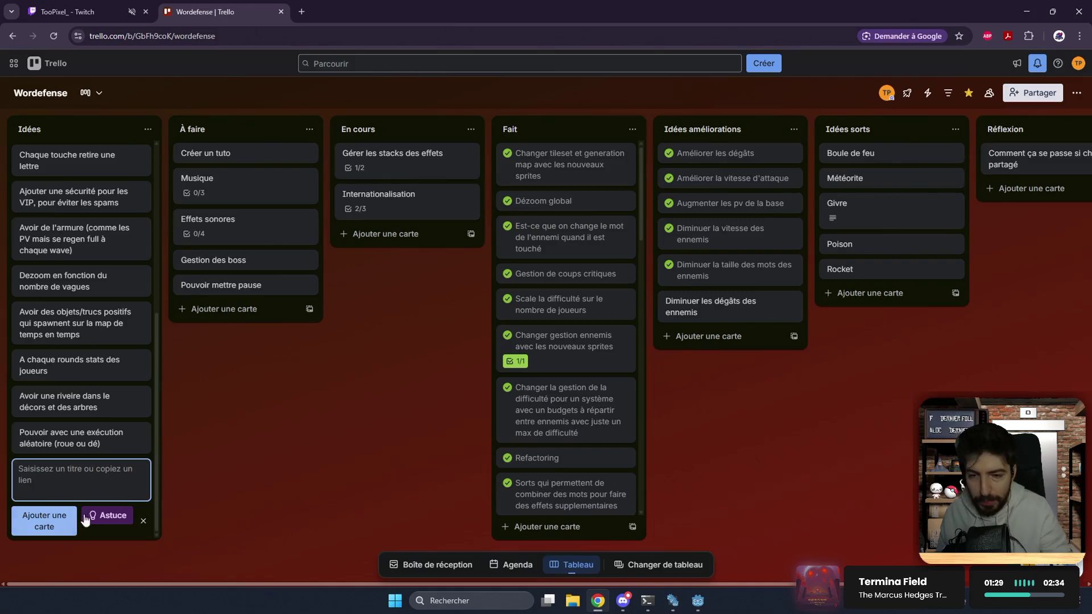
click(1021, 11)
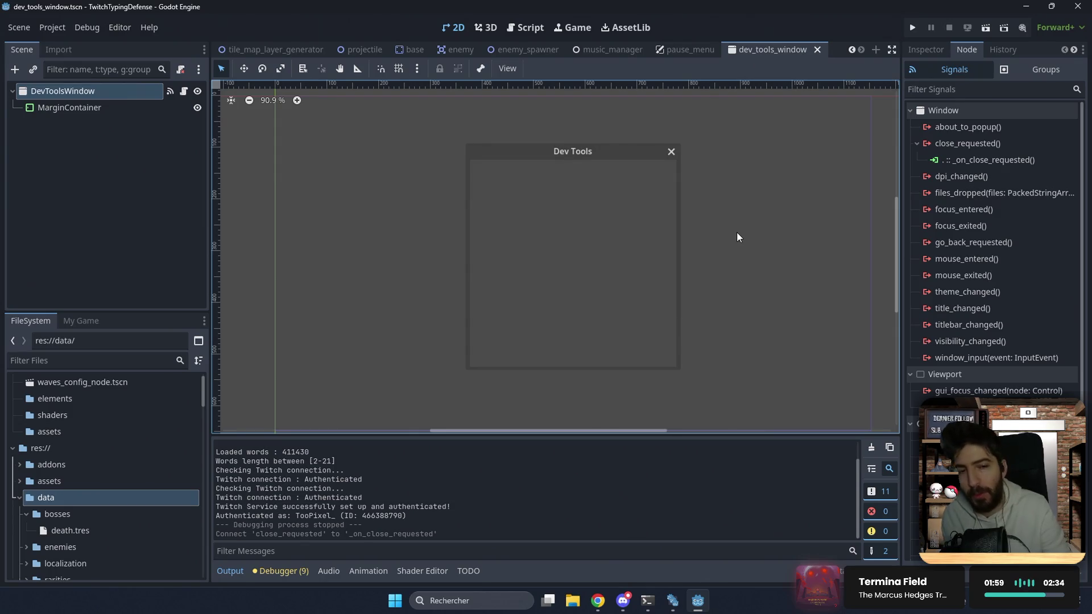
- Add a Label as a child of the MarginContainer
click(700, 198)
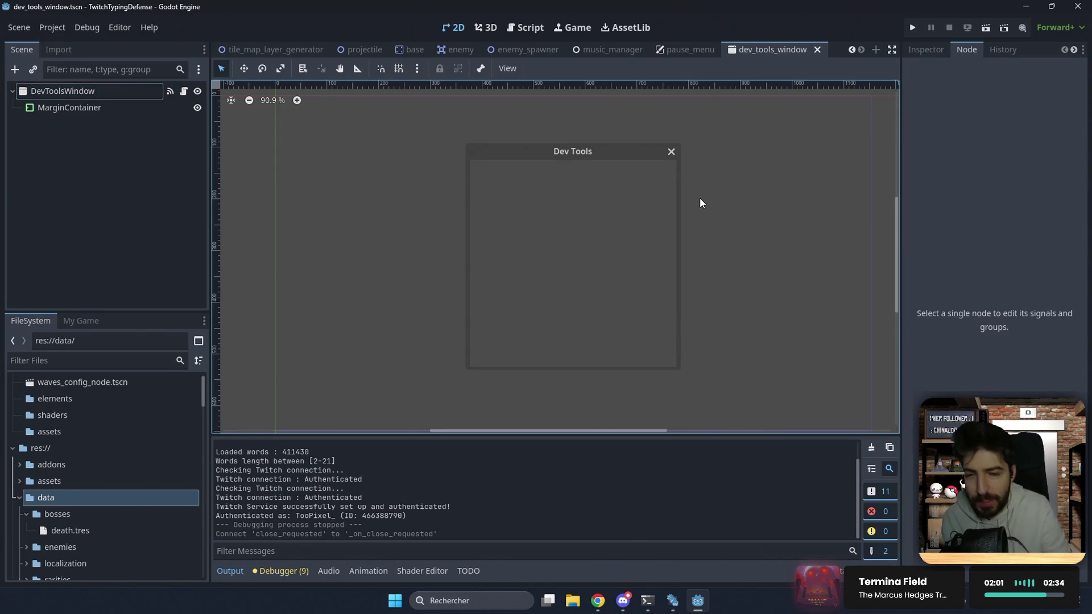
click(122, 108)
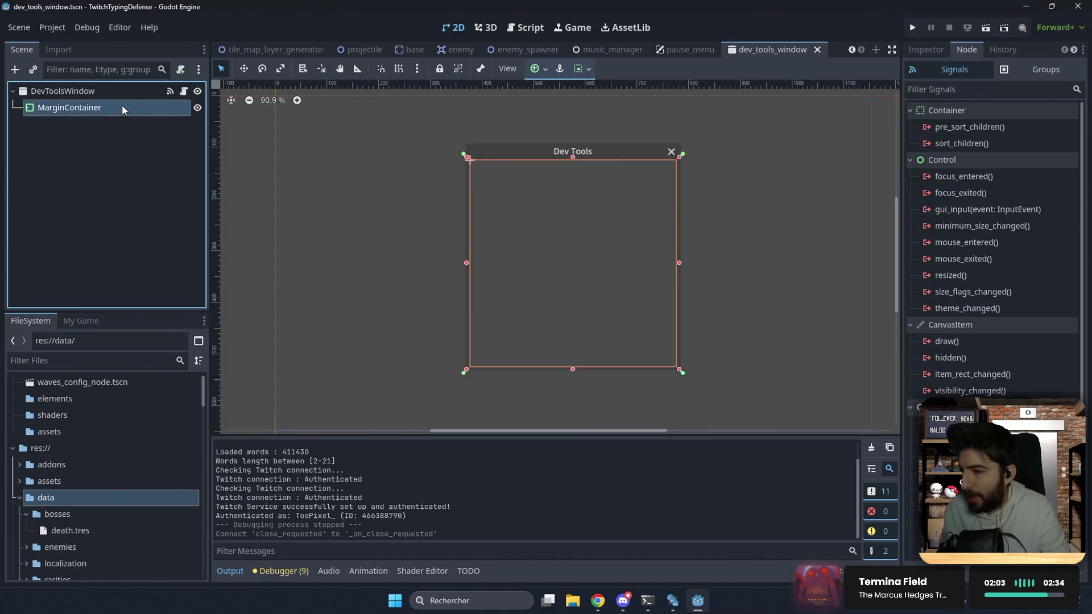
key(ctrl+a)
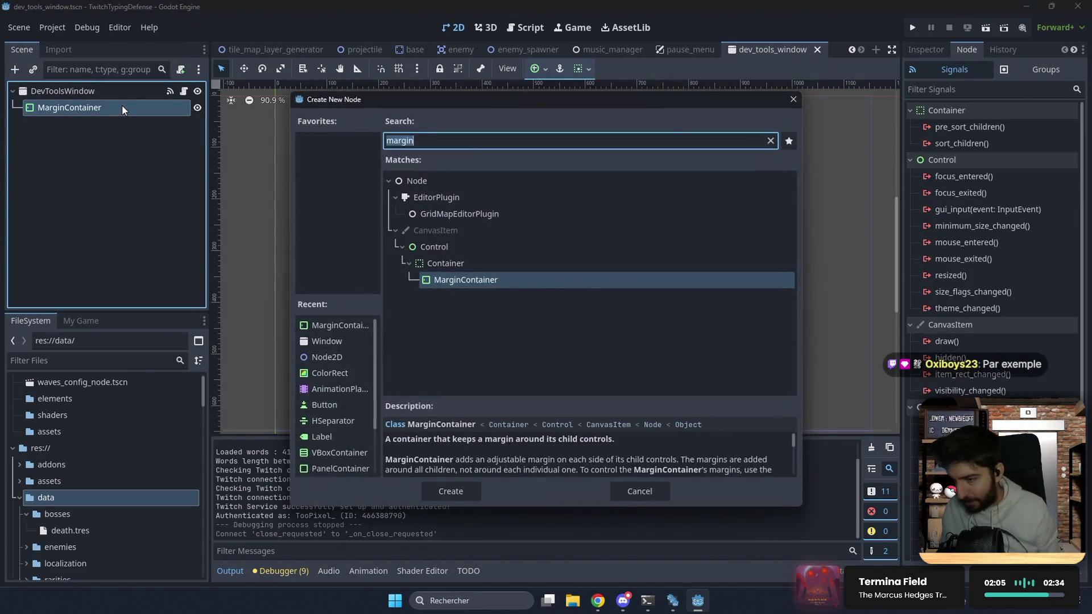
text(label)
key(Return)
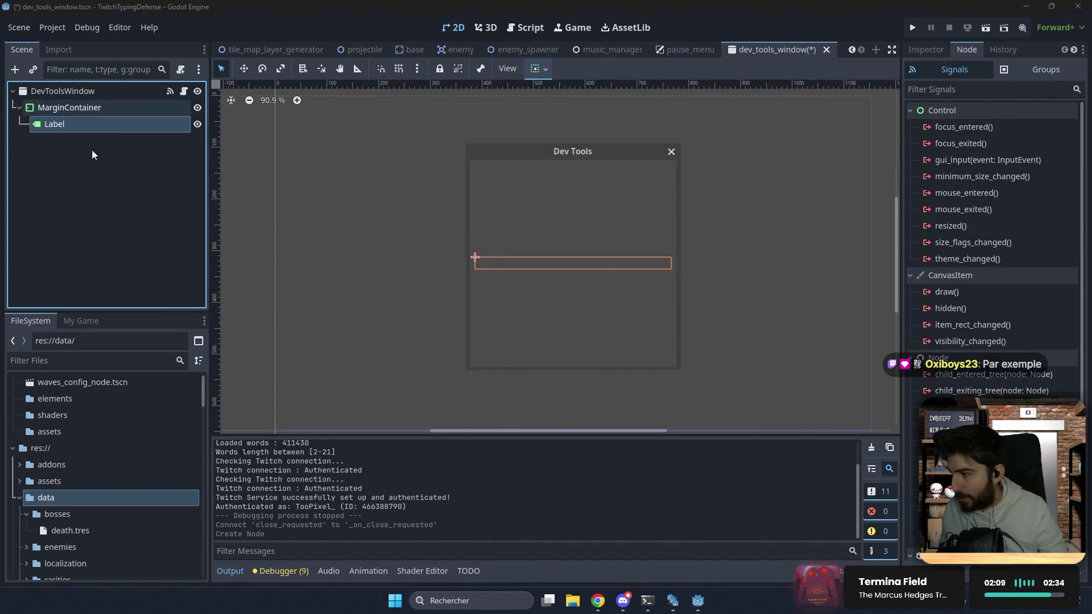
- Add a VBoxContainer under MarginContainer and move the Label inside it
click(96, 107)
key(ctrl+a)
text(vbo)
key(Return)
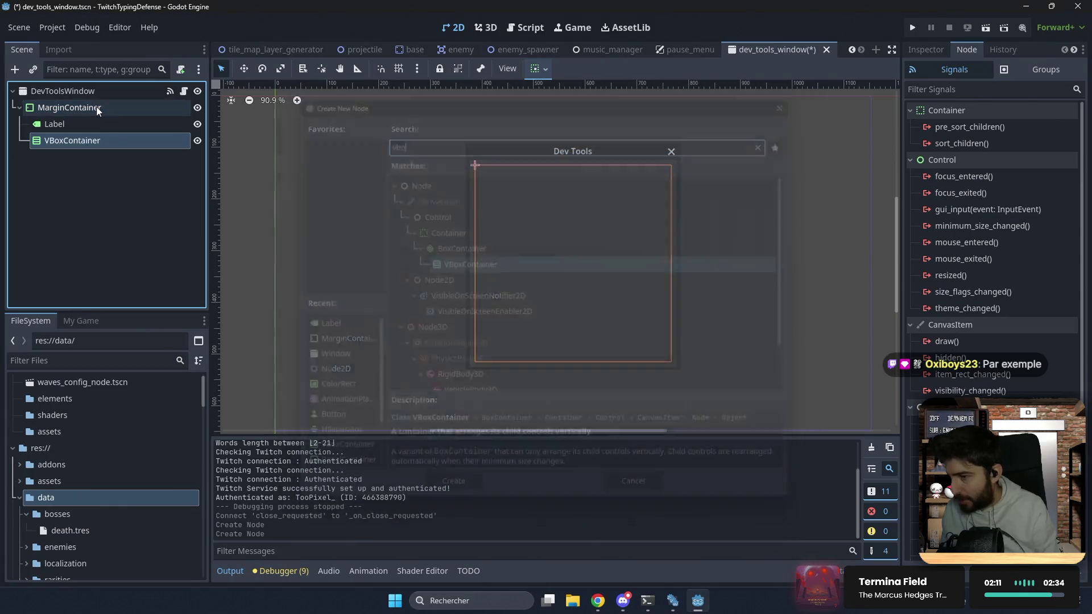
drag(87, 124, 108, 141)
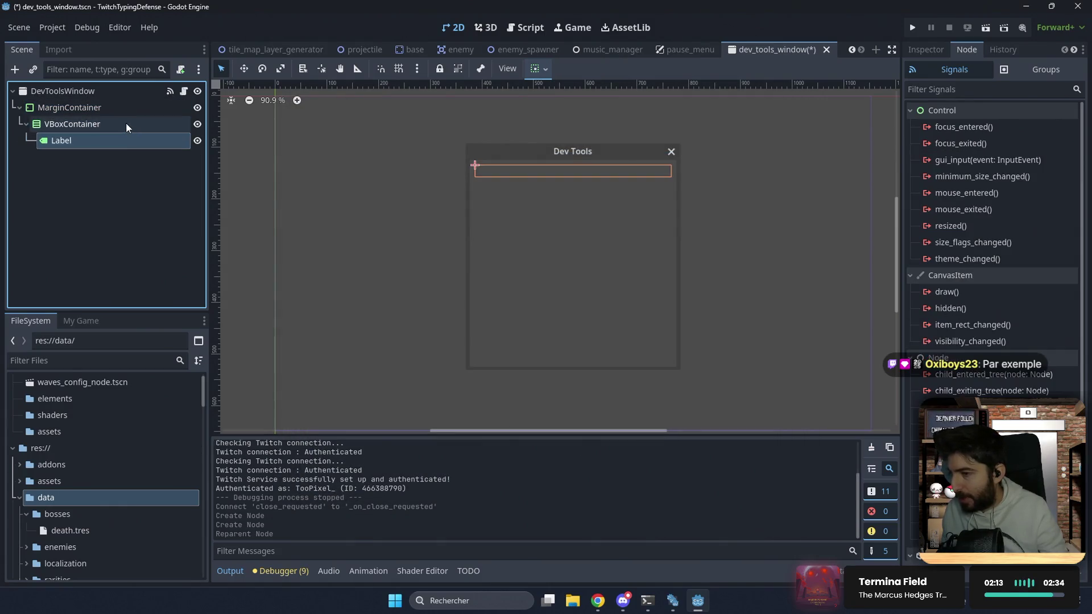
click(937, 49)
click(962, 174)
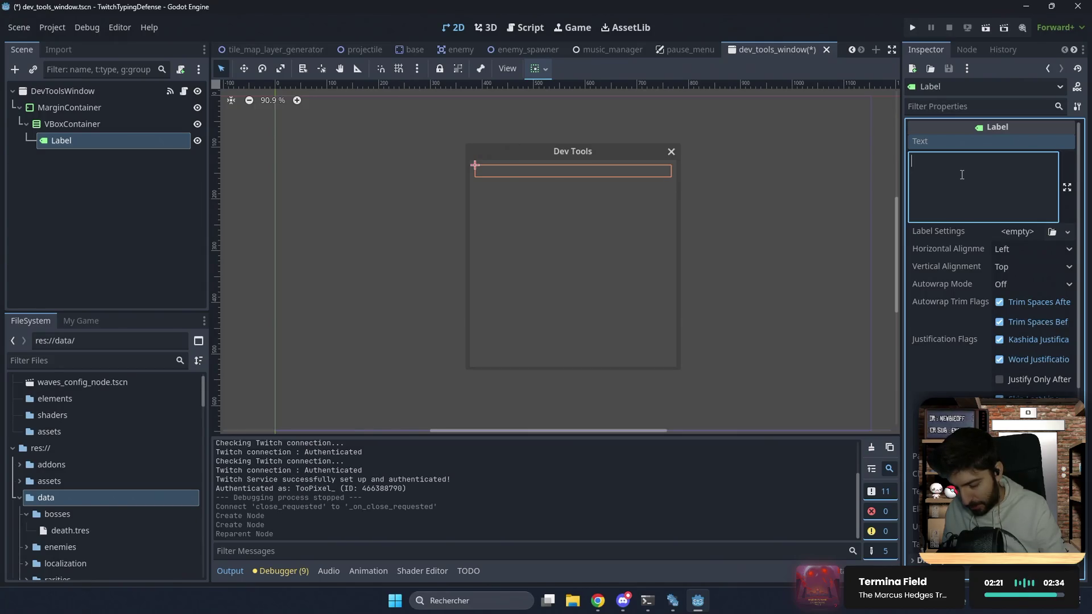
- Set the Label text to 'Skills' with centered horizontal alignment
text(Skills)
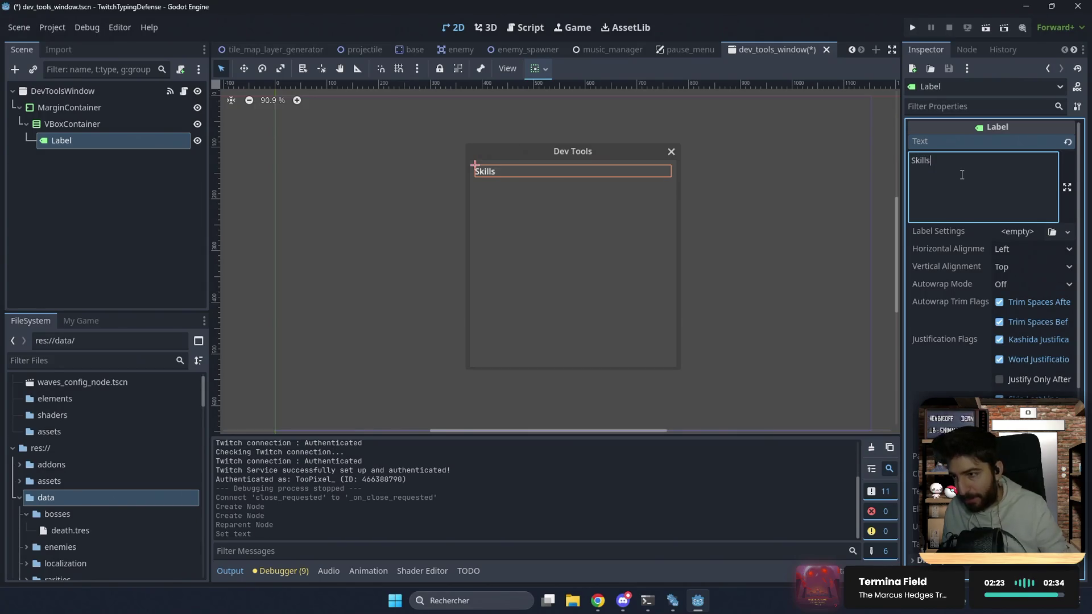
click(1025, 248)
click(1031, 279)
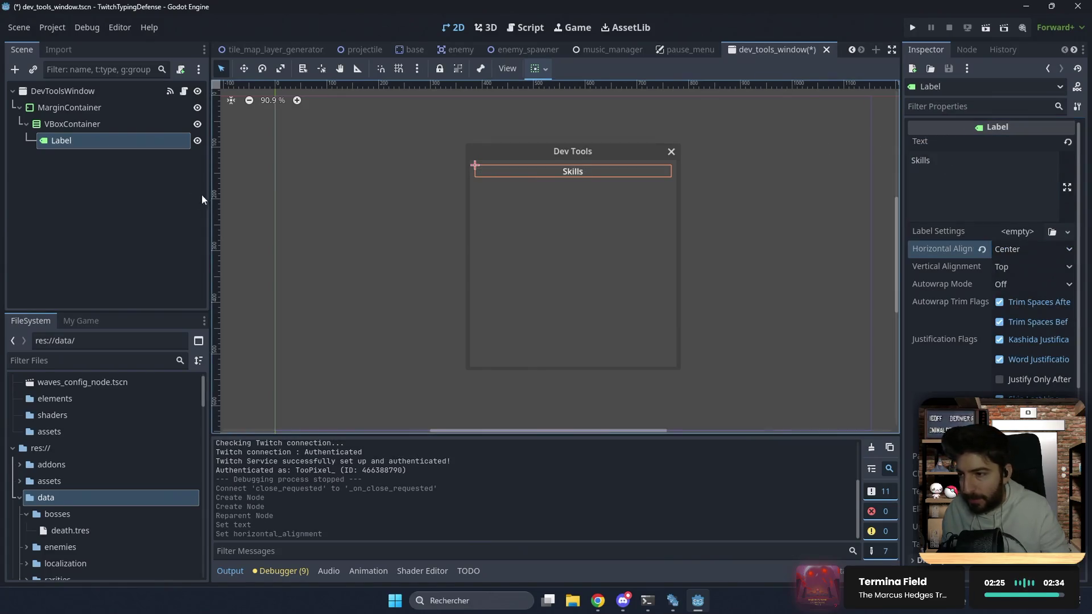
- Add a PanelContainer under the VBoxContainer with vertical Expand enabled
click(84, 128)
key(ctrl+a)
text(pa)
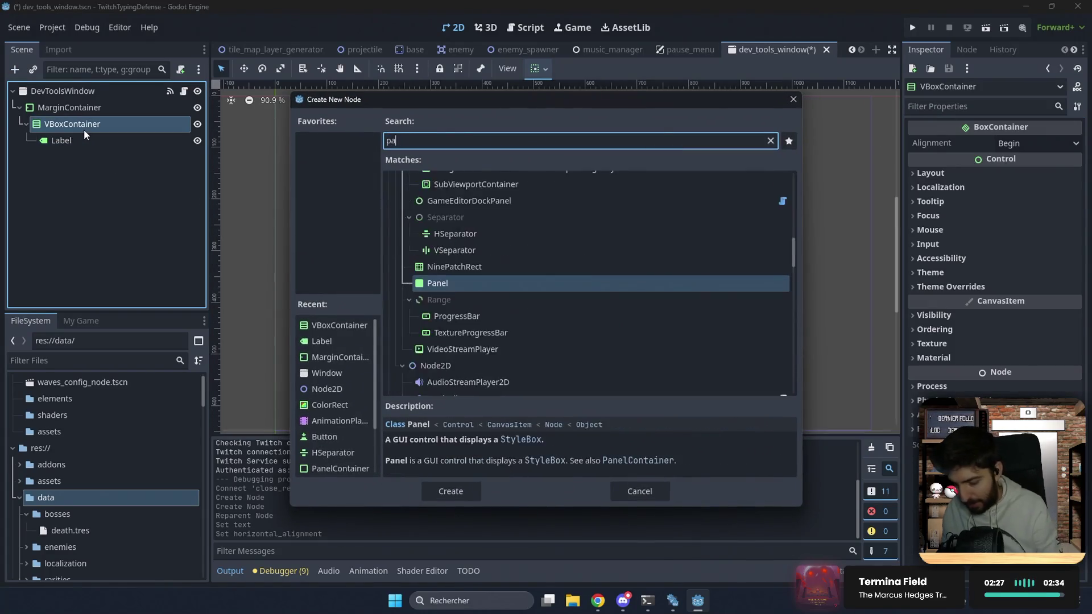
text(necon)
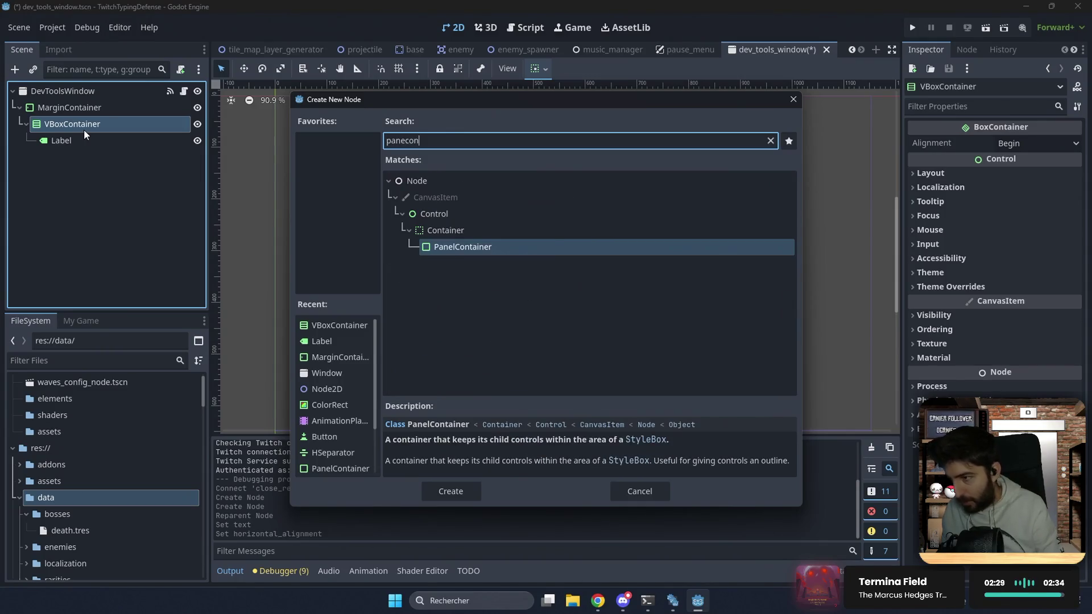
key(Return)
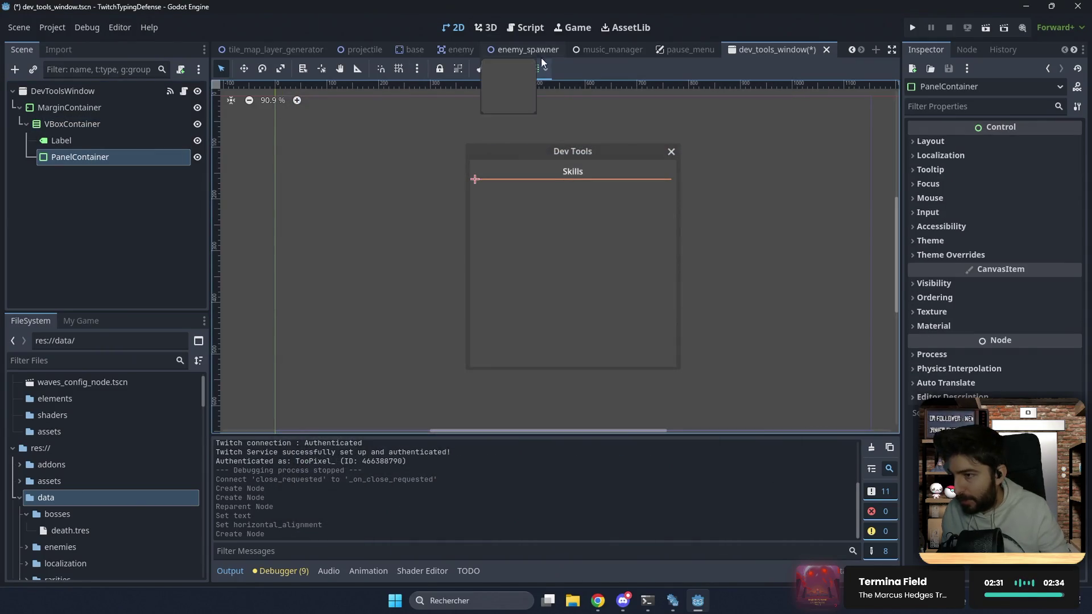
click(538, 68)
click(598, 199)
click(98, 152)
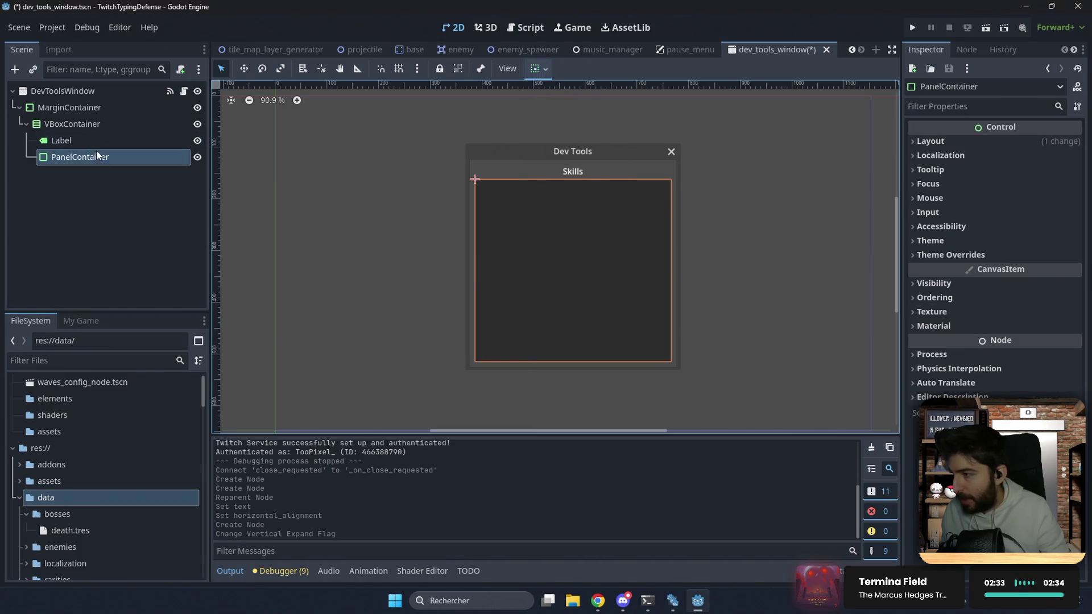
key(ctrl+a)
- Add a MarginContainer in the panel with all theme margin overrides set to 10
text(margin)
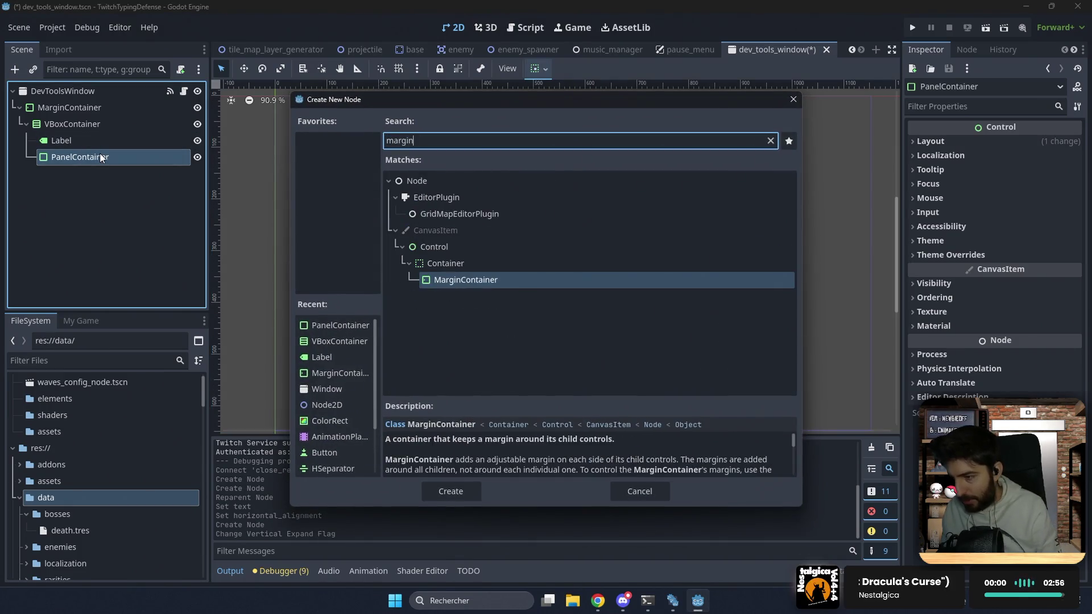
key(Return)
click(945, 255)
click(944, 269)
click(1013, 285)
text(10)
key(Tab)
text(10)
key(Tab)
text(10)
key(Tab)
text(10)
key(Return)
- Add a ScrollContainer inside the MarginContainer
key(ctrl+a)
text(scroll)
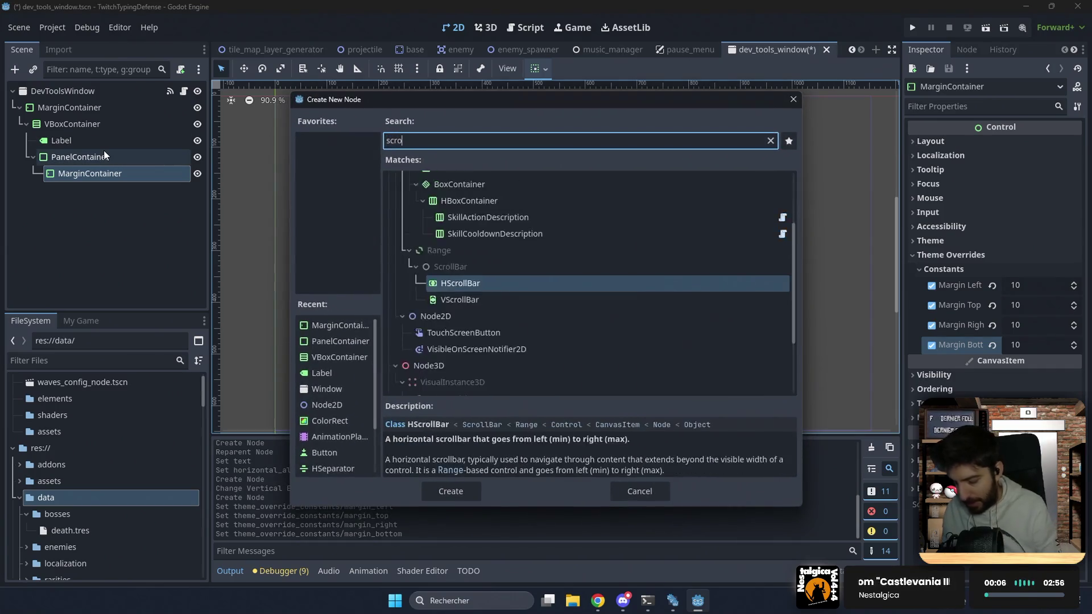
key(Down)
key(Down)
key(Return)
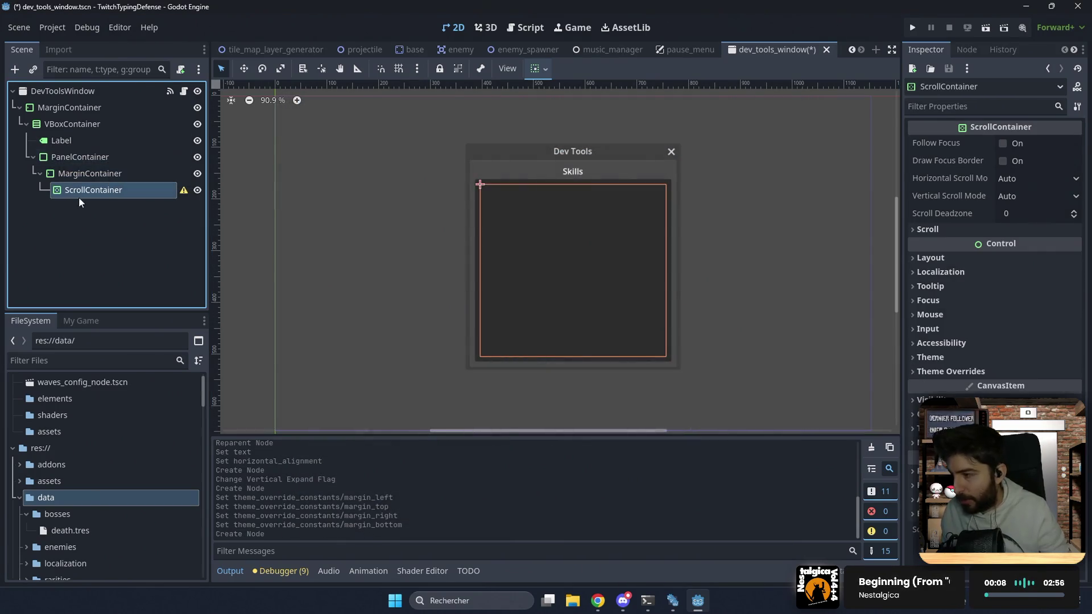
double_click(102, 194)
key(Escape)
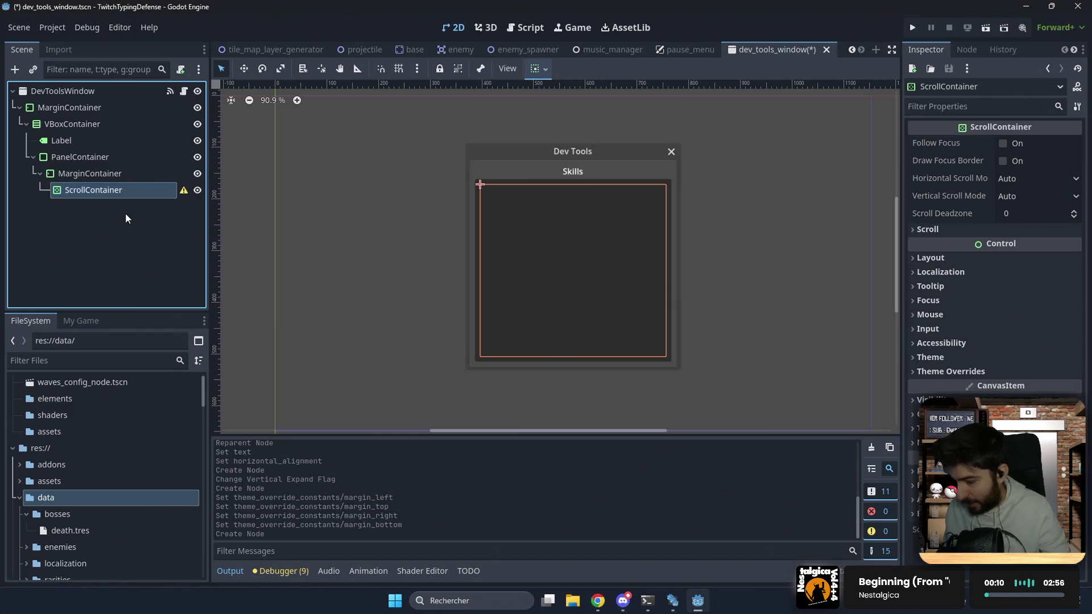
- Add a VBoxContainer under the ScrollContainer, expanding horizontally and vertically
key(ctrl+a)
text(vb)
key(Return)
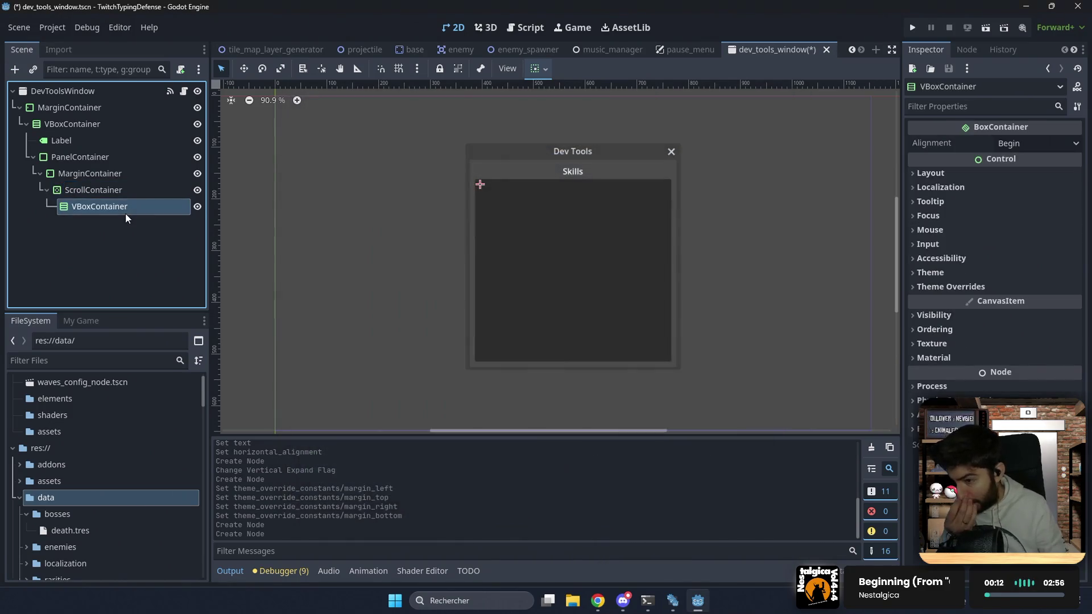
click(539, 68)
click(602, 133)
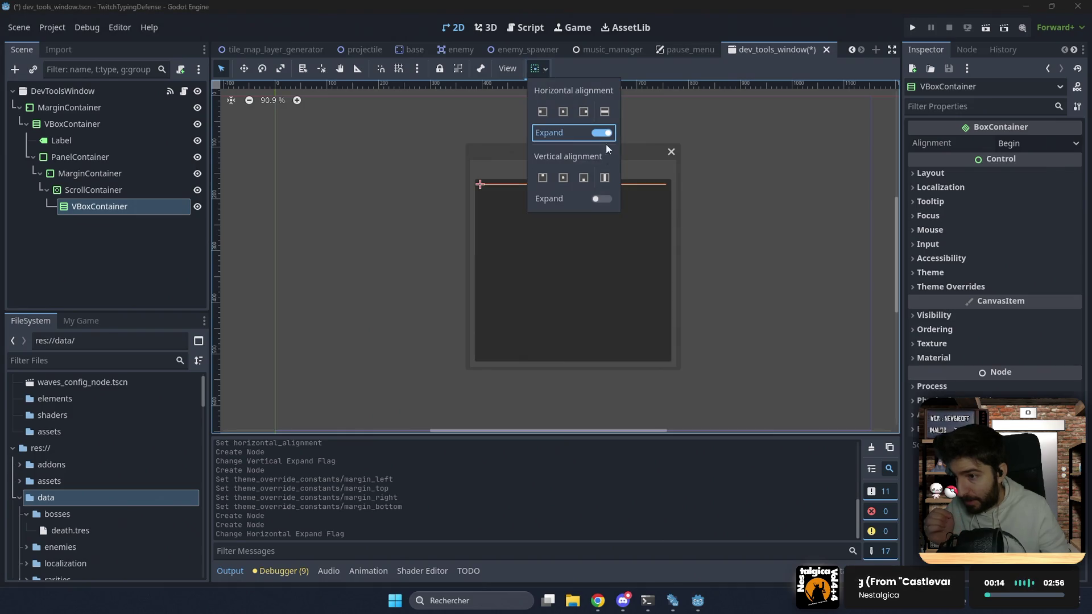
click(602, 198)
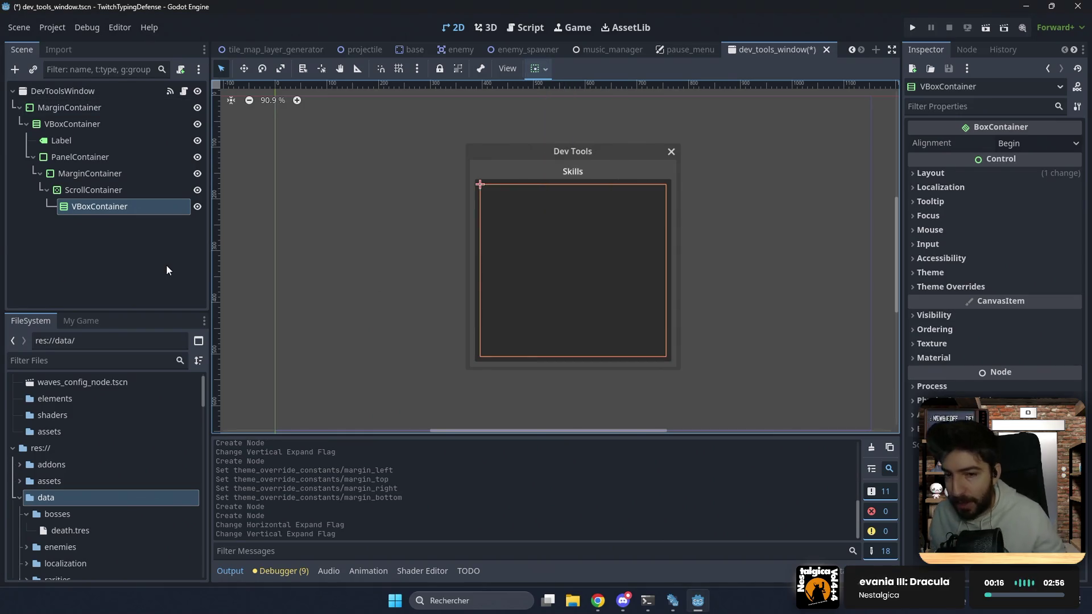
- Add an HBoxContainer under the VBoxContainer with a new Label inside it
click(135, 211)
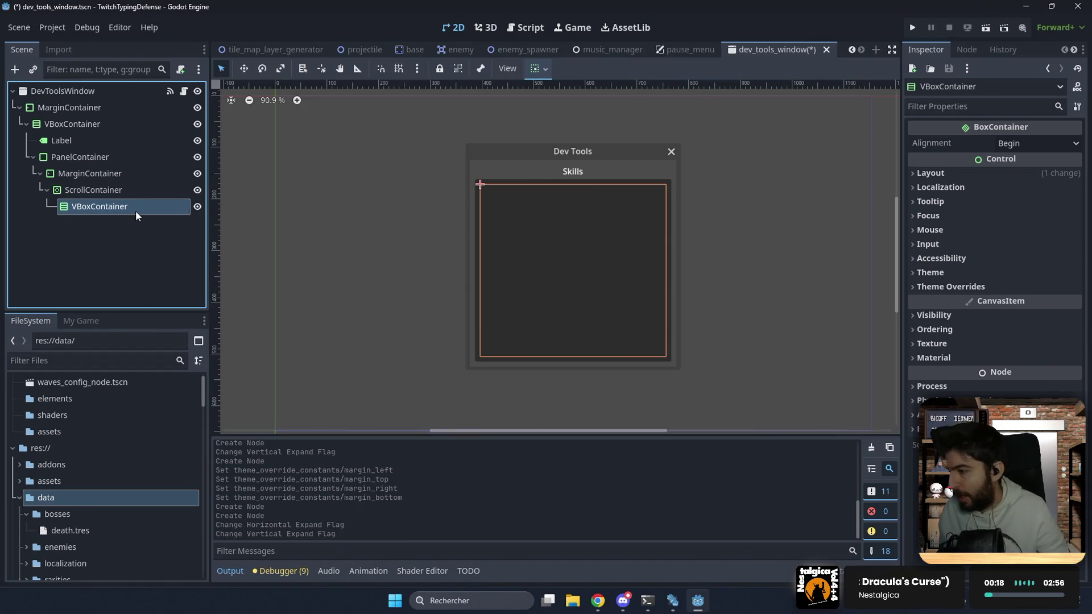
key(ctrl+a)
text(hb)
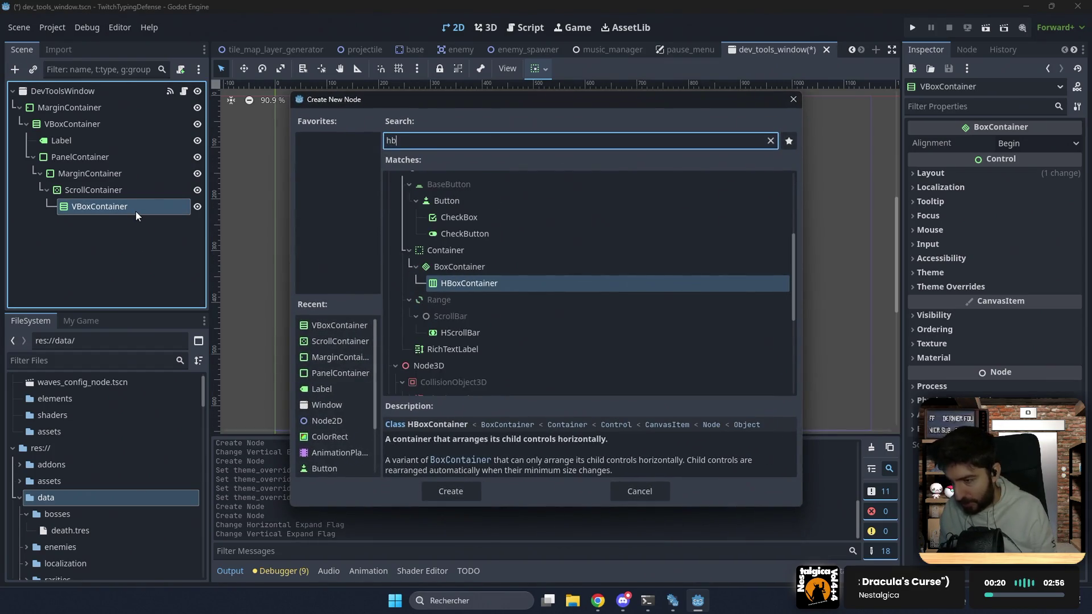
key(Return)
key(ctrl+a)
text(lab)
key(Return)
click(1004, 175)
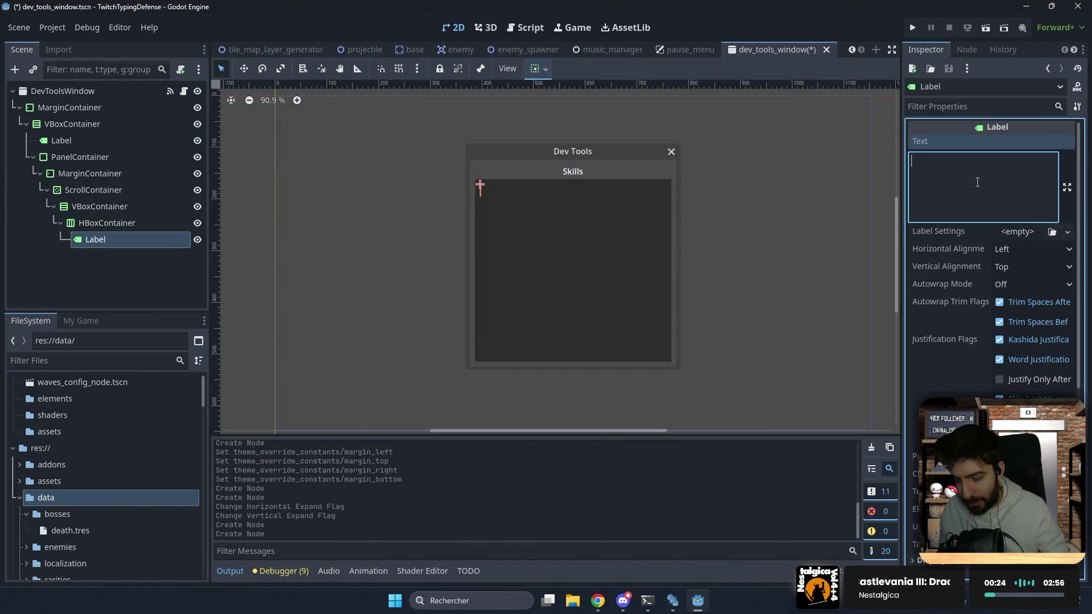
- Set the label text to SKILL_NAME and make it expand horizontally
text(SKILL_NAME)
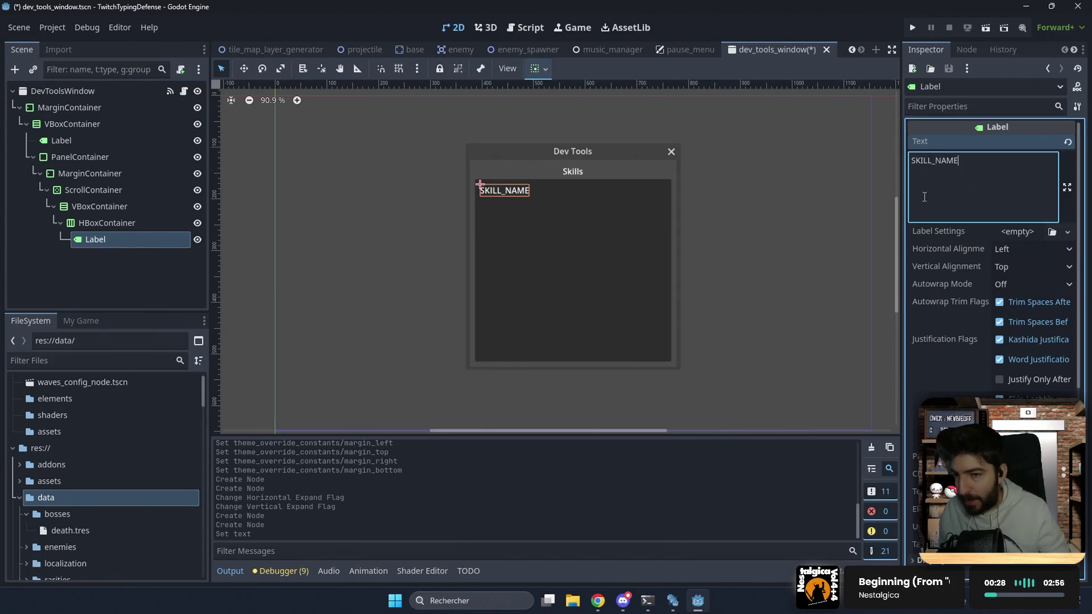
click(545, 71)
click(602, 133)
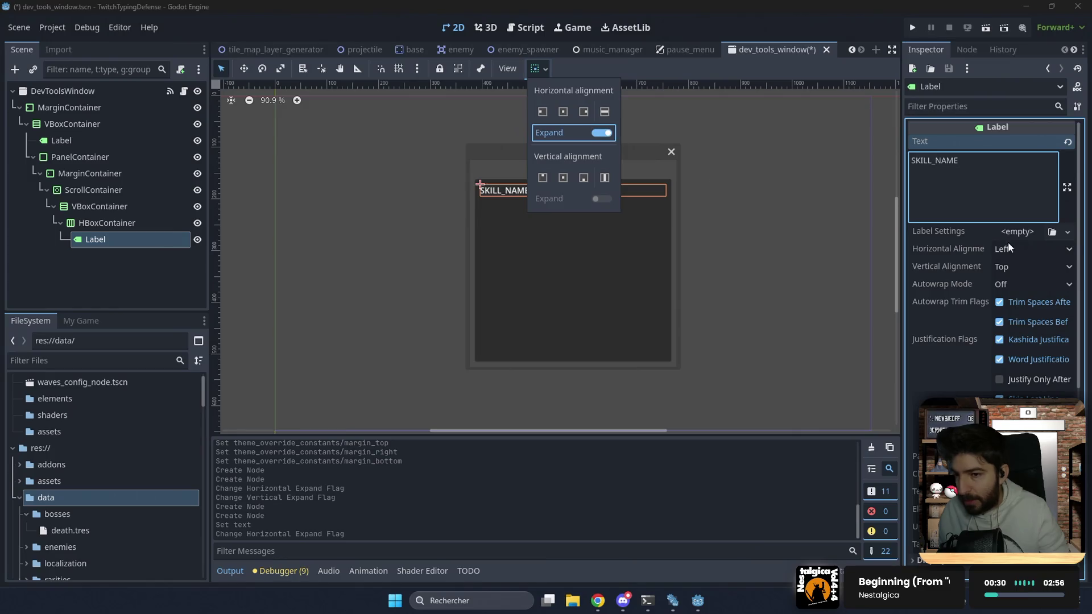
click(130, 250)
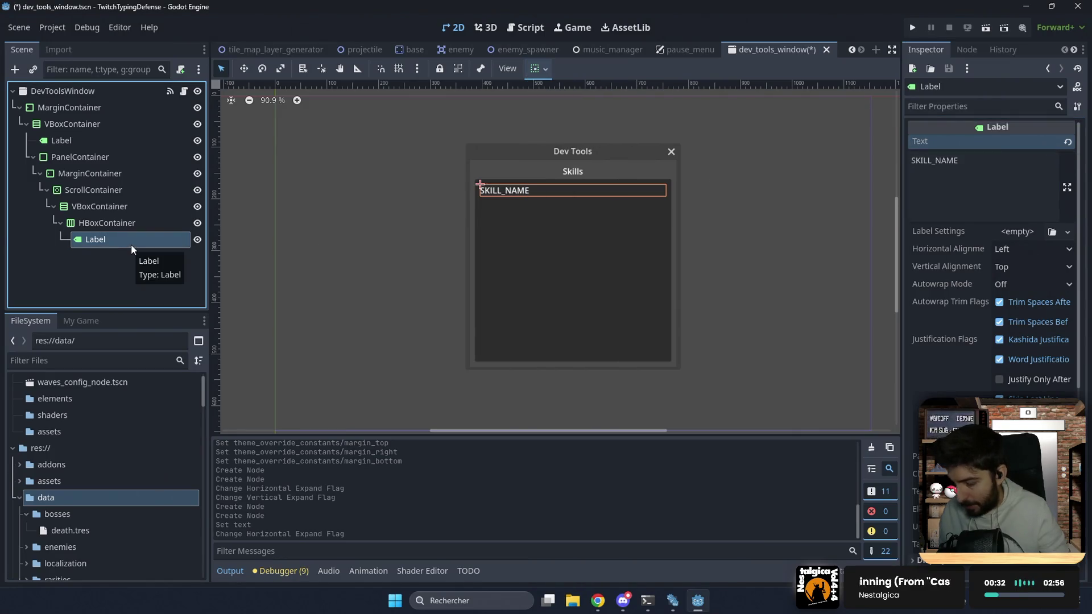
- Rename the label SkillName and duplicate it
double_click(131, 244)
text(SkillName)
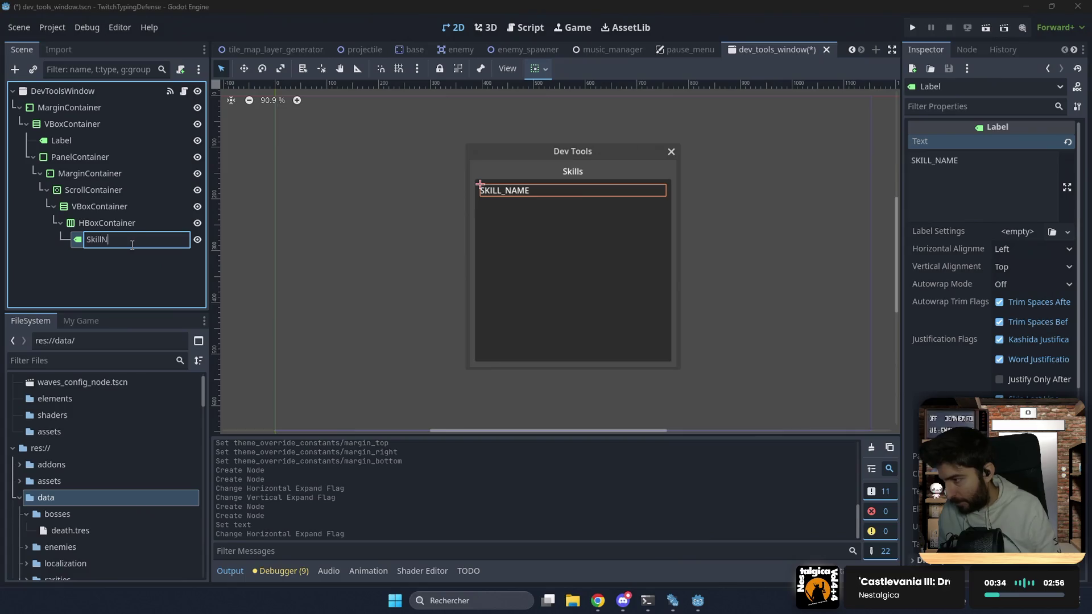
key(Return)
key(ctrl+d)
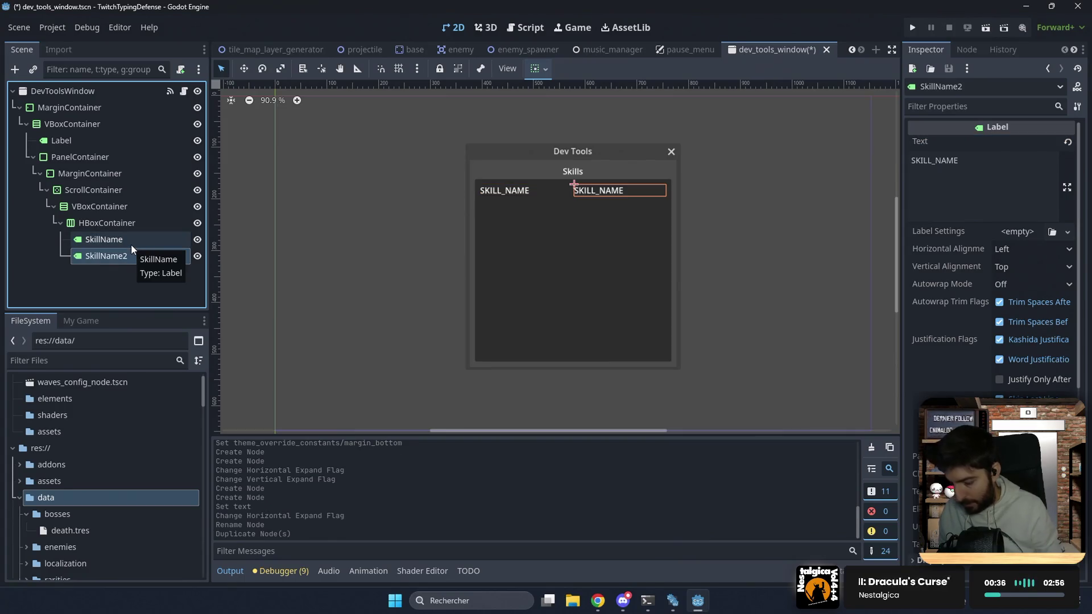
- Rename the copy SkillType and change its text to SKILL_TYPE
key(F2)
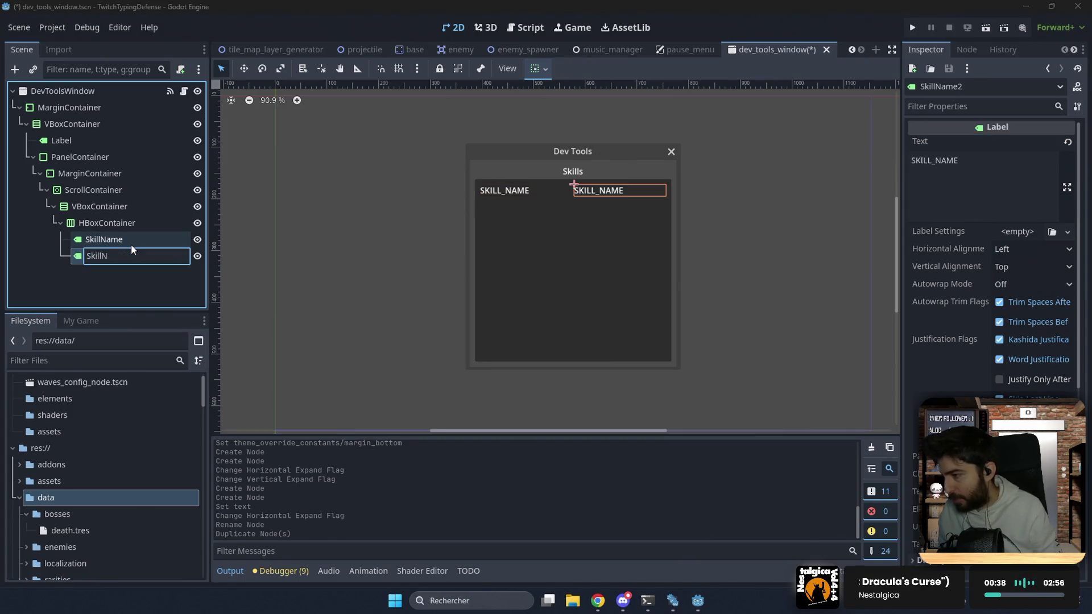
text(pe)
key(Return)
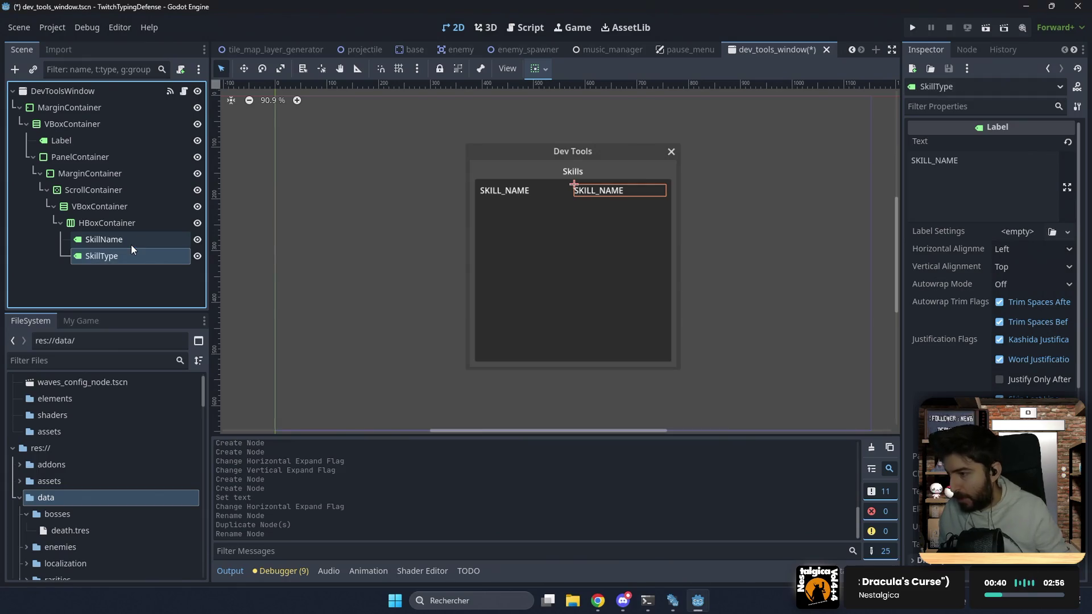
click(983, 156)
key(BackSpace)
key(BackSpace)
key(BackSpace)
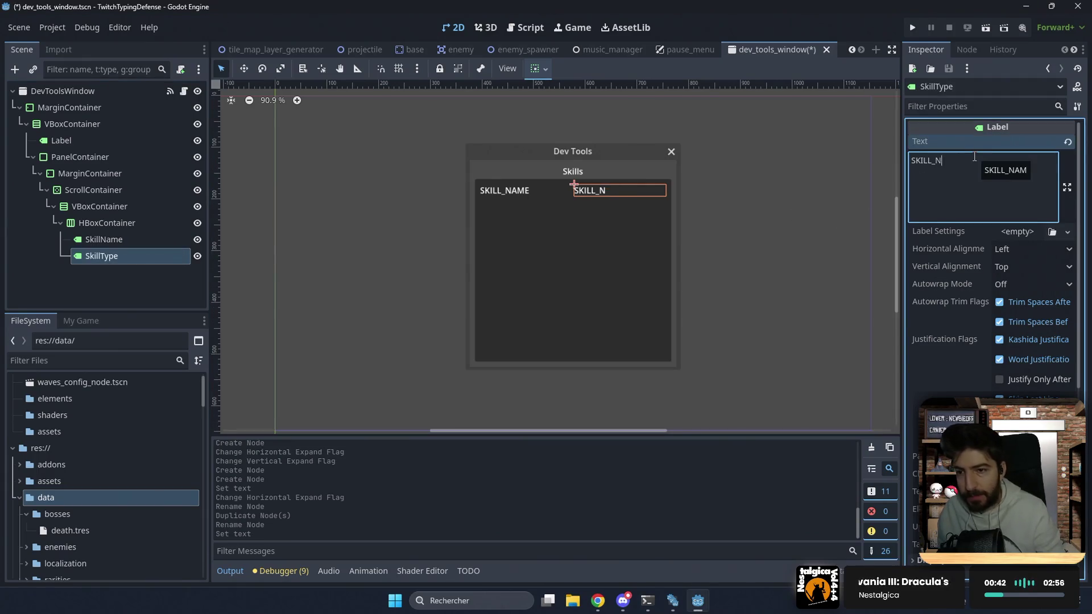
text(TYPE)
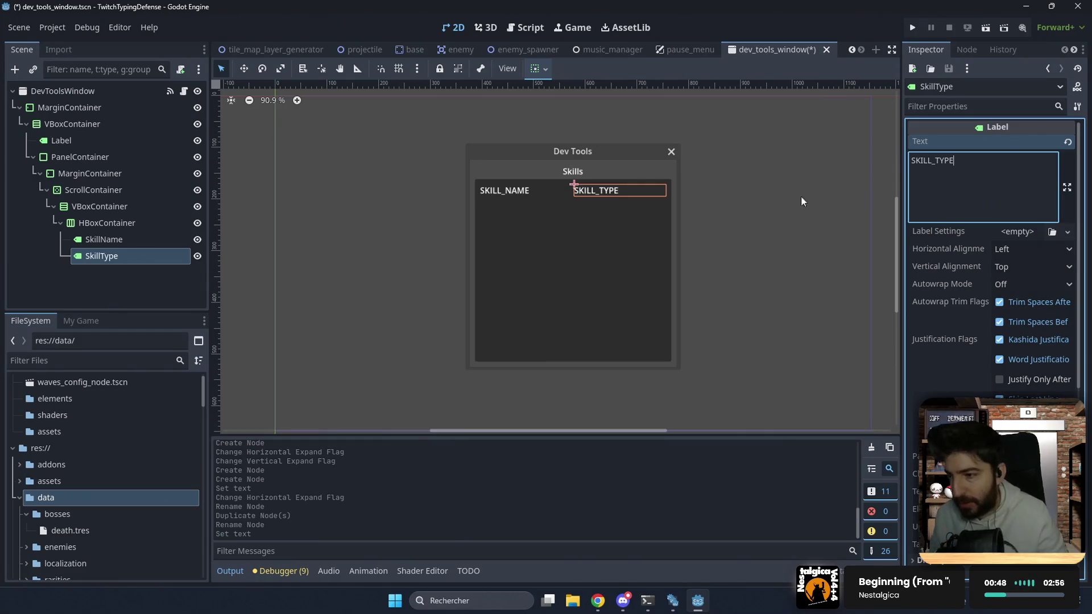
- Add a horizontally expanding HBoxContainer to the skill row
click(143, 263)
click(121, 223)
key(ctrl+a)
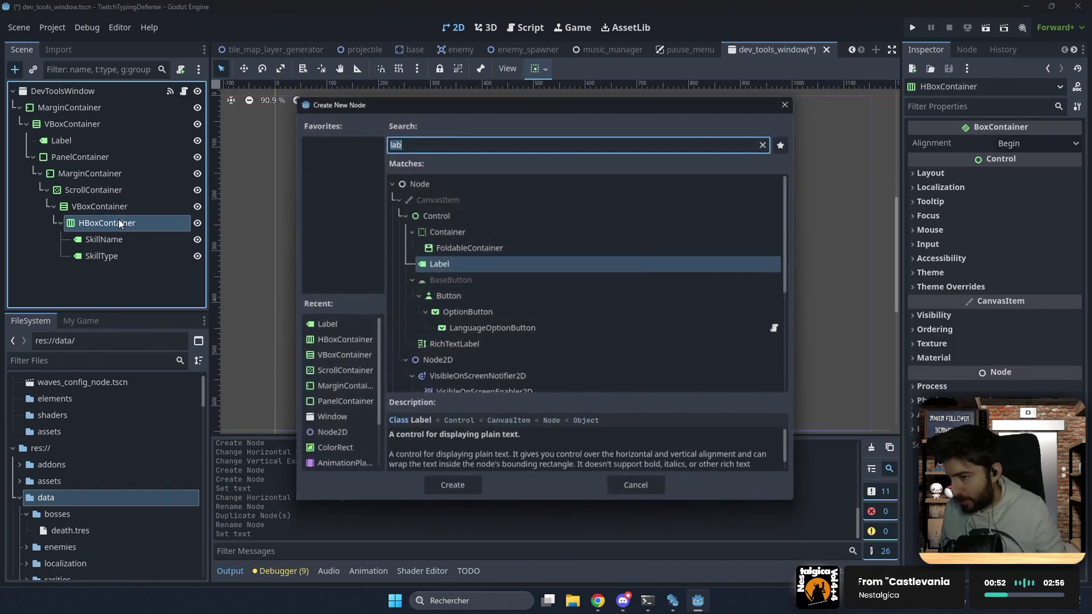
text(hbo)
key(Return)
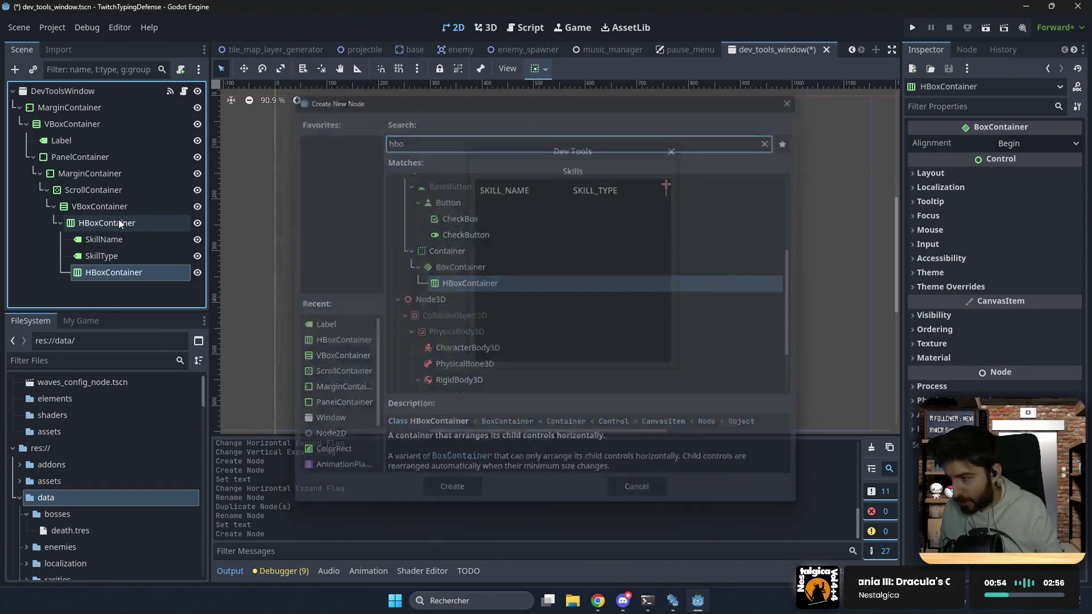
click(540, 69)
click(603, 132)
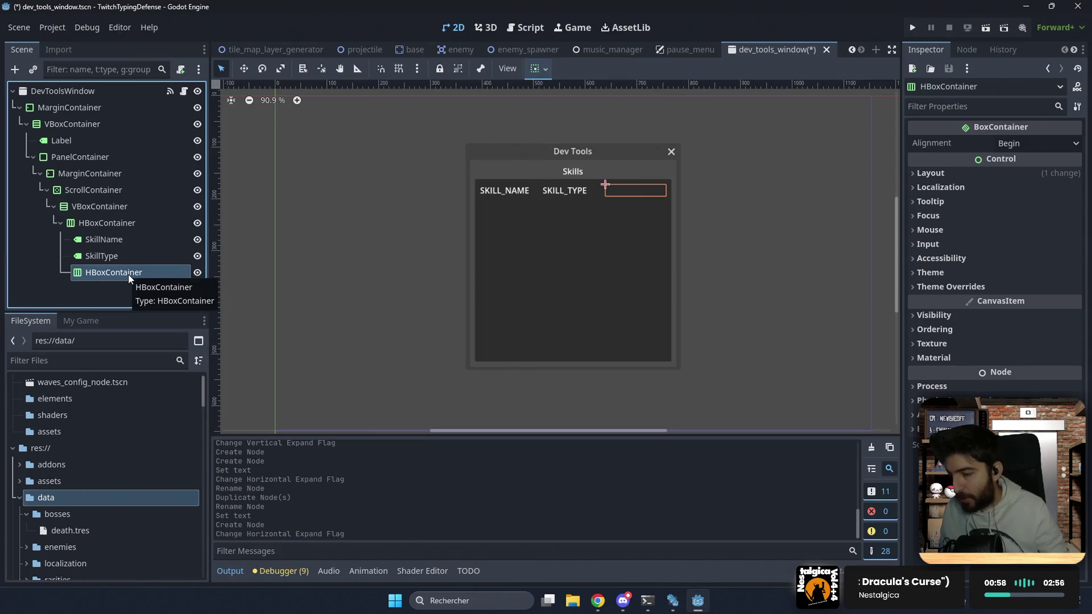
- Add a Button labelled 'Get' in the new container, expanding horizontally
key(ctrl+a)
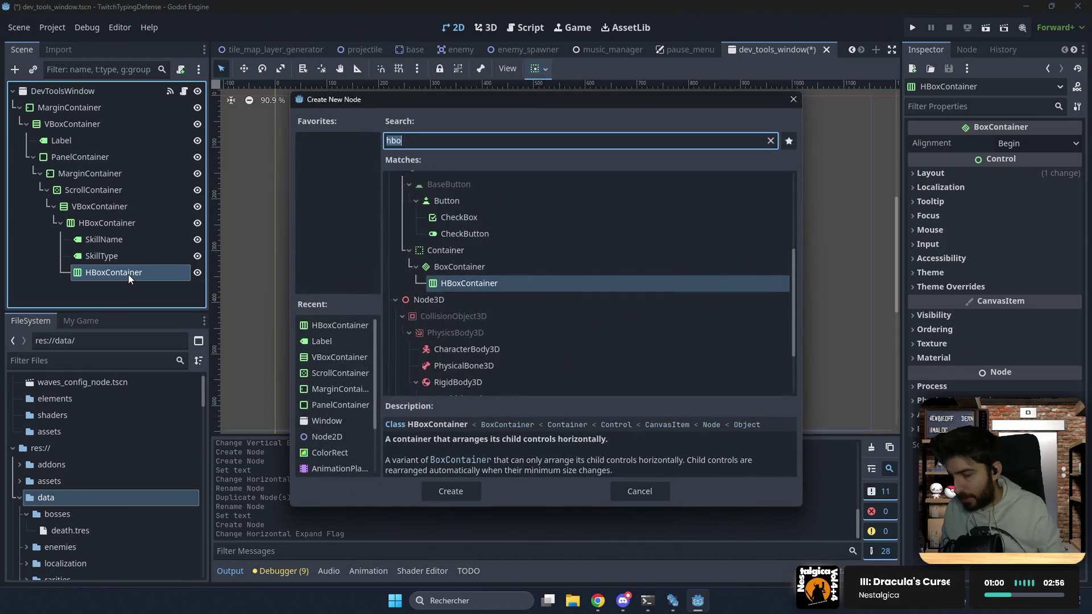
text(but)
key(Return)
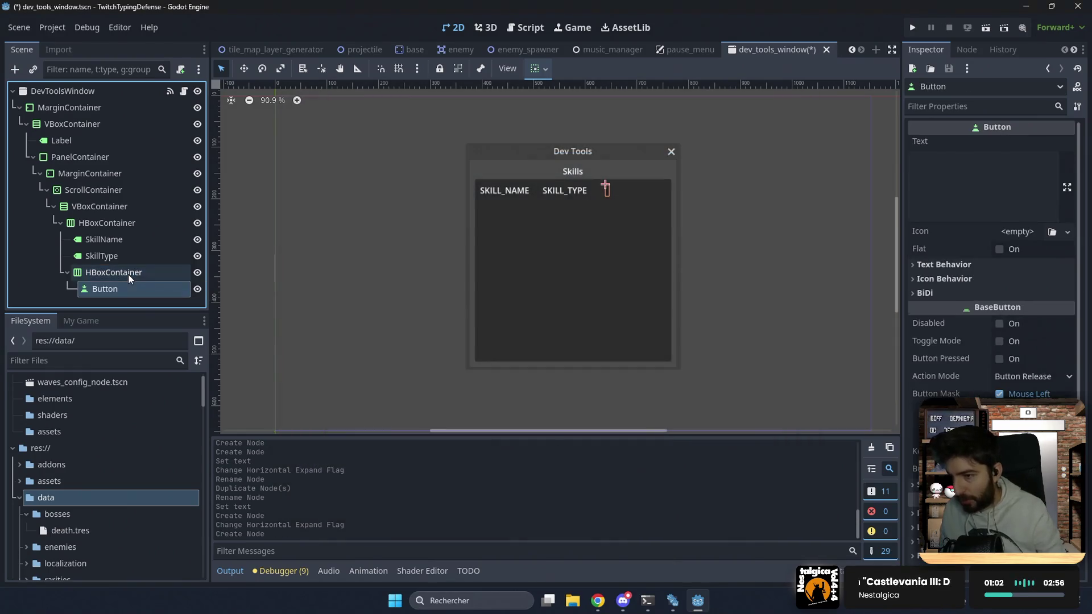
click(947, 197)
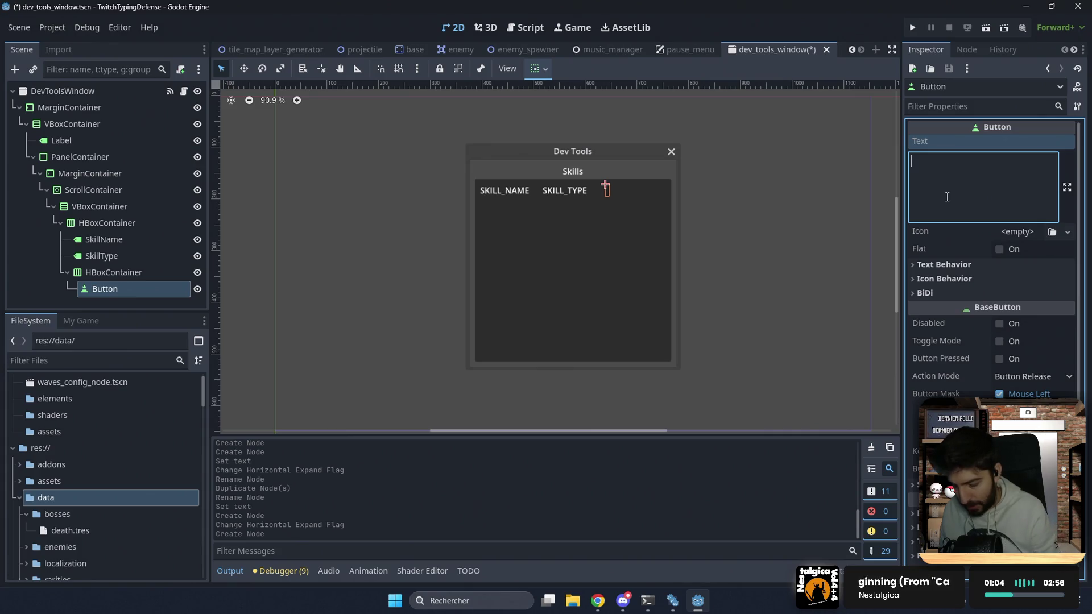
text(Get)
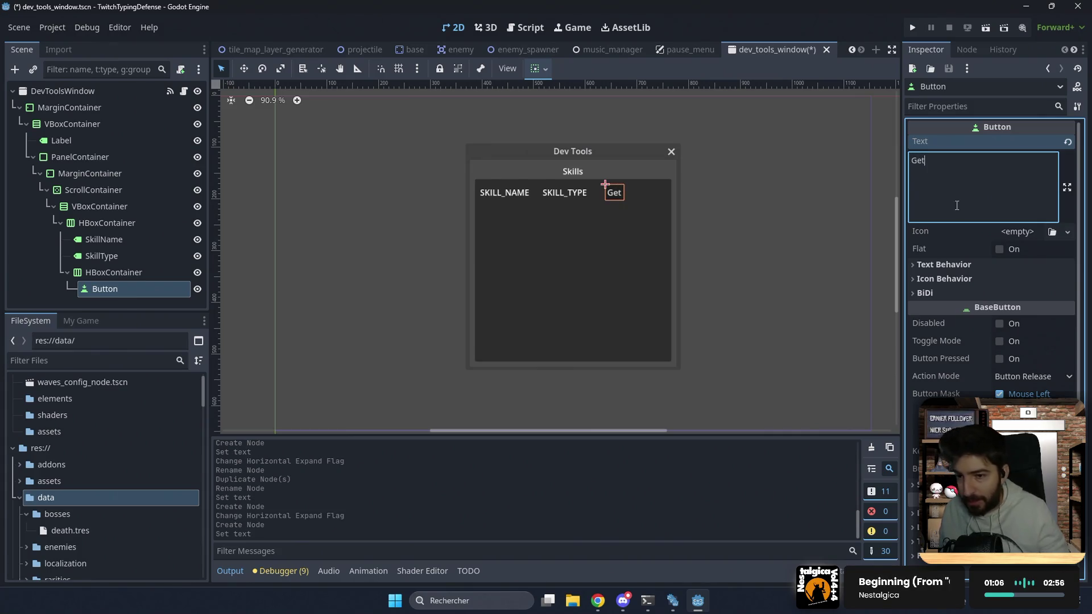
click(538, 68)
click(597, 135)
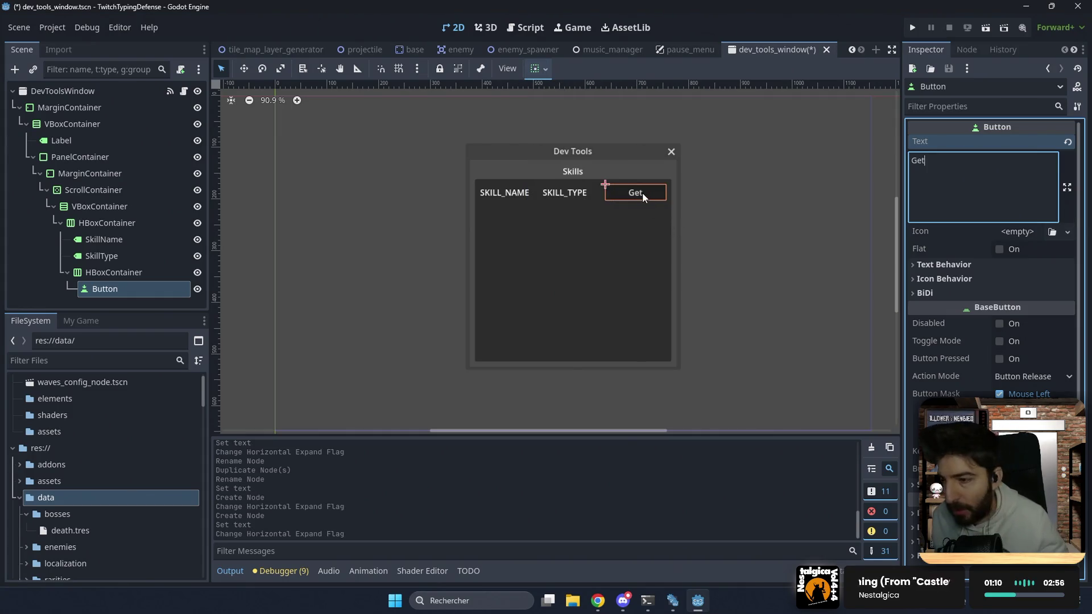
- Rename the Button node to GetButton
click(595, 217)
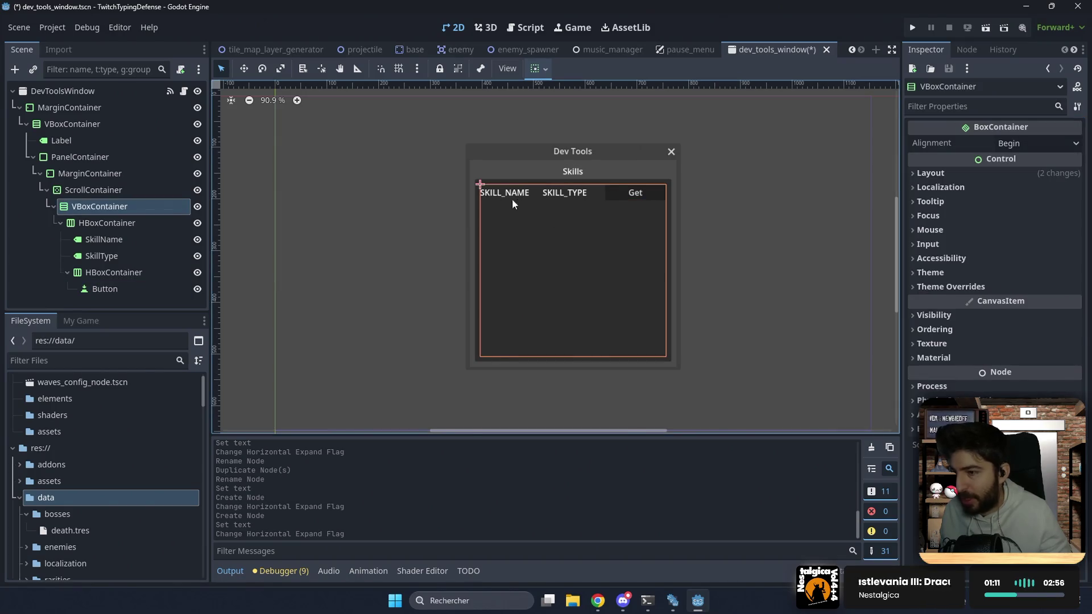
click(108, 275)
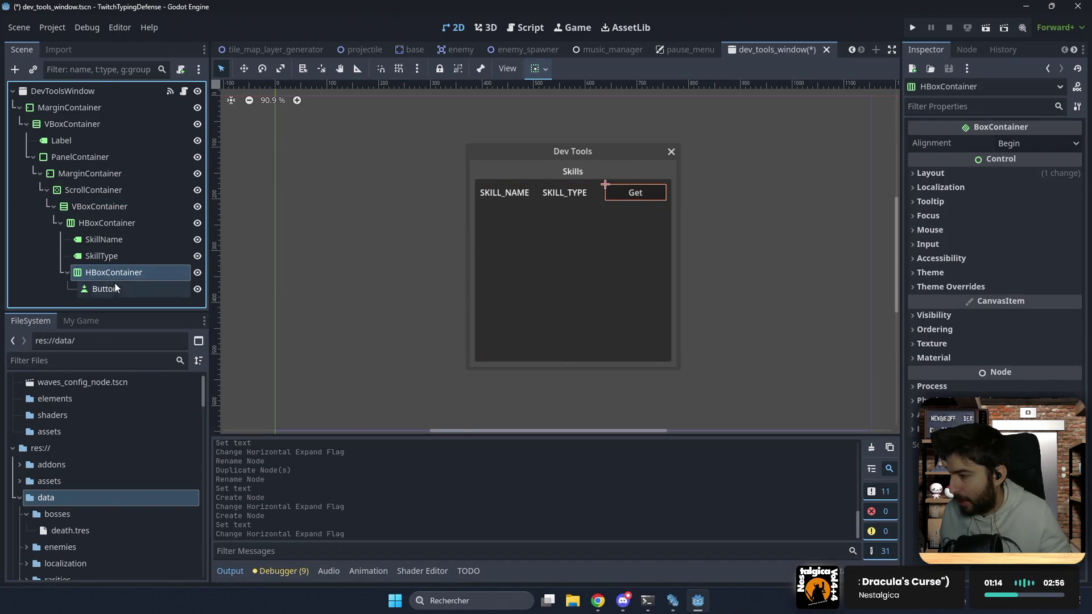
click(114, 287)
click(116, 288)
text(Getr)
key(Return)
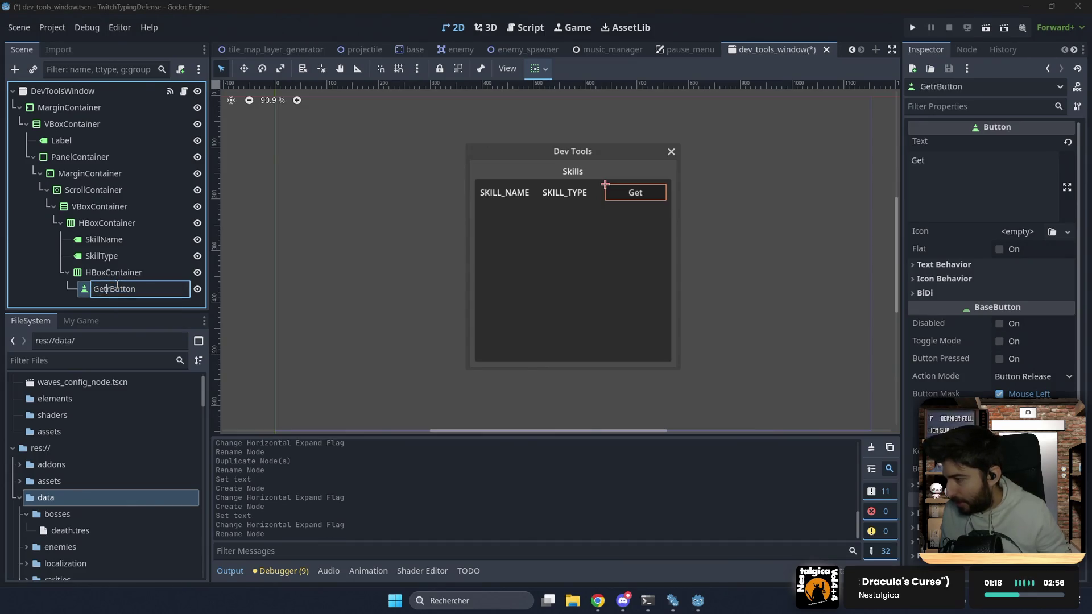
key(Delete)
key(Return)
- Rename the skill row container to DevToolSkillElement
click(113, 206)
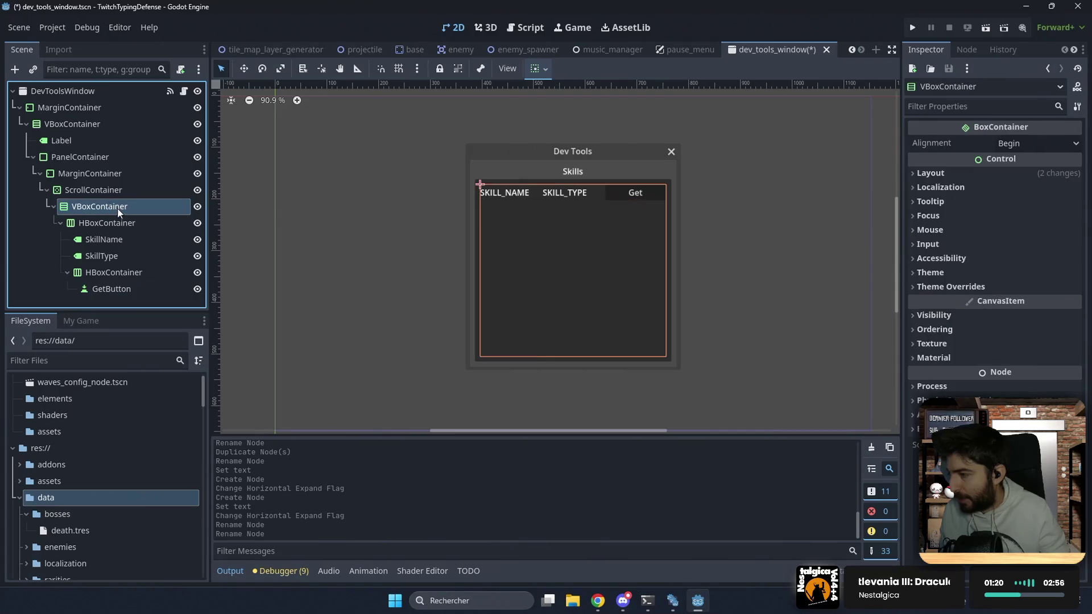
click(124, 225)
click(124, 224)
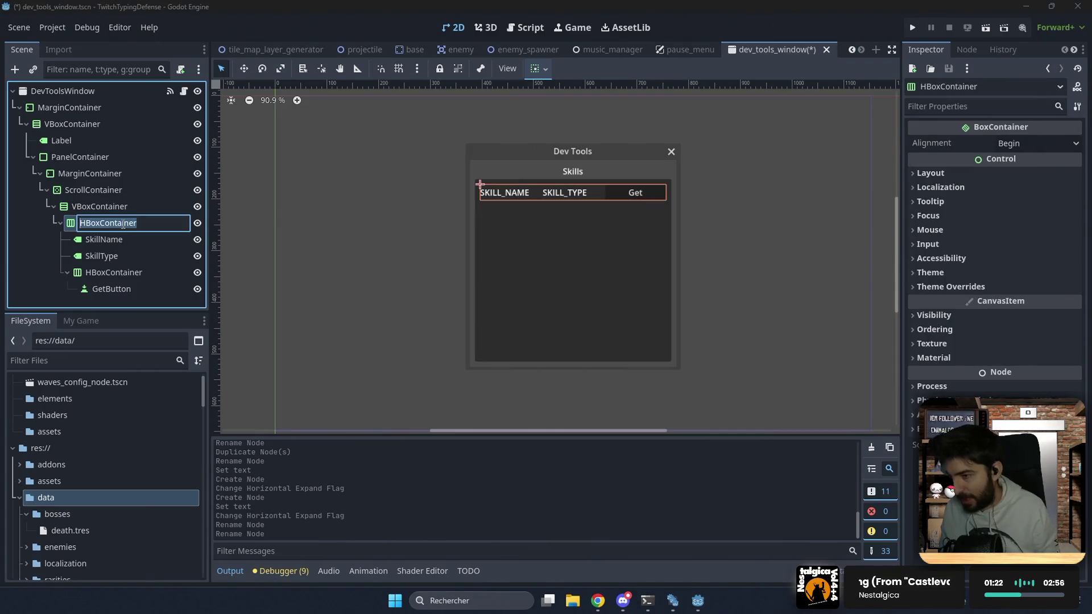
text(Skill)
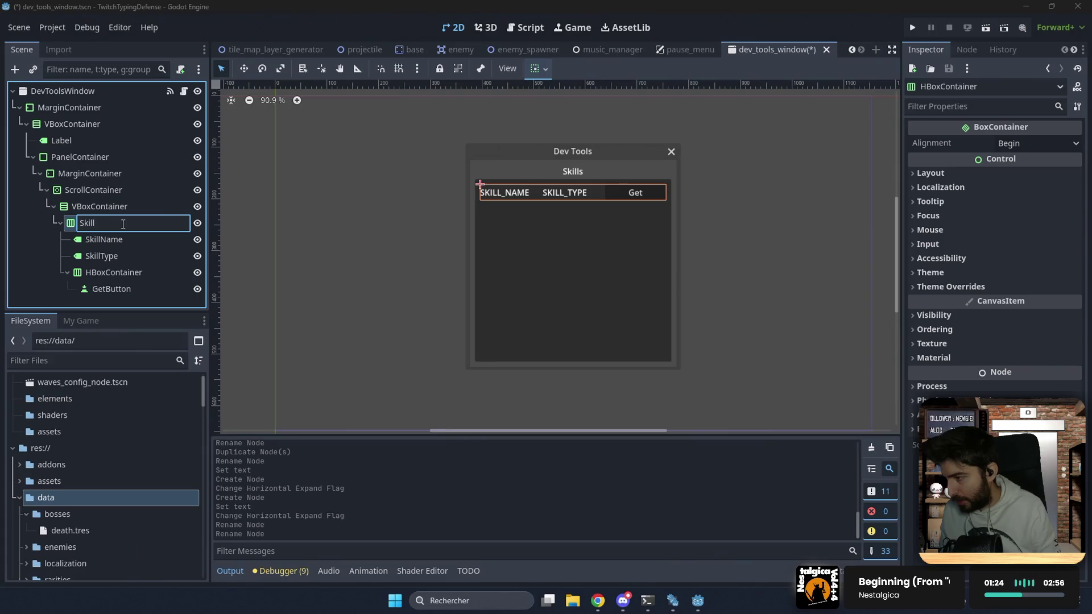
text(Element)
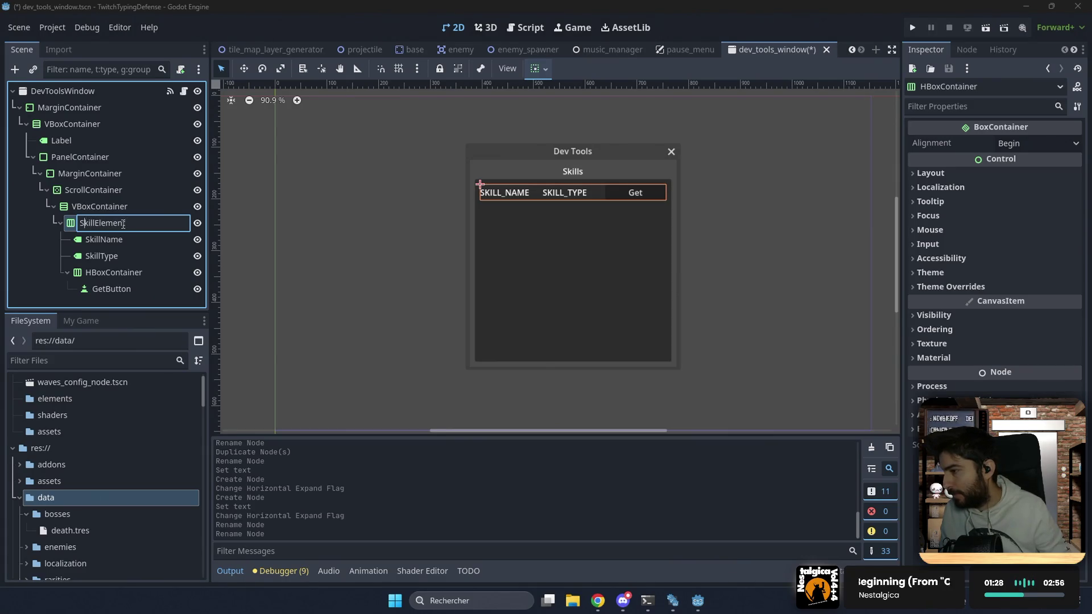
key(Home)
text(DevTool)
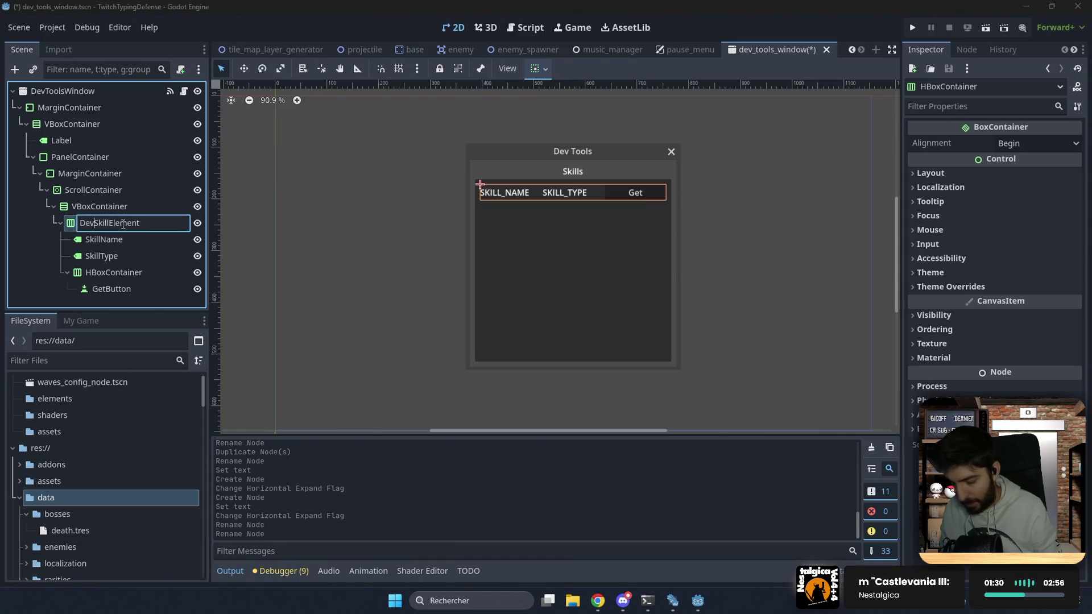
key(Return)
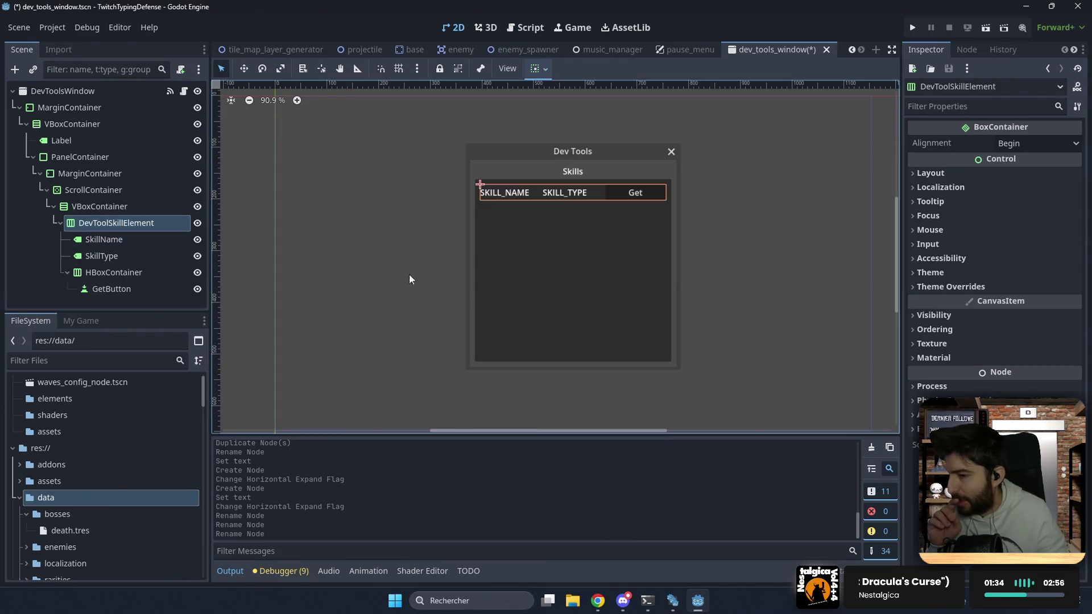
- Rename the VBoxContainer holding the rows to SkillsList
click(88, 227)
key(ctrl+d)
key(ctrl+d)
key(ctrl+d)
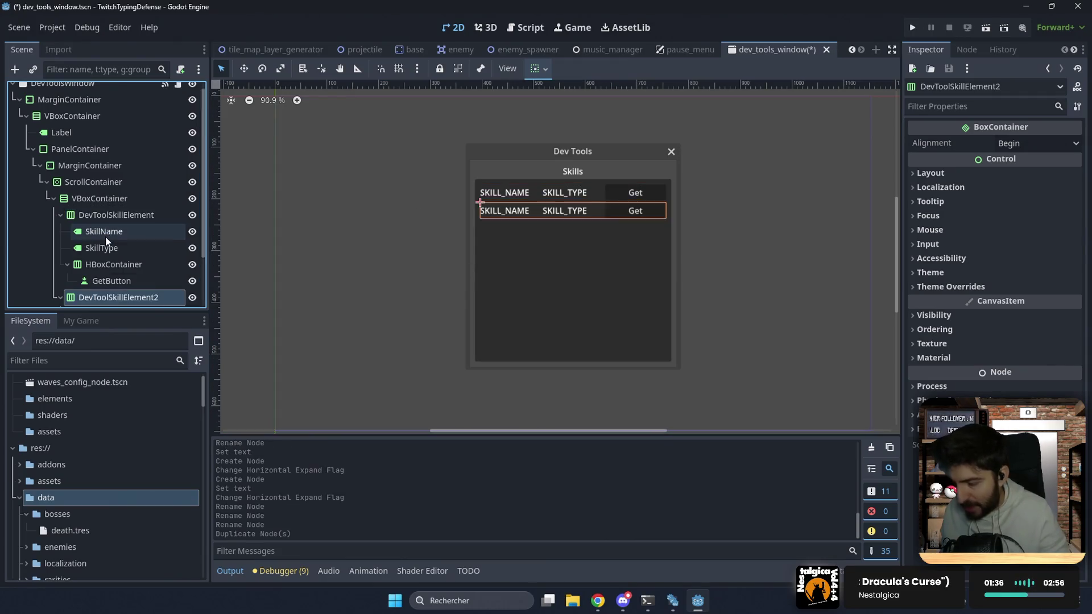
key(ctrl+z)
key(ctrl+z)
key(ctrl+z)
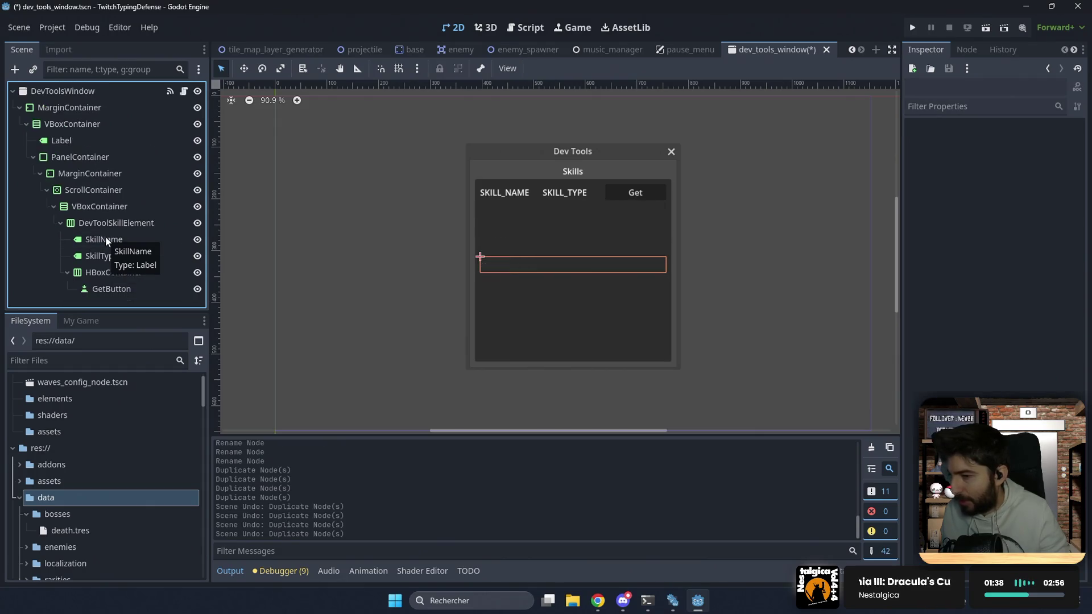
click(127, 207)
click(128, 223)
click(122, 208)
click(122, 208)
text(SkillsLis)
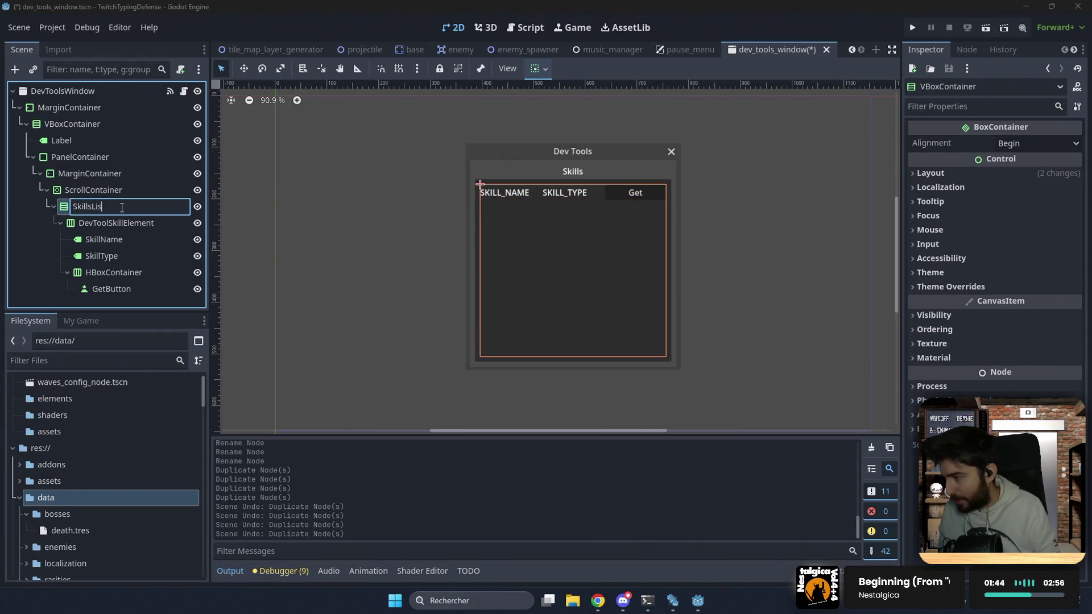
text(t)
key(Return)
- Save the DevToolSkillElement branch as dev_tool_skill_element.tscn in a new dev_tool_skill_element folder
right_click(137, 220)
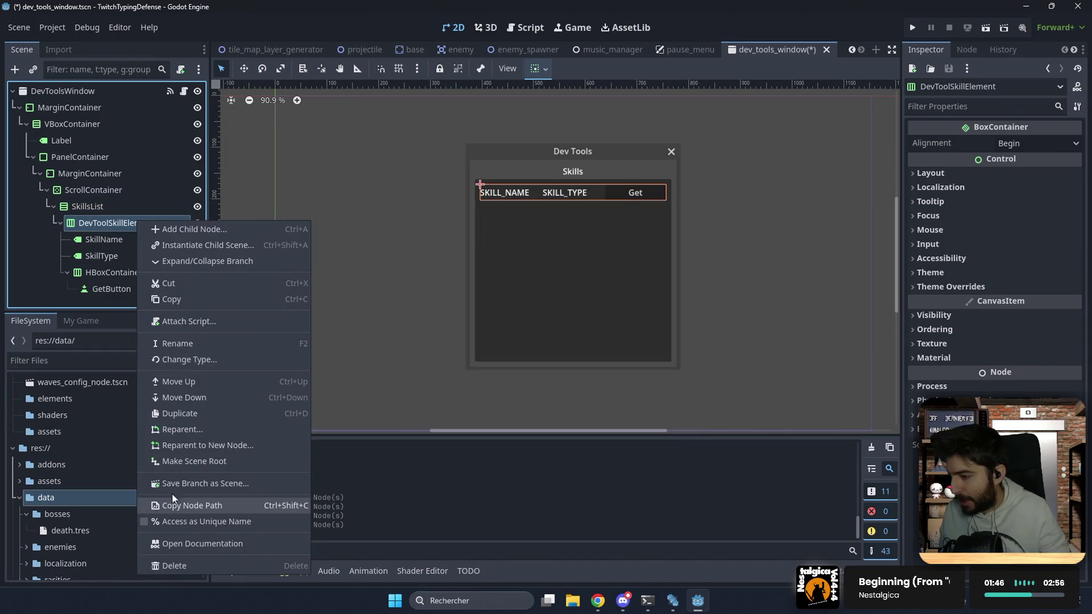
click(187, 484)
click(832, 122)
text(dev_tool_skill_element)
key(Return)
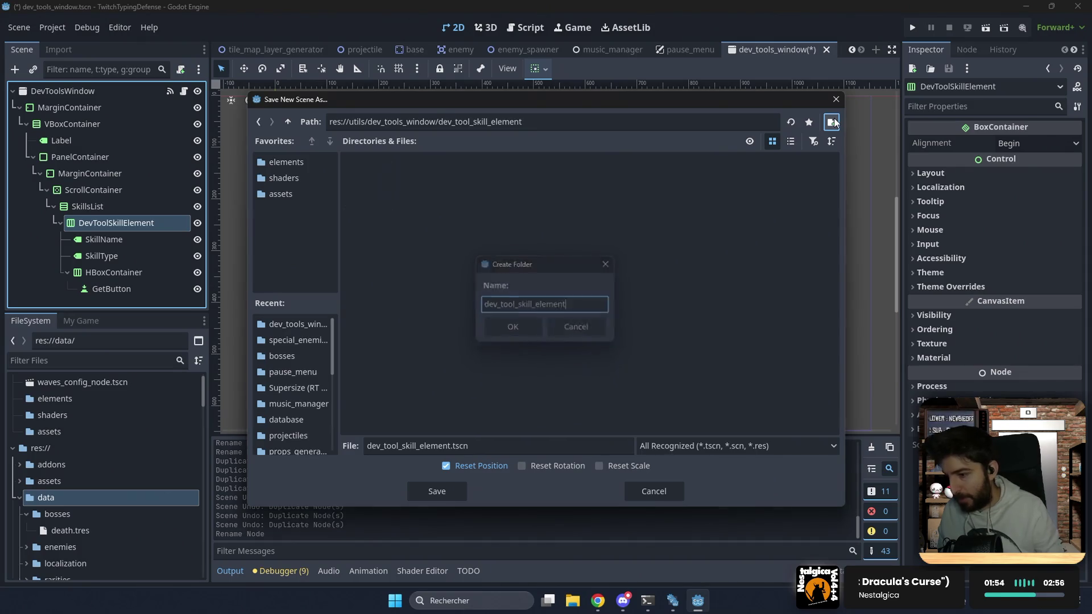
click(449, 487)
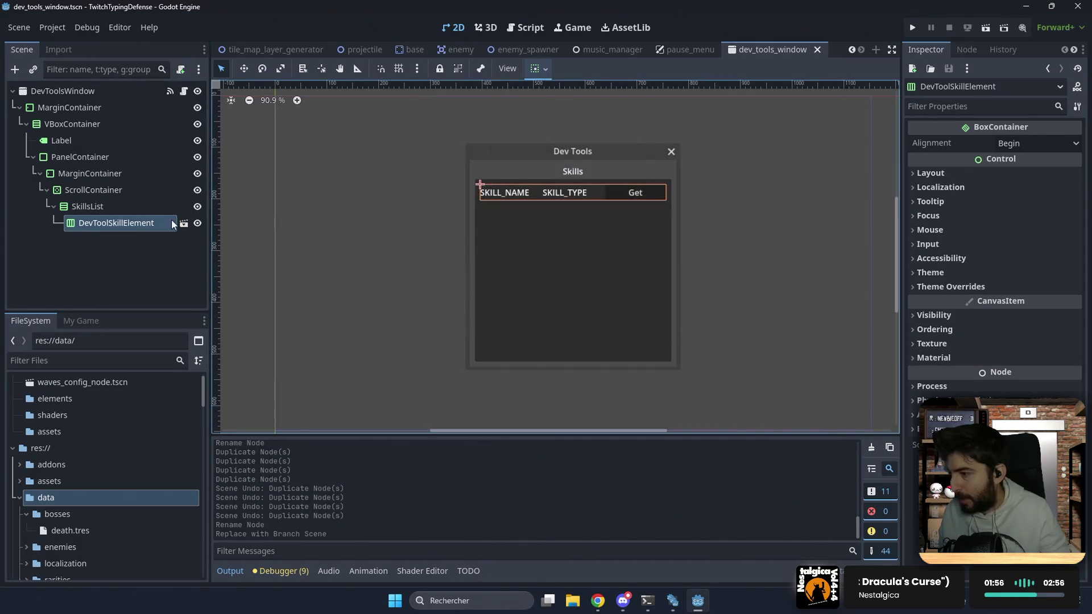
- Open the saved row scene and start attaching a script to its root node
click(183, 222)
click(182, 90)
click(180, 69)
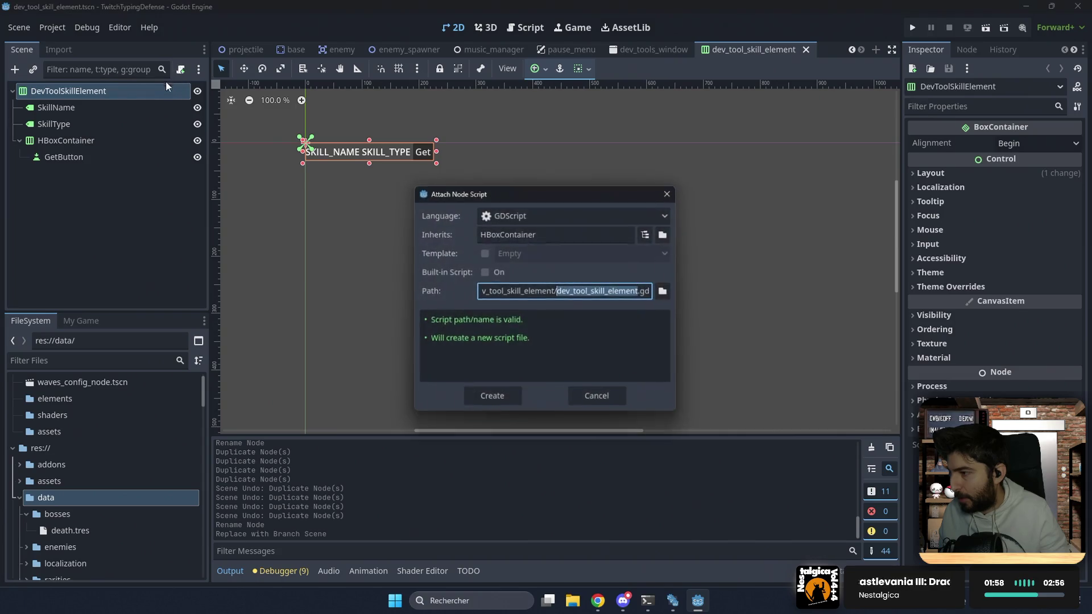
- Create and save the row script with class_name DevToolSkillElement, then return to dev_tools_window
key(Return)
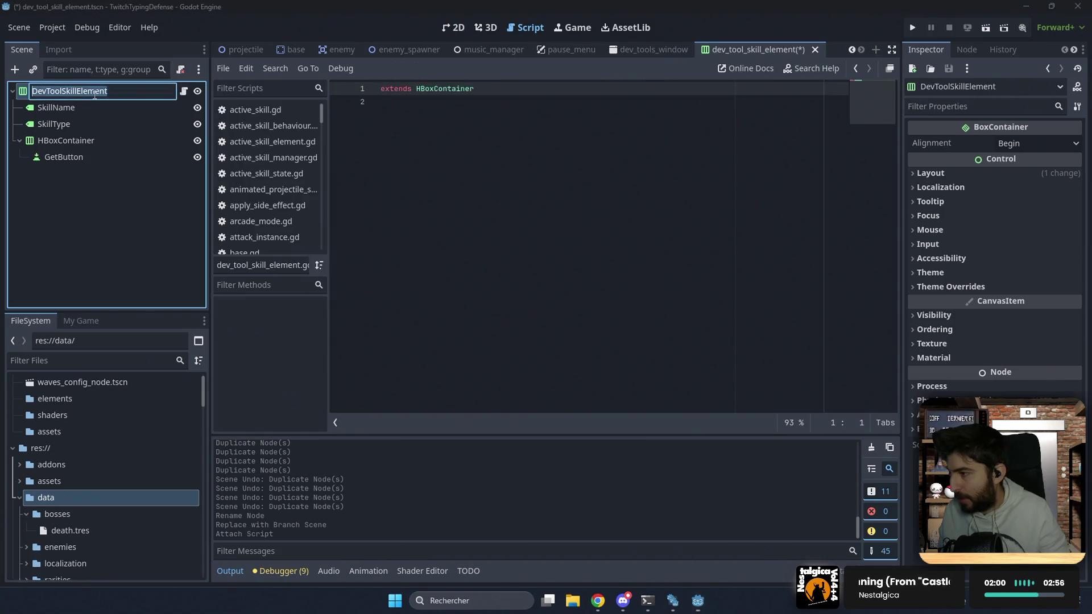
click(431, 131)
text(clas)
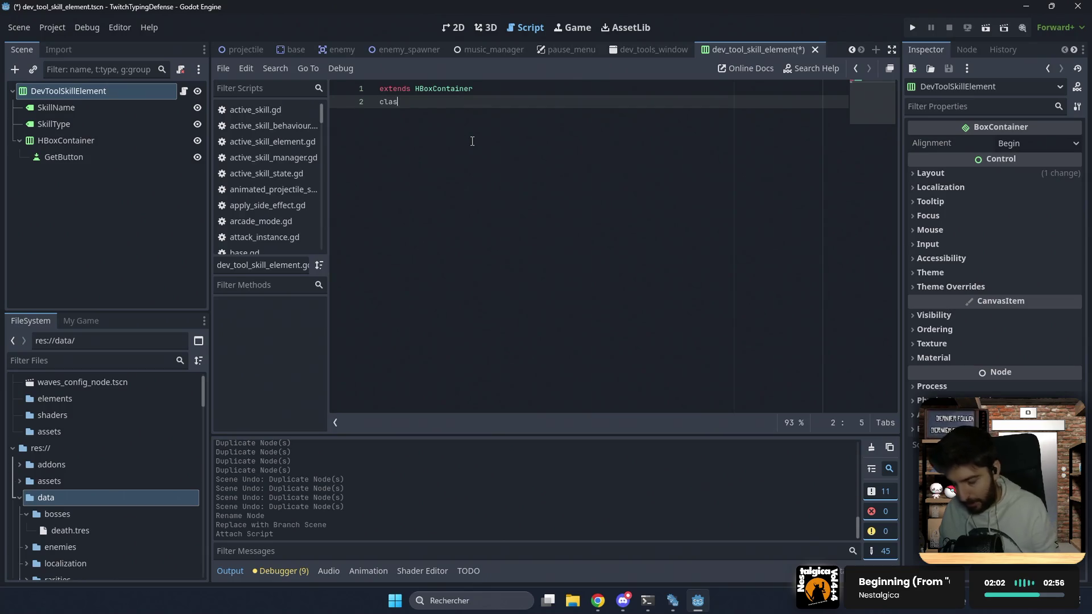
key(Return)
text(DevToolSkillElement)
key(ctrl+s)
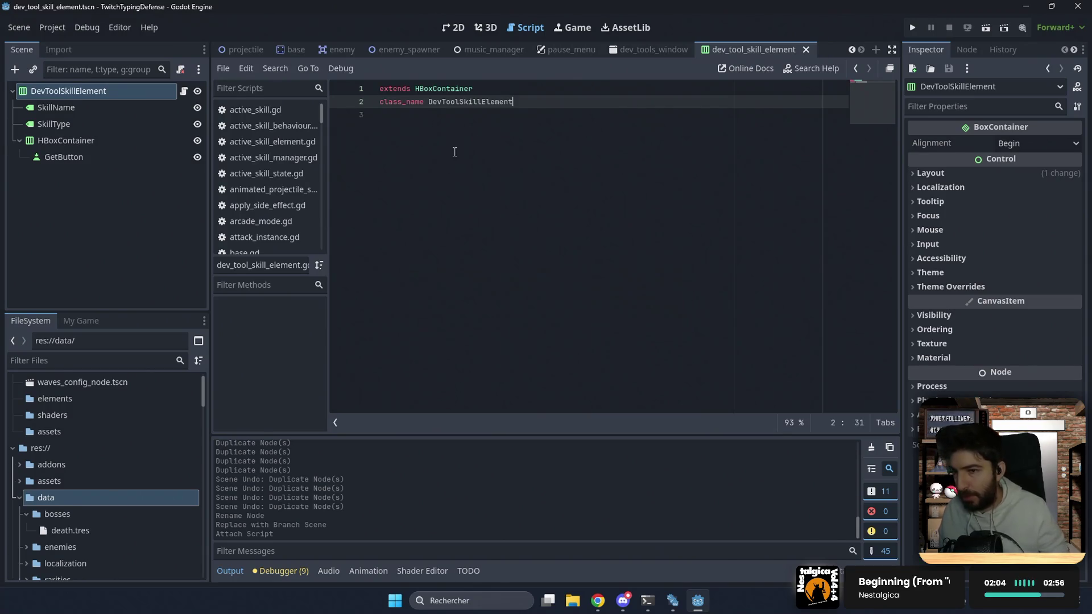
click(645, 52)
click(77, 91)
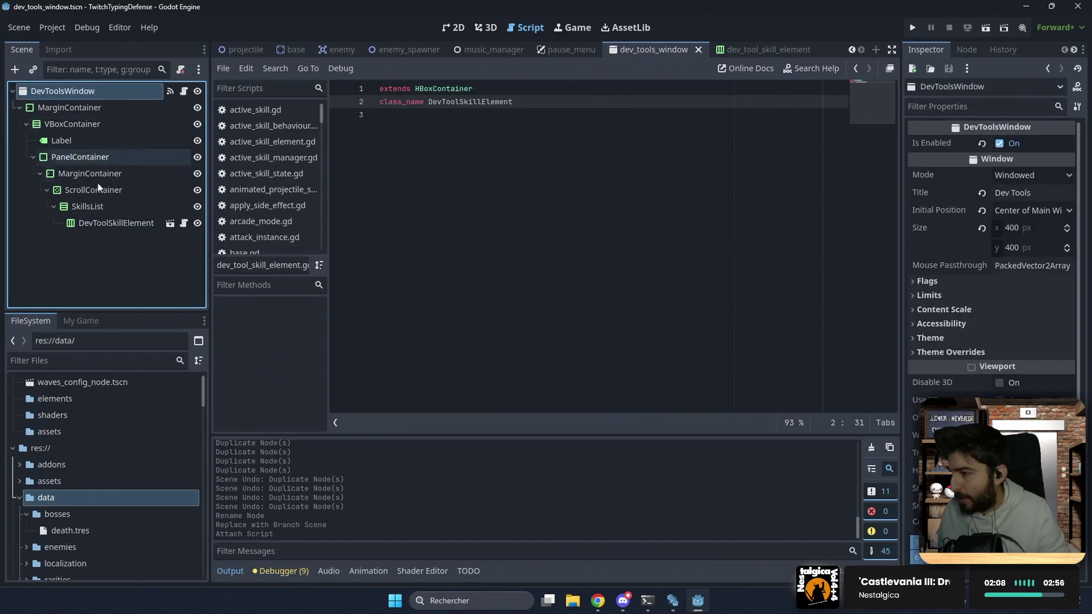
right_click(104, 205)
click(171, 507)
mouse_move(142, 209)
mouse_down()
mouse_move(545, 151)
mouse_move(543, 128)
mouse_up()
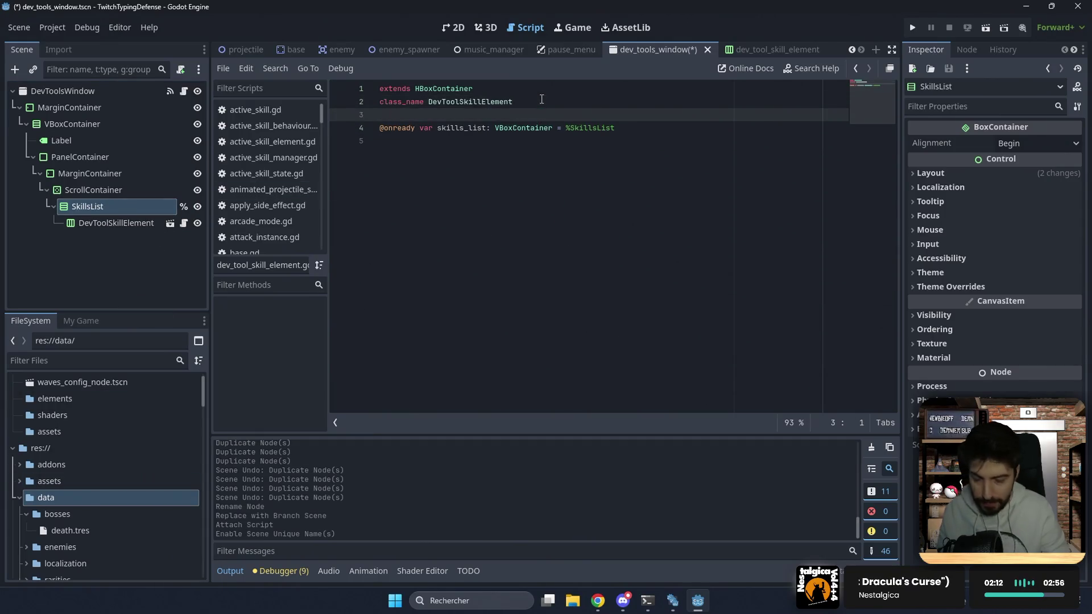
- Add func _update_display() -> void: that returns early if not is_inside_tree()
click(479, 174)
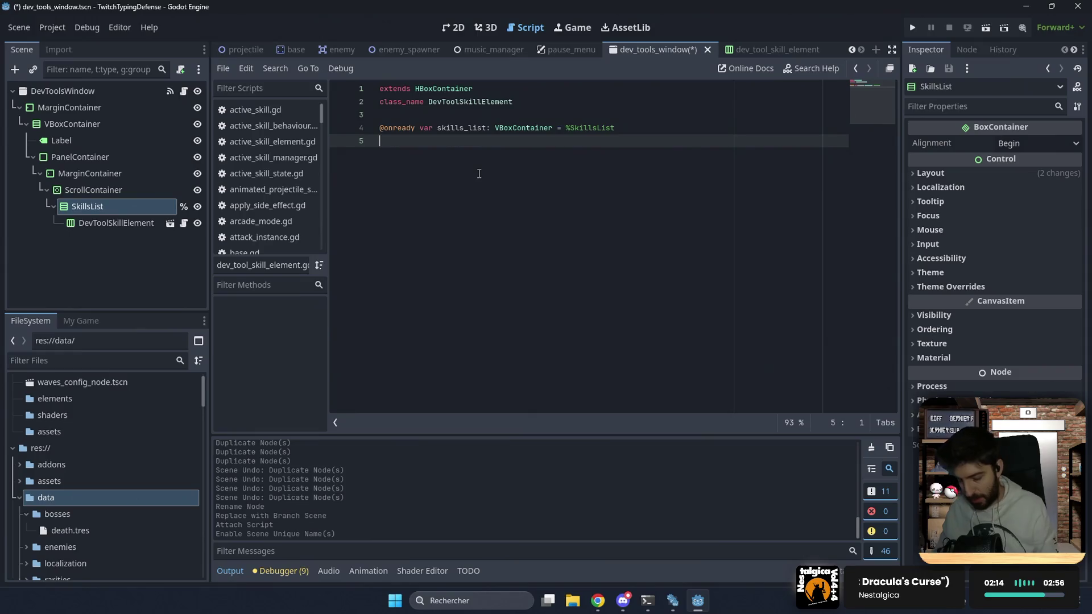
key(Return)
text(func _update_display() -> void:)
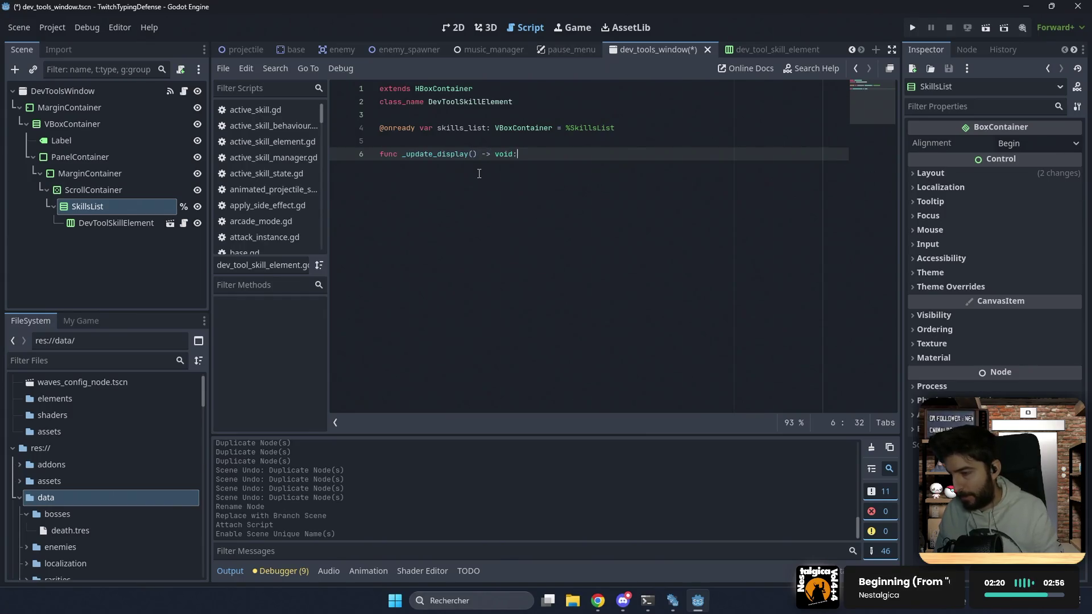
key(Return)
text(if no)
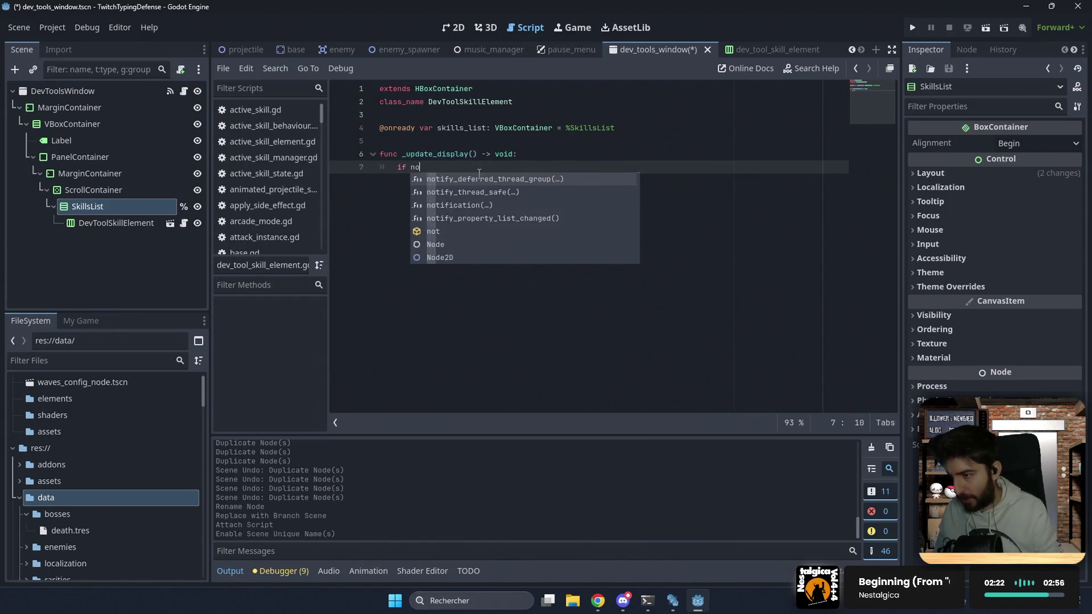
text(t is_inside_tree():)
key(Return)
text(return)
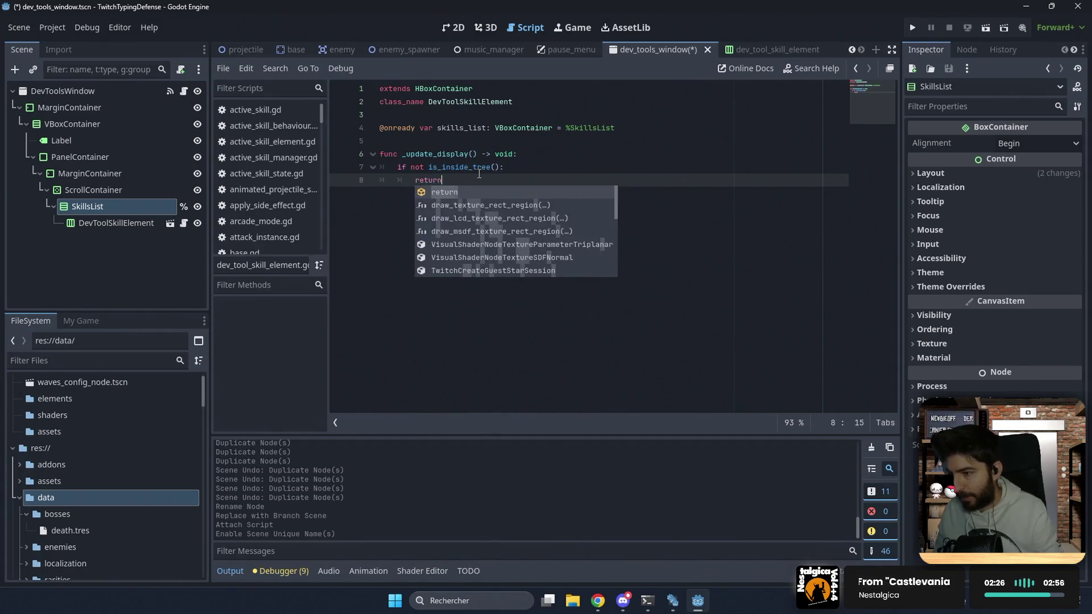
key(Return)
key(Return)
key(BackSpace)
key(Return)
- Add a loop calling queue_free on every child in skills_list.get_children()
text(skil)
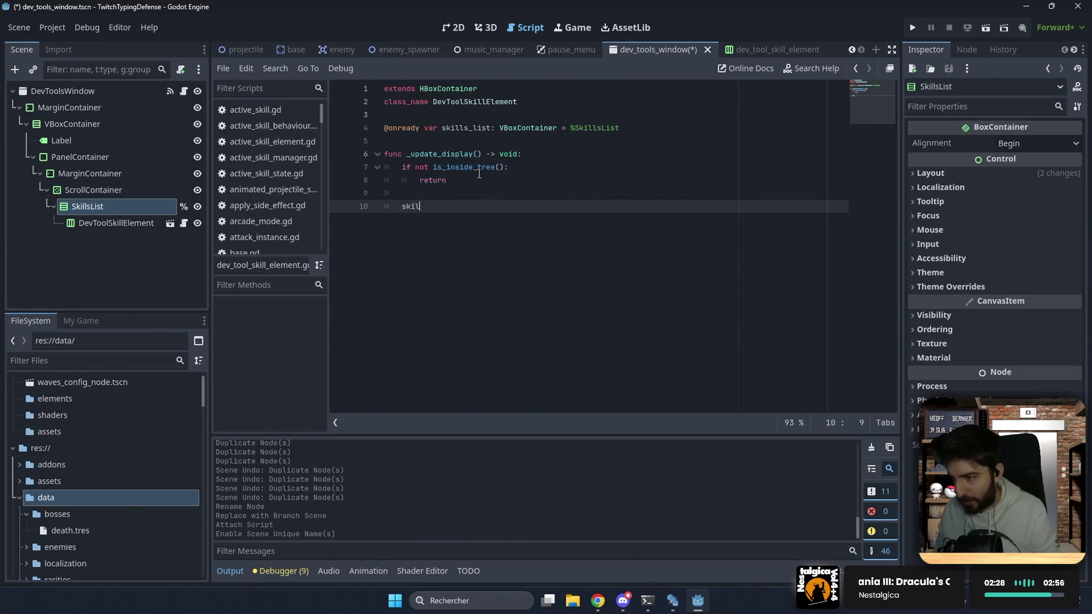
key(BackSpace)
key(BackSpace)
key(BackSpace)
text(for child in s)
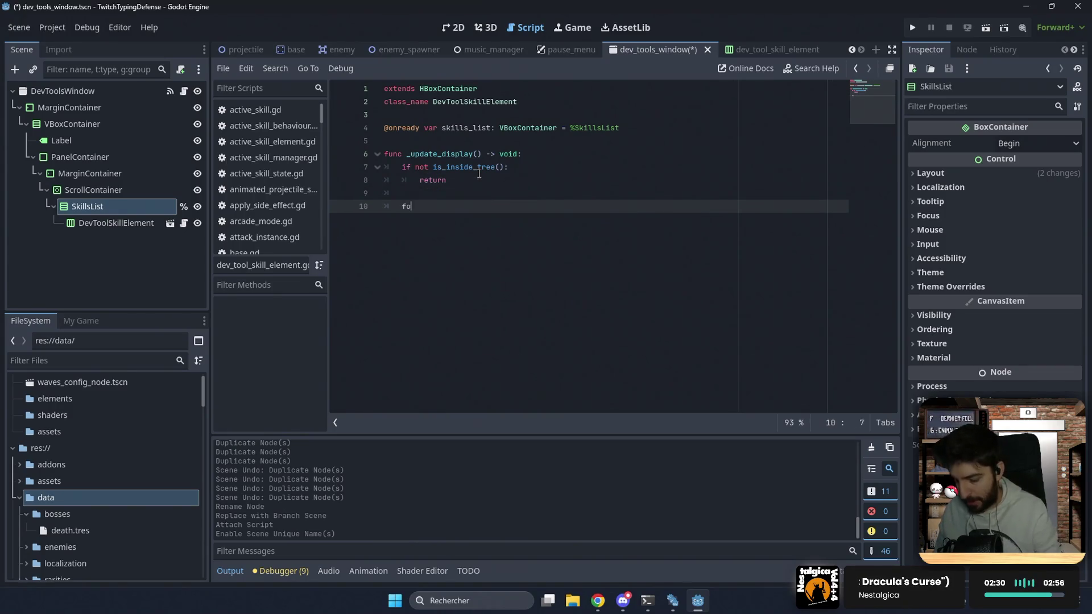
key(BackSpace)
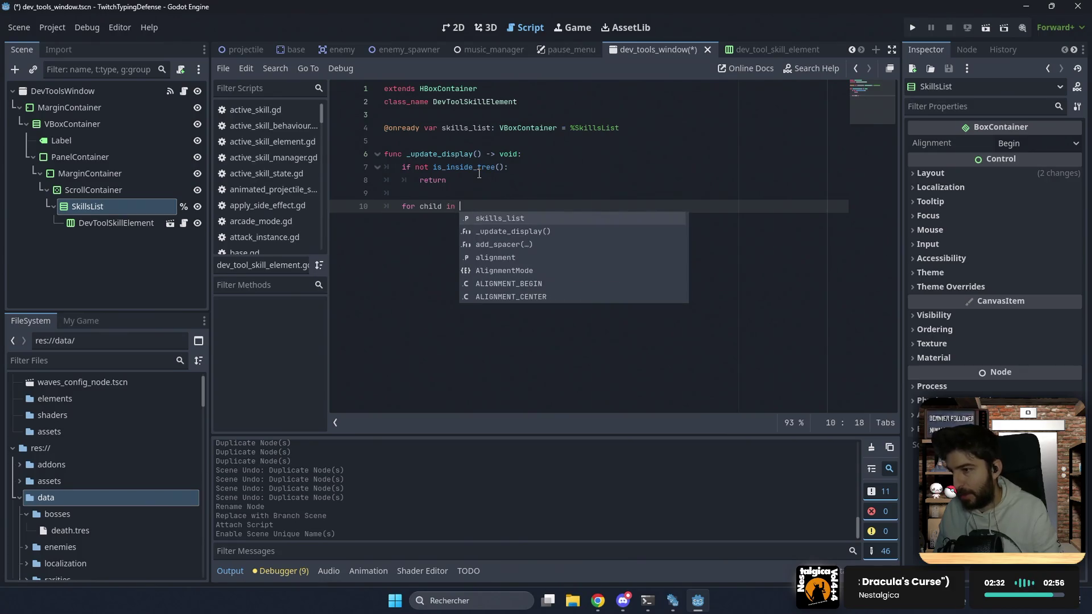
key(Return)
key(BackSpace)
text(.get_ch)
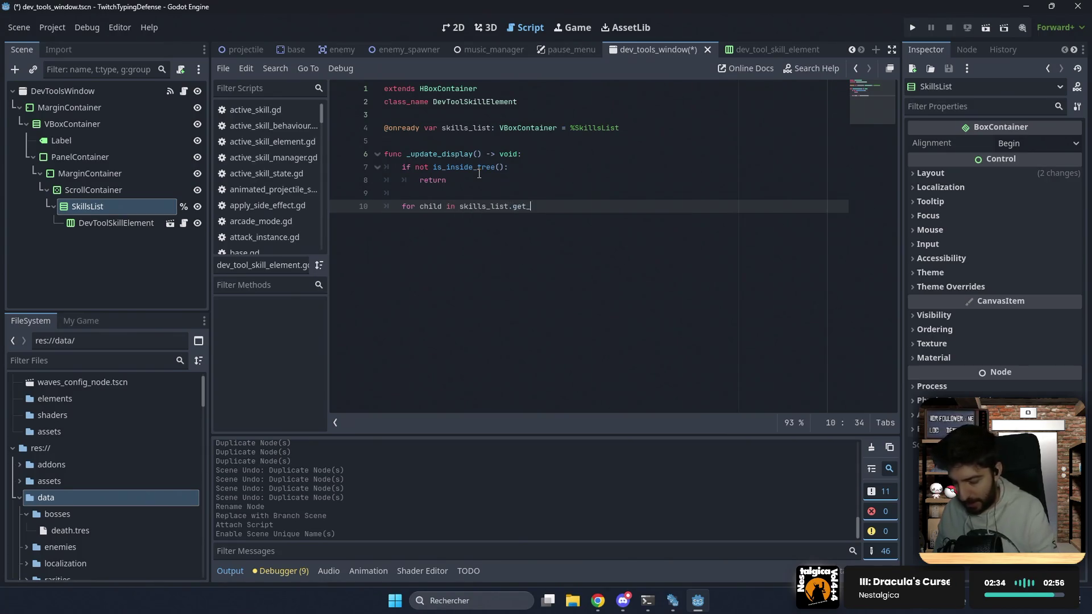
key(Down)
key(Return)
text():)
key(Return)
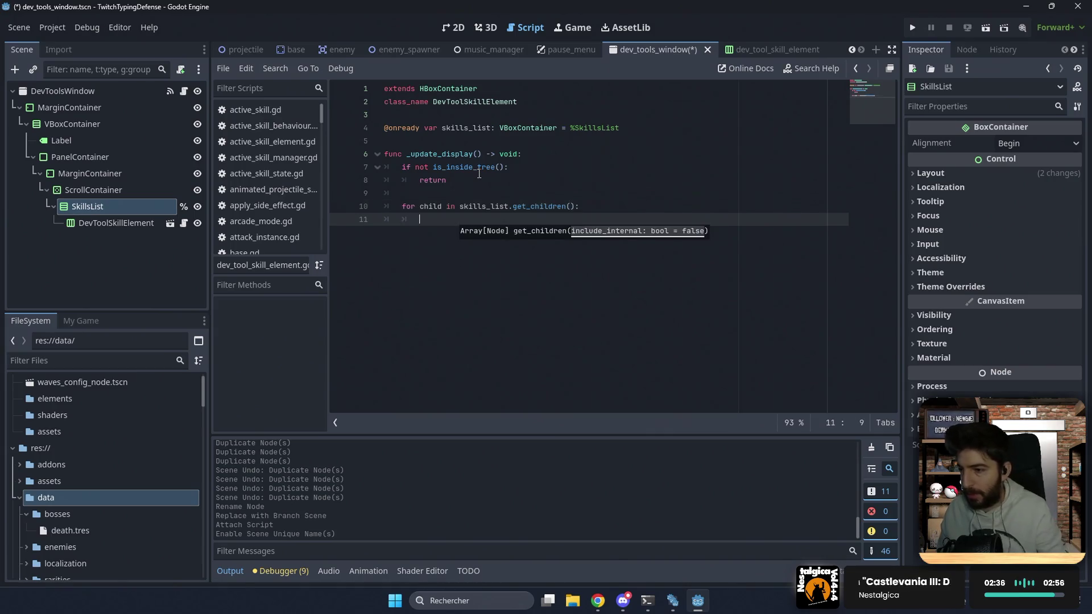
text(child.qe)
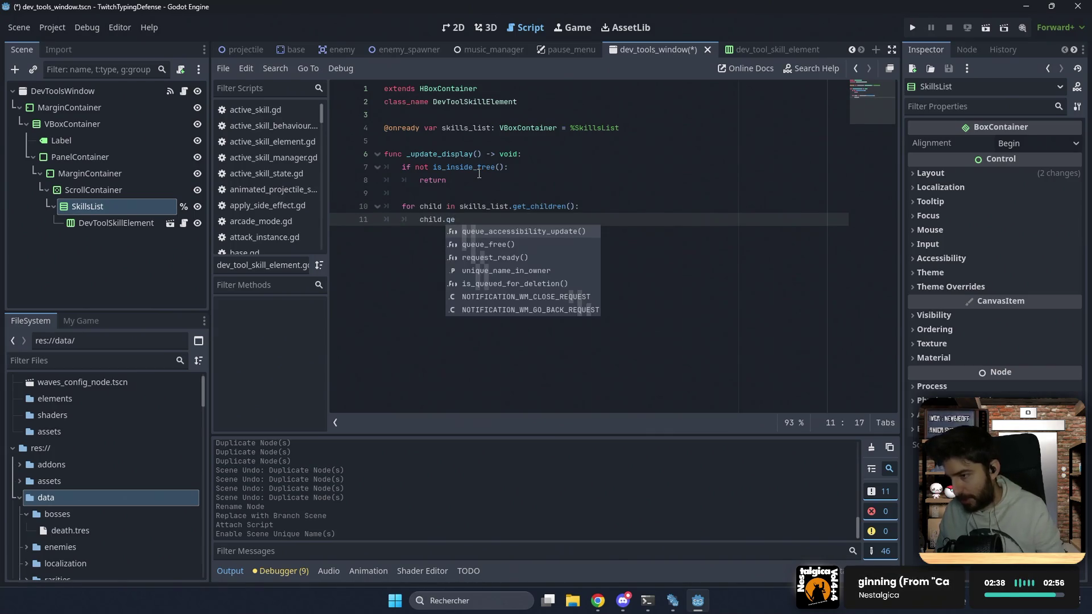
key(Down)
key(Return)
- Add a _ready function that calls _update_display, and save
double_click(471, 153)
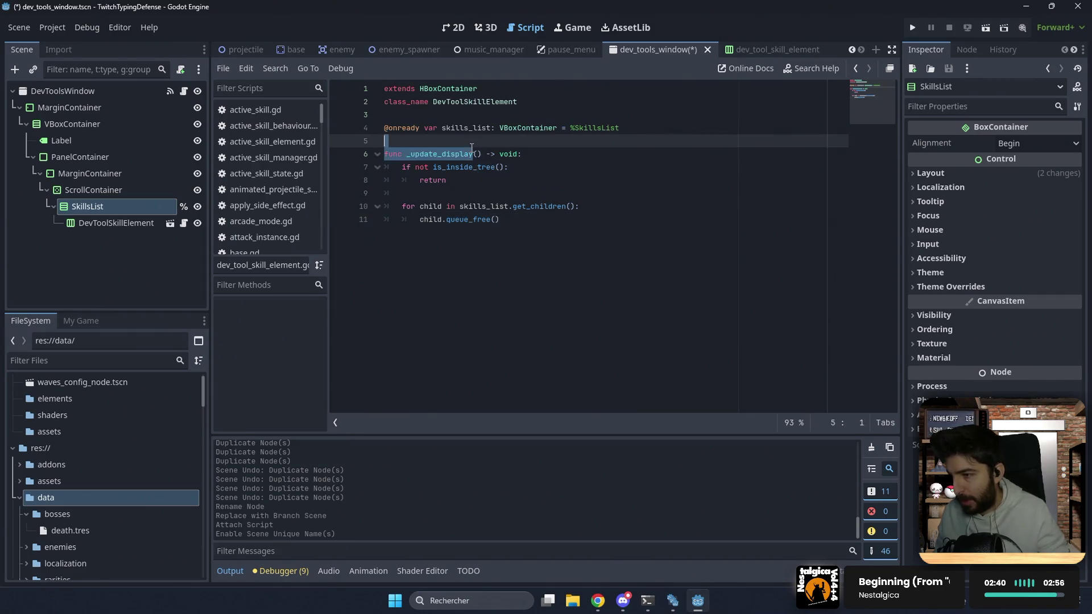
key(Up)
key(Up)
key(Home)
key(End)
key(Return)
key(Return)
text(func _r)
key(Return)
key(Return)
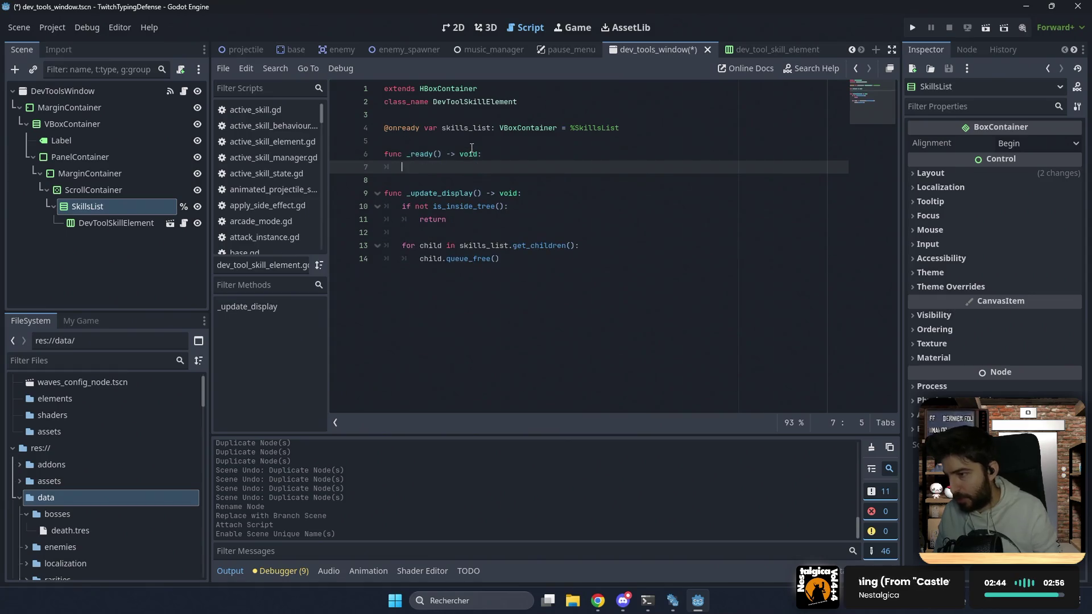
text(_u)
key(Return)
key(ctrl+s)
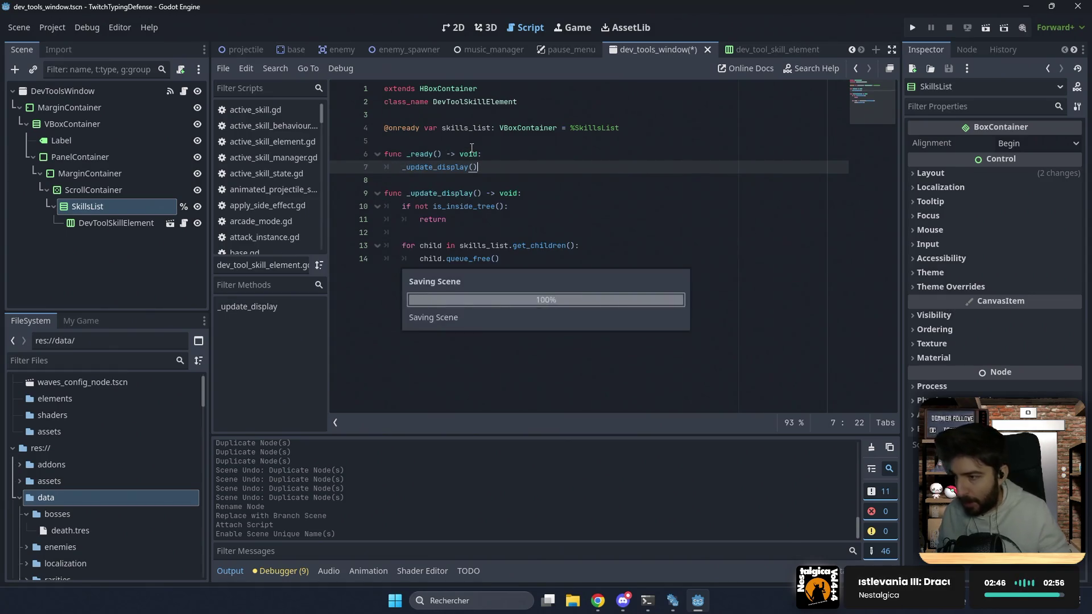
click(537, 276)
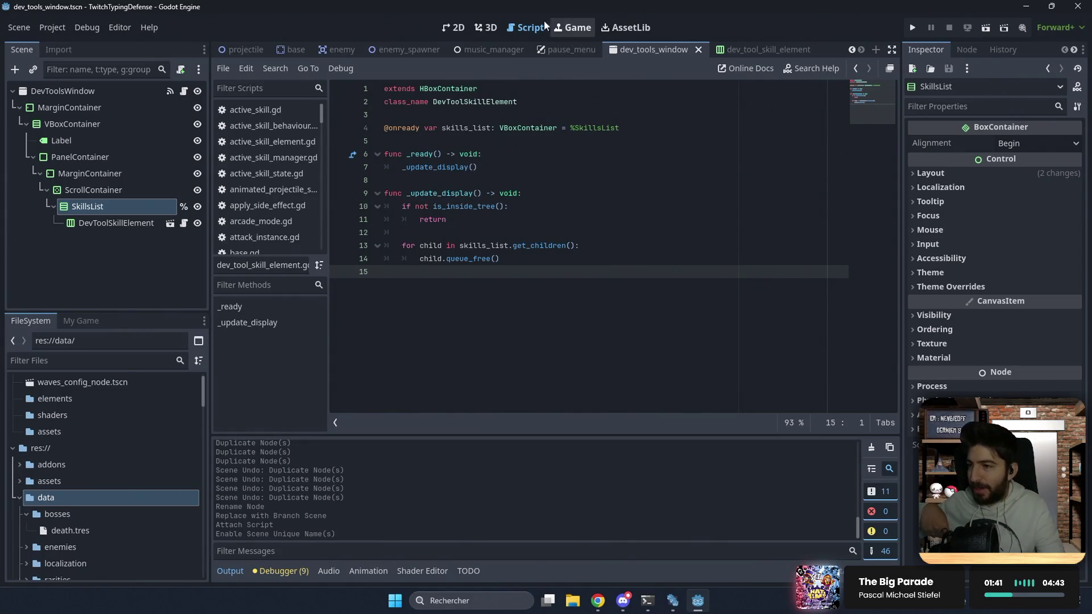
- Switch to the 2D workspace to see the Dev Tools window's Skills panel layout
click(450, 28)
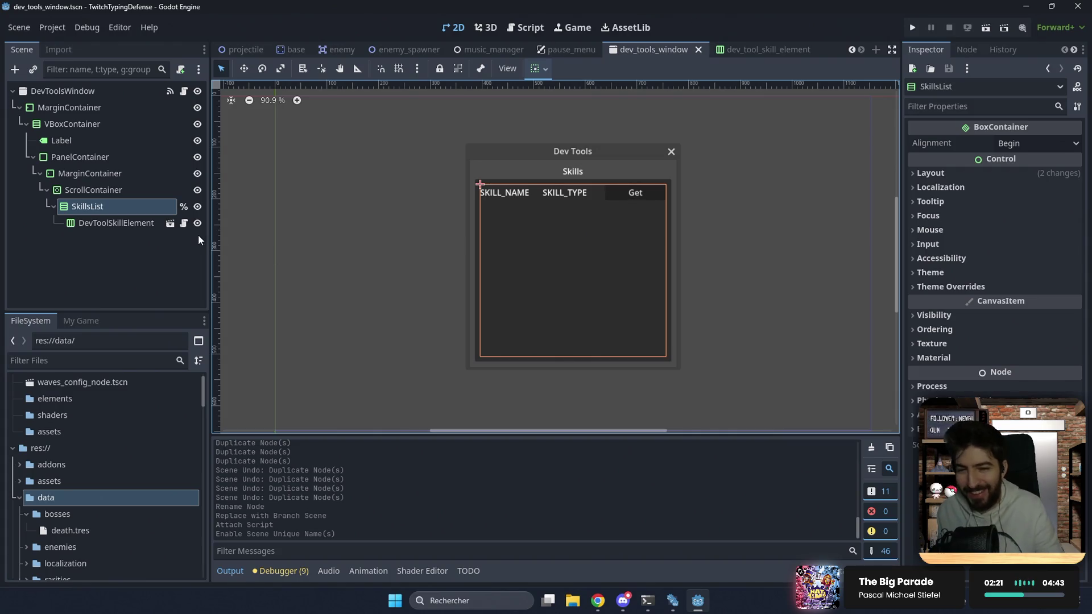
- Select SkillsList, view dev_tools_window.gd, then go back to dev_tool_skill_element.gd
click(132, 224)
click(134, 208)
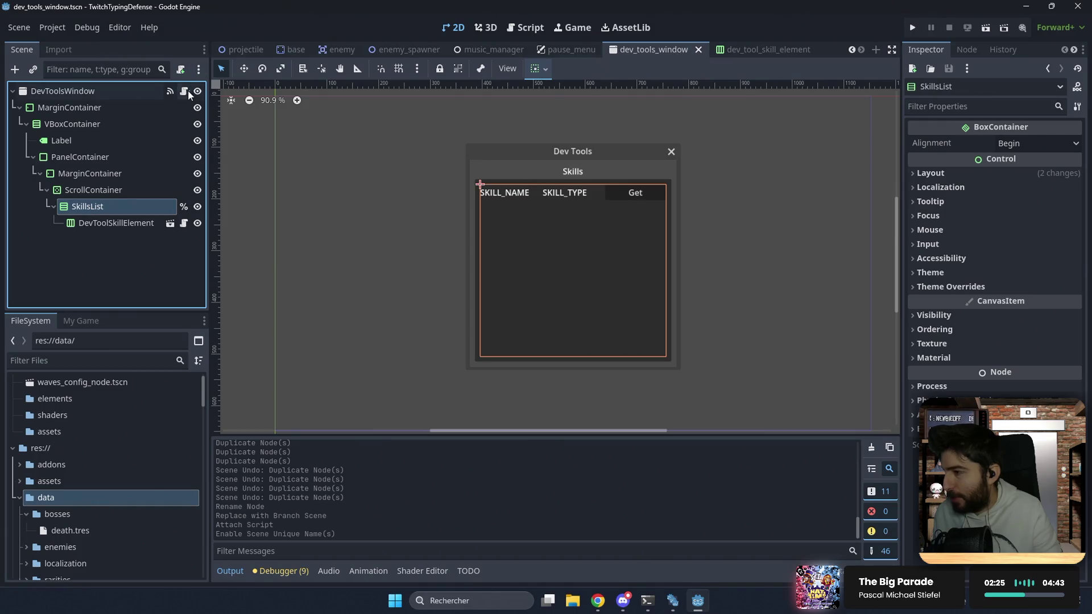
click(184, 91)
click(565, 310)
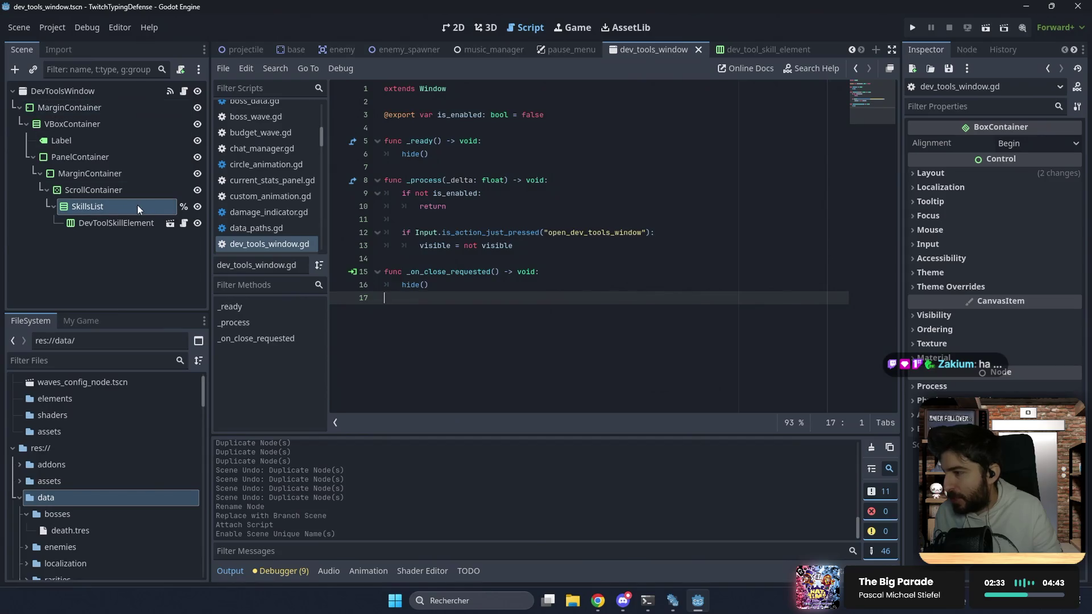
click(182, 223)
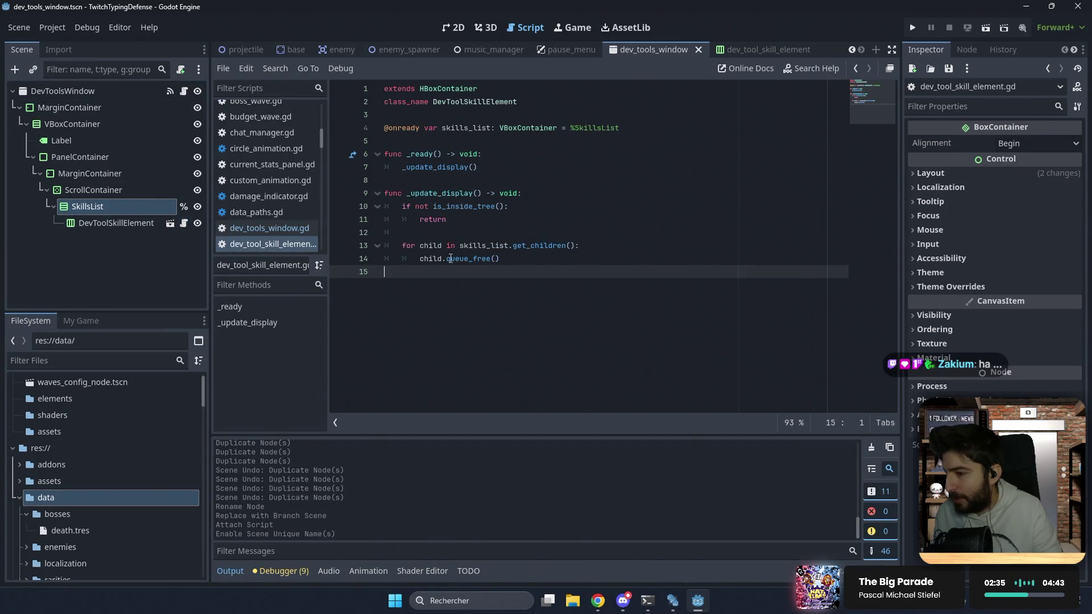
click(528, 259)
drag(643, 128, 647, 116)
key(ctrl+x)
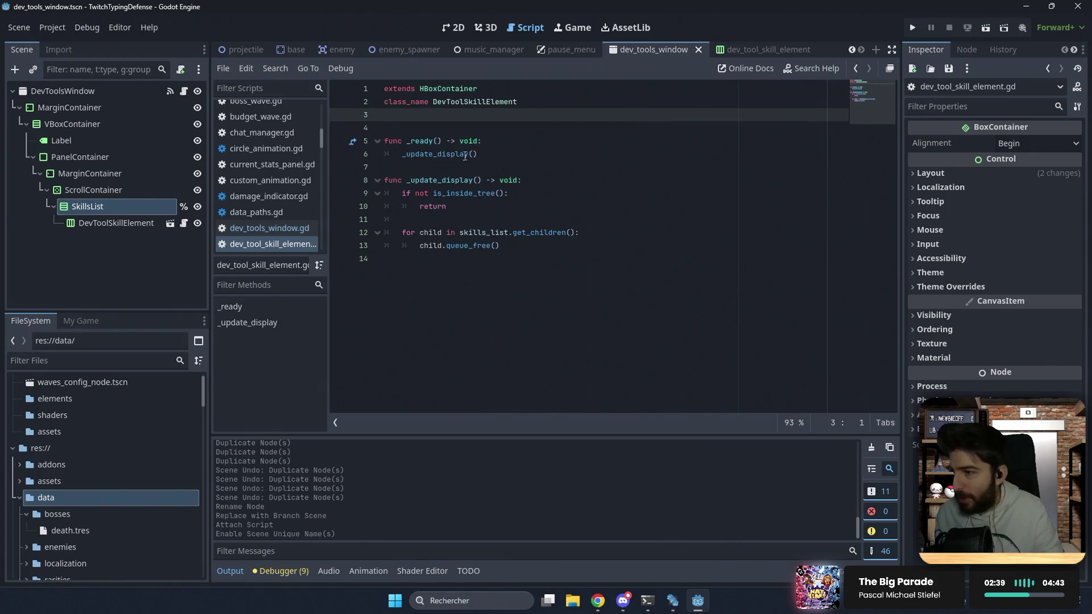
click(183, 91)
click(696, 128)
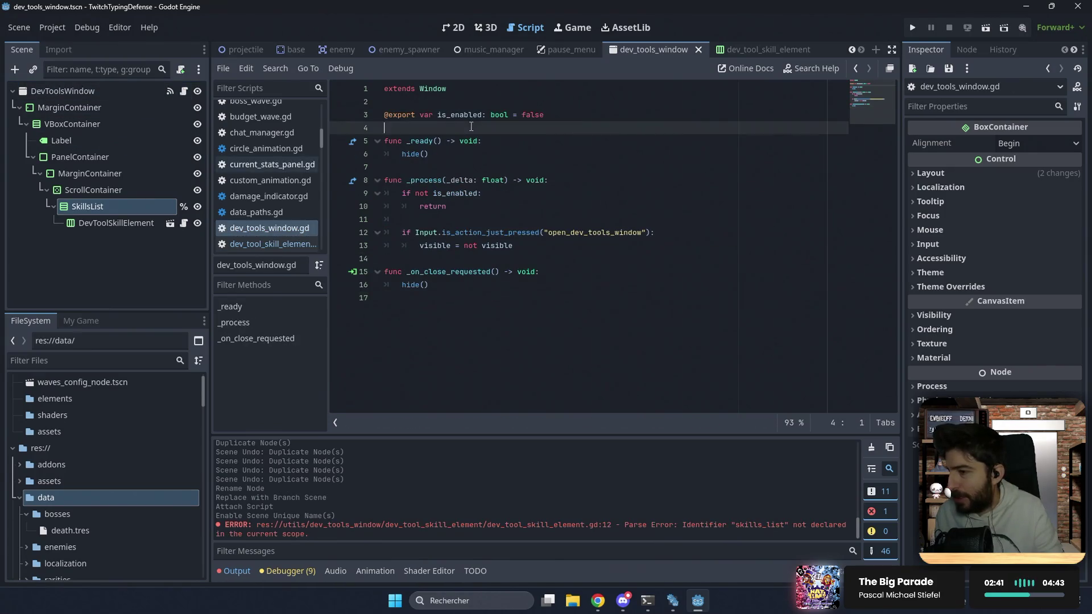
key(ctrl+v)
key(Return)
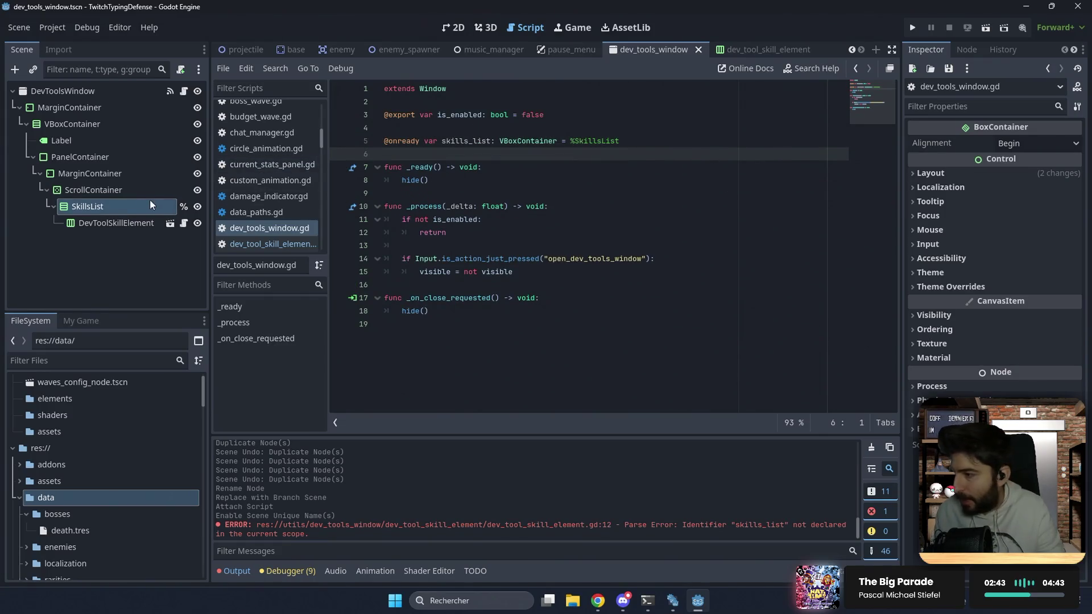
- Remove _ready and _update_display from the element script, save it, and paste them into dev_tools_window.gd
click(184, 223)
drag(398, 248, 346, 147)
key(Delete)
key(BackSpace)
key(BackSpace)
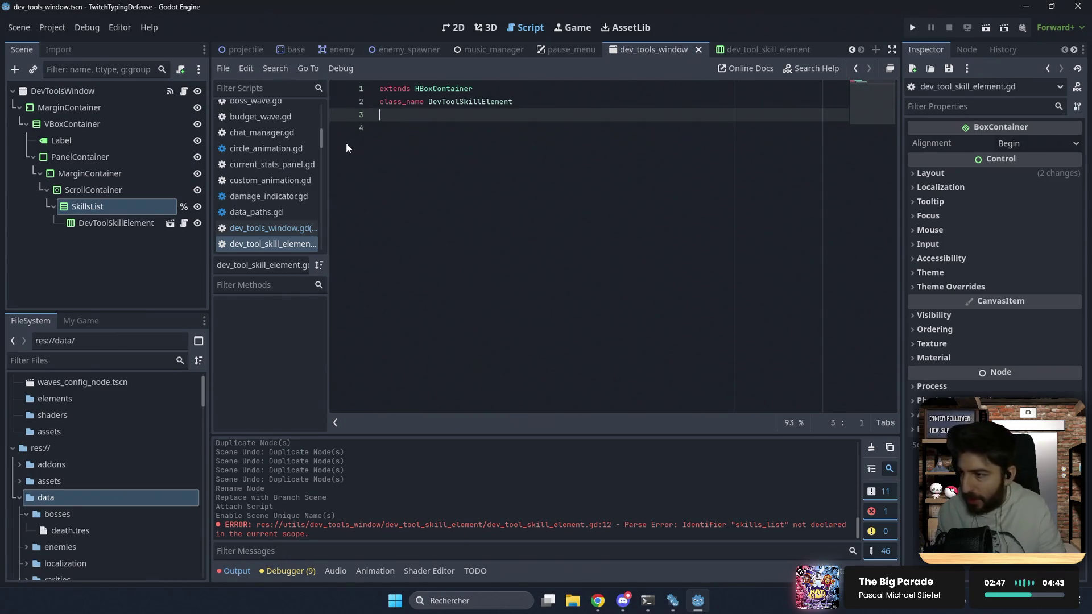
key(ctrl+s)
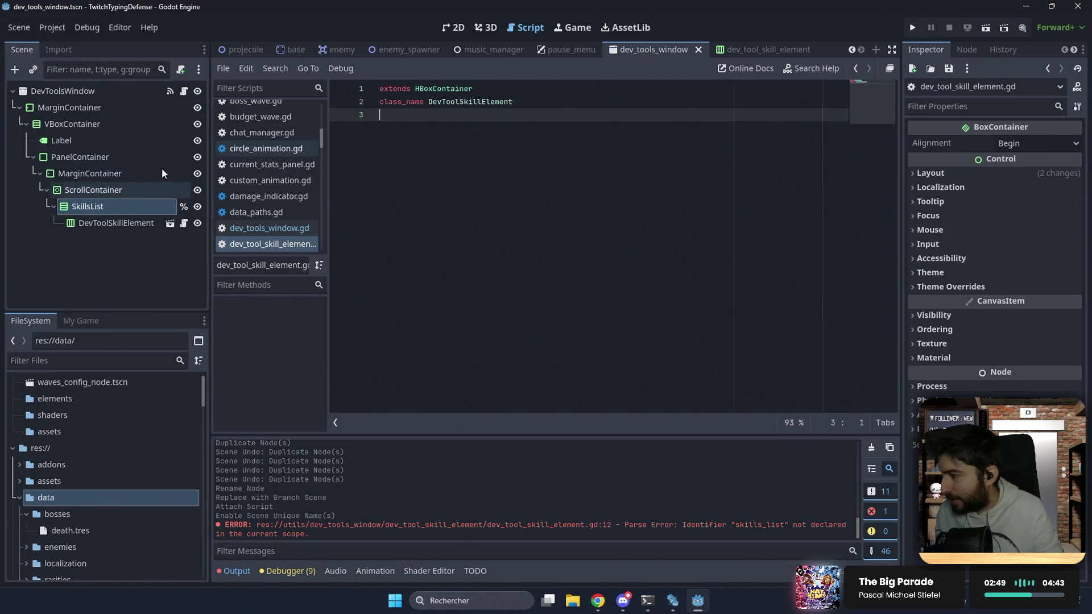
click(183, 91)
key(ctrl+v)
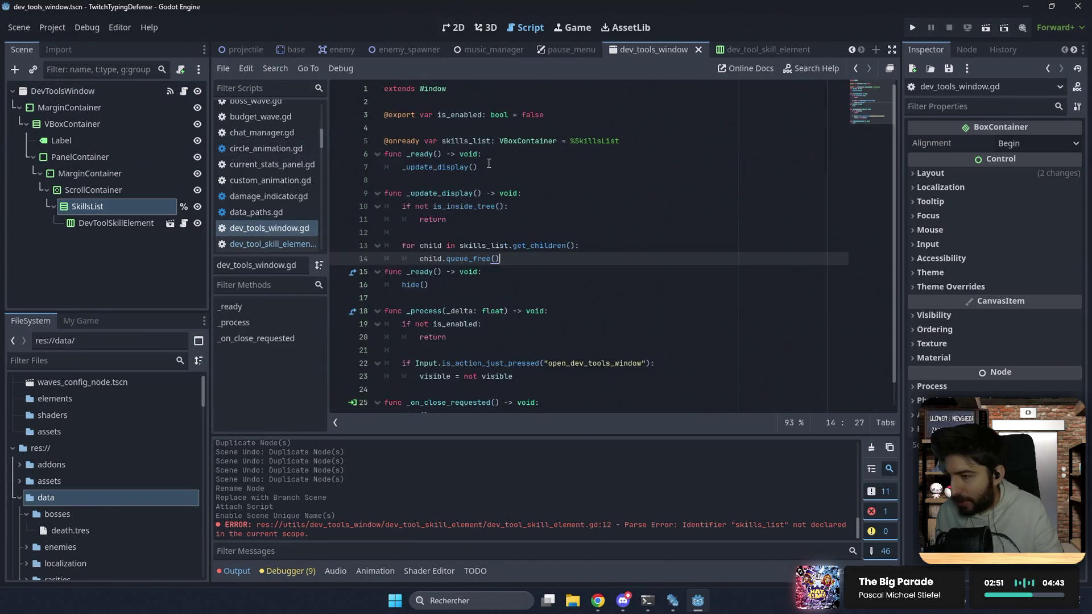
- Move _update_display below _process and merge the duplicate _ready functions, then save
mouse_move(530, 261)
mouse_down()
mouse_move(398, 246)
mouse_move(356, 195)
mouse_up()
key(BackSpace)
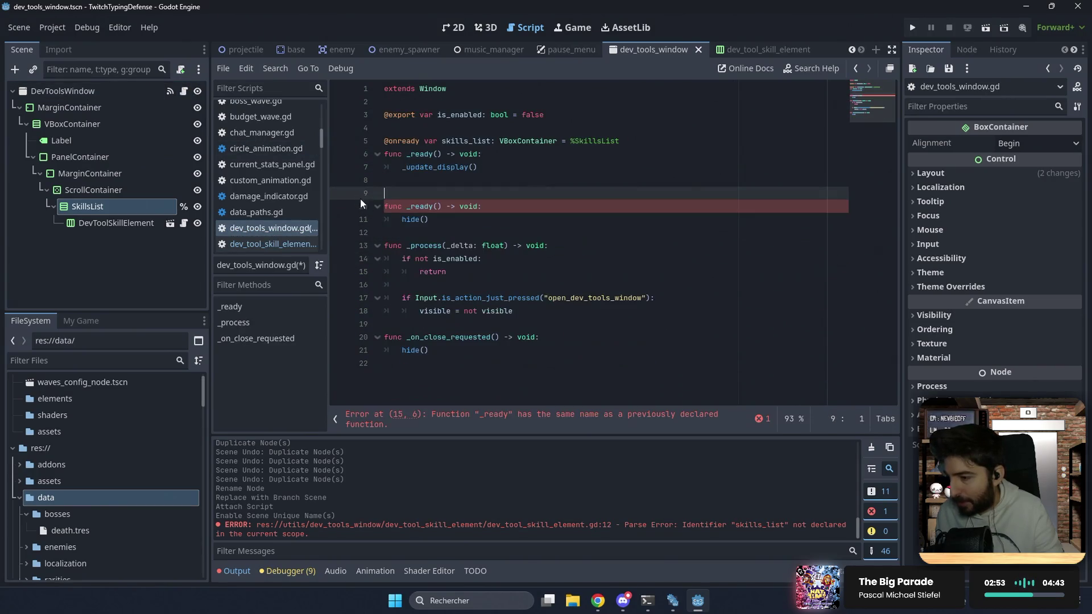
key(BackSpace)
key(Down)
key(Down)
key(Down)
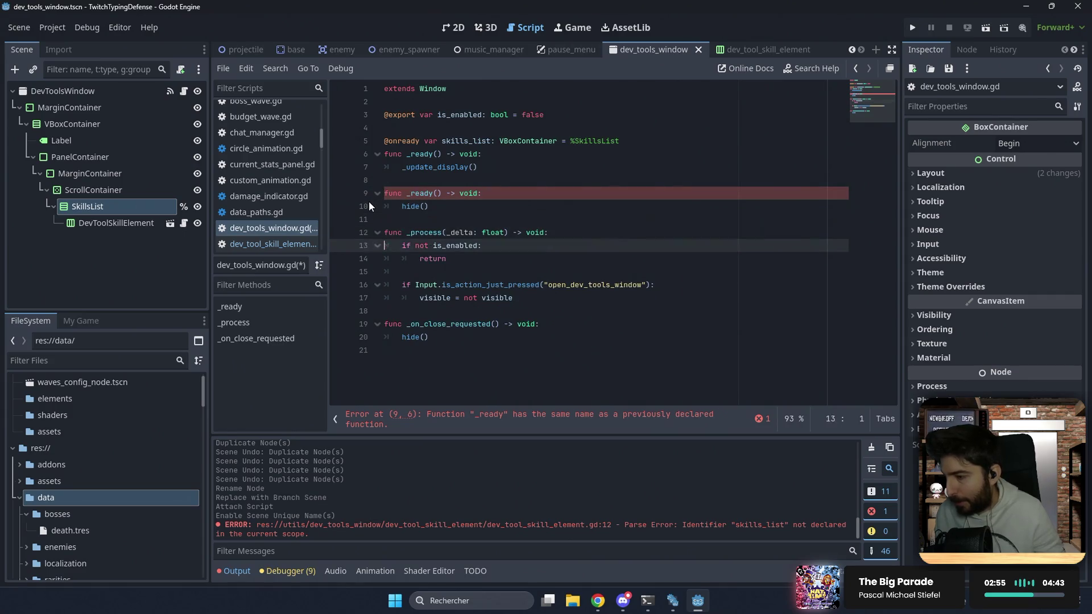
key(Down)
key(Return)
key(ctrl+v)
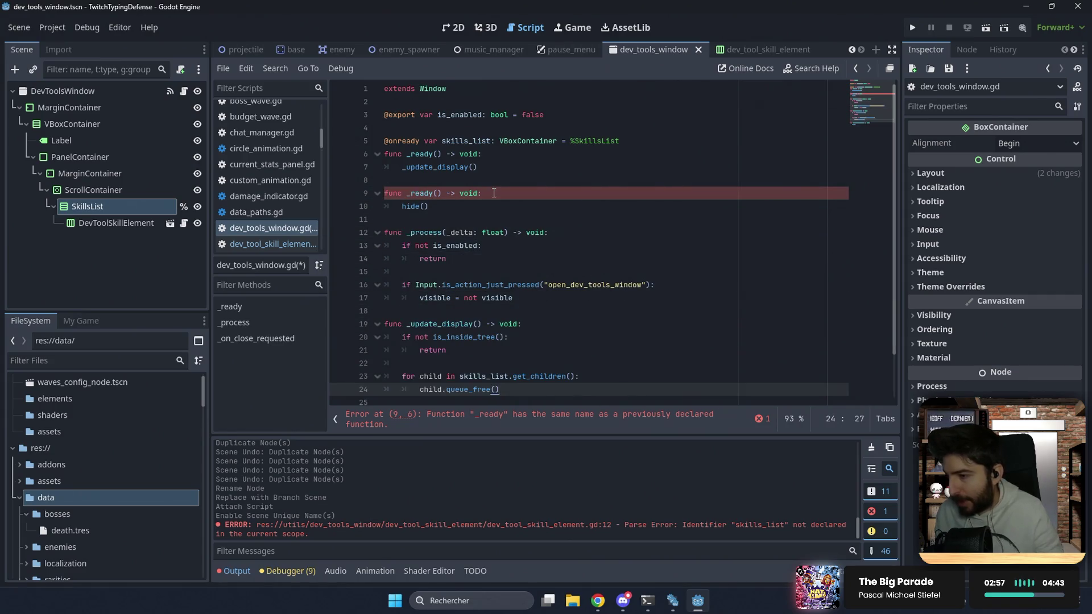
click(496, 189)
drag(496, 190, 532, 167)
key(BackSpace)
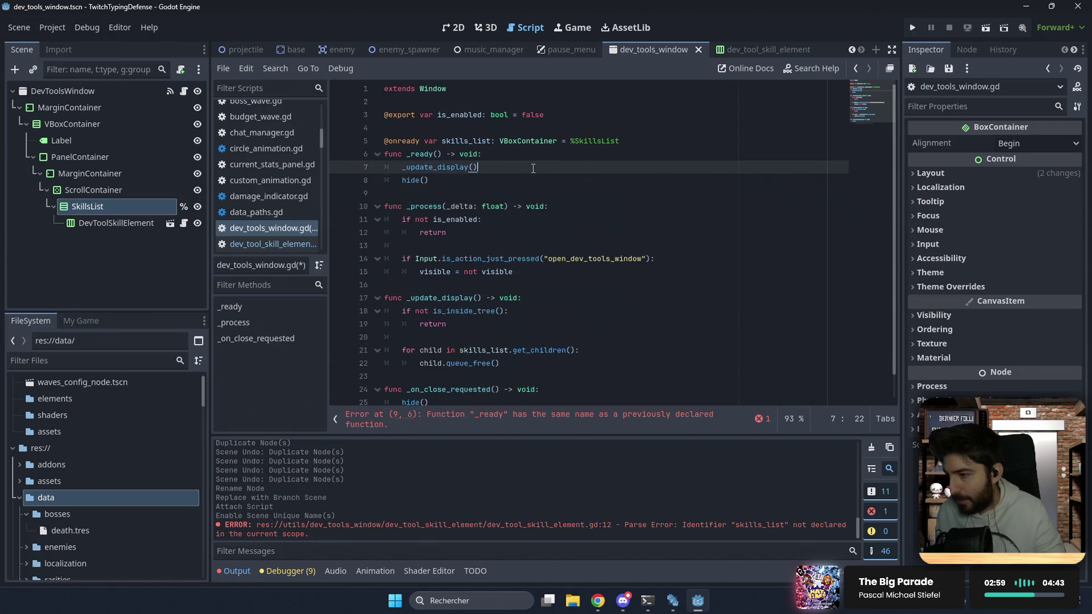
key(ctrl+s)
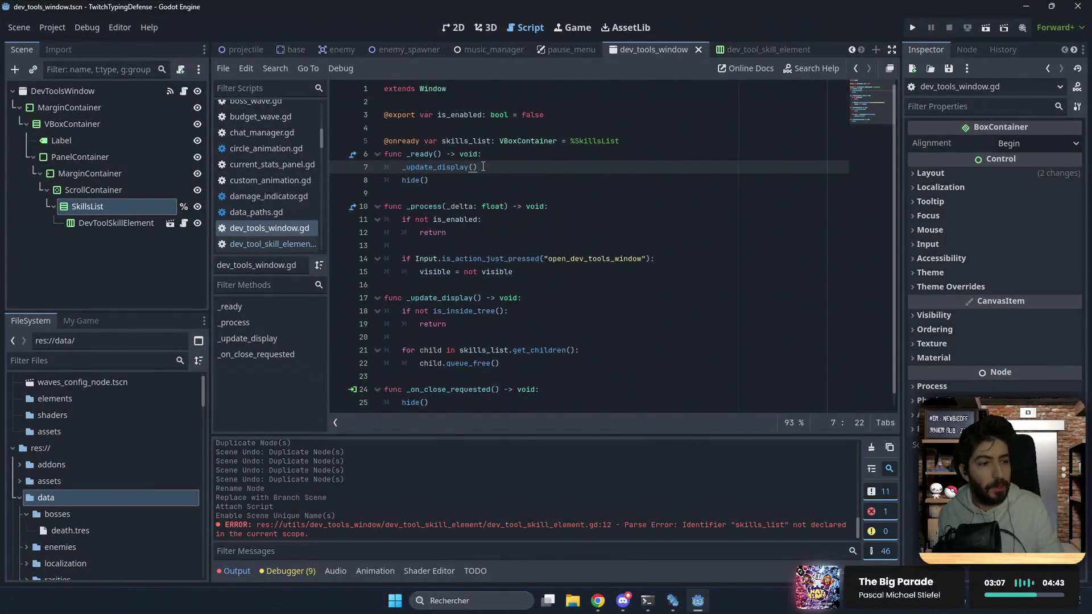
- Delete the half-typed 'skills' line after the queue_free loop, save, and view the 2D canvas
click(498, 200)
click(486, 193)
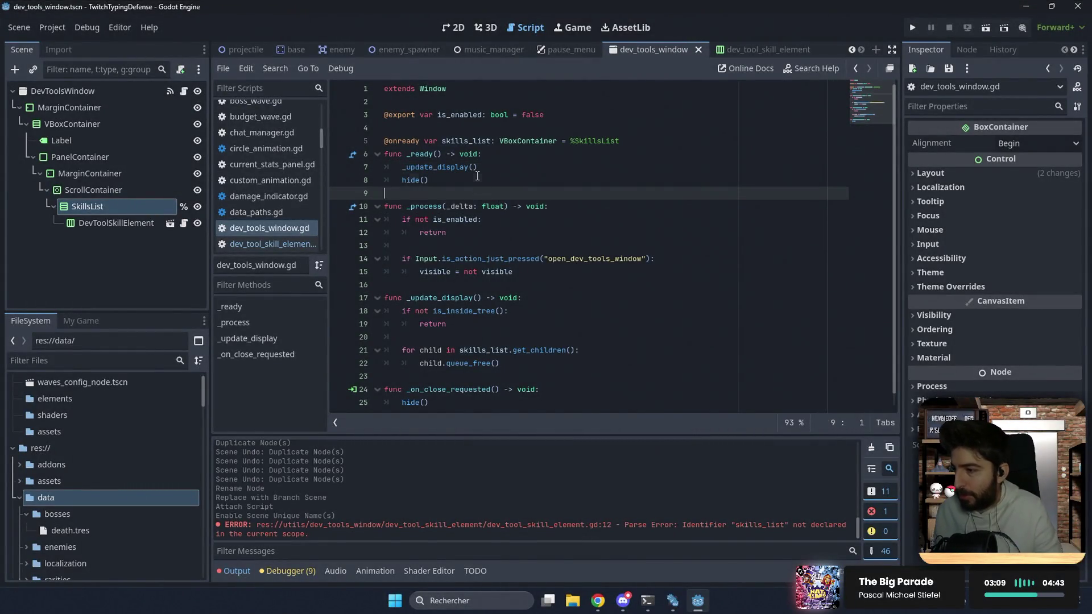
click(478, 176)
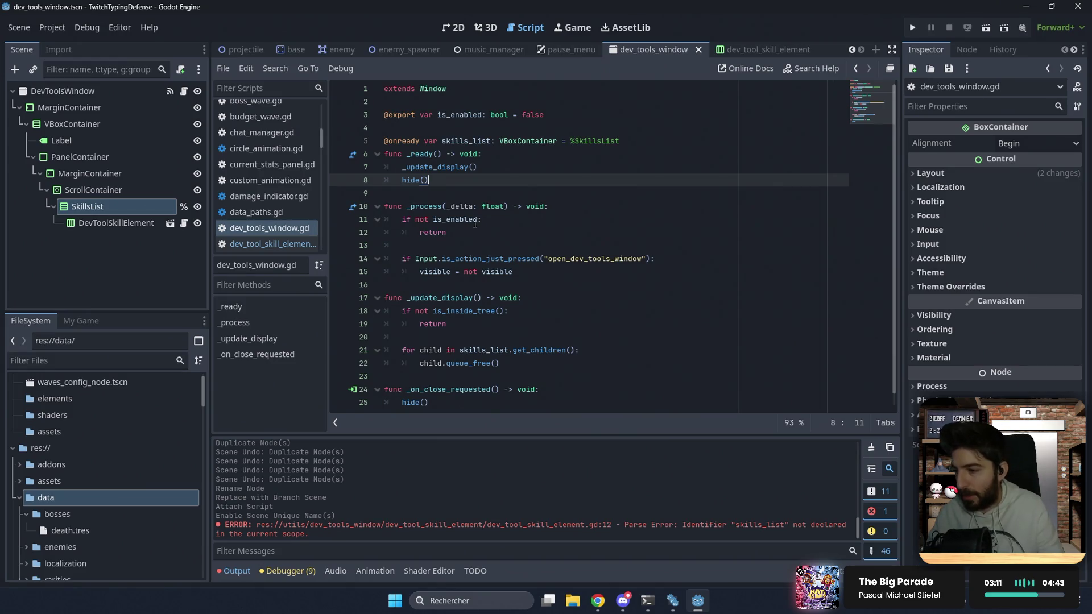
scroll(472, 265, down, 1)
click(531, 338)
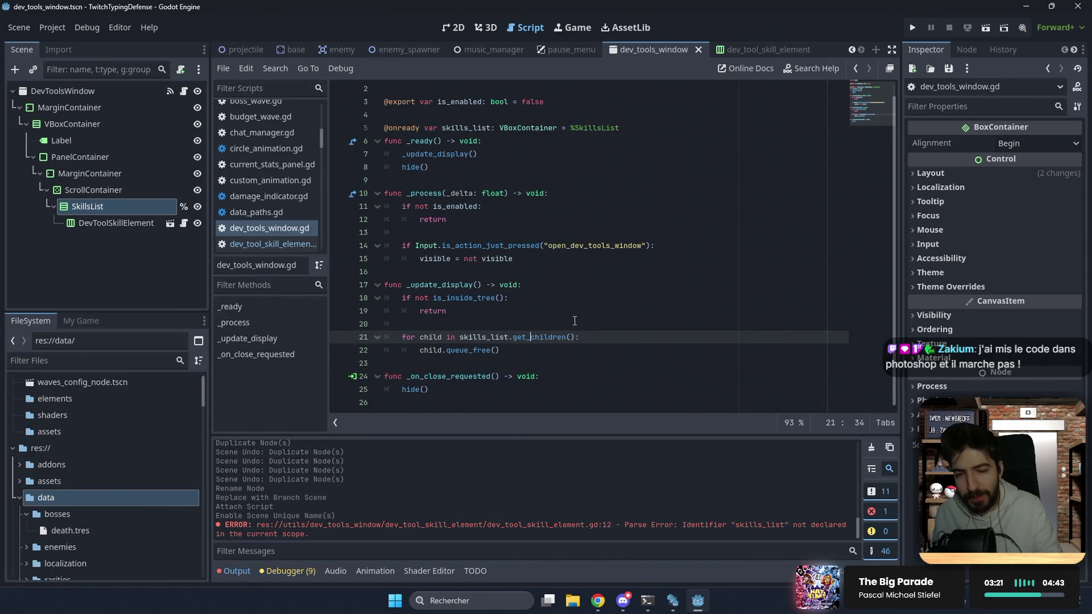
click(584, 347)
key(Return)
key(BackSpace)
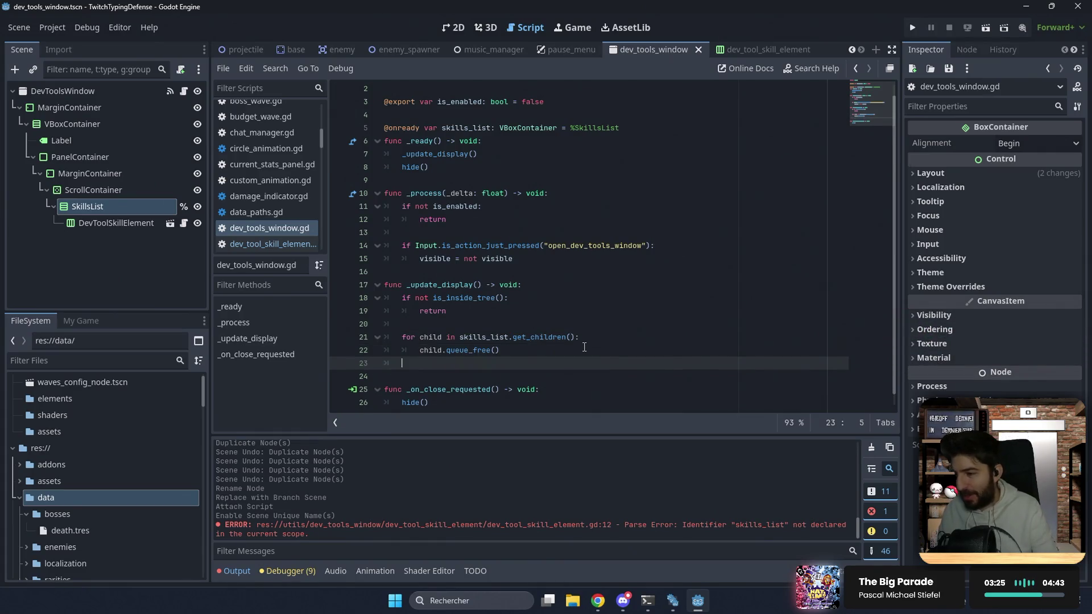
key(Return)
text(skills)
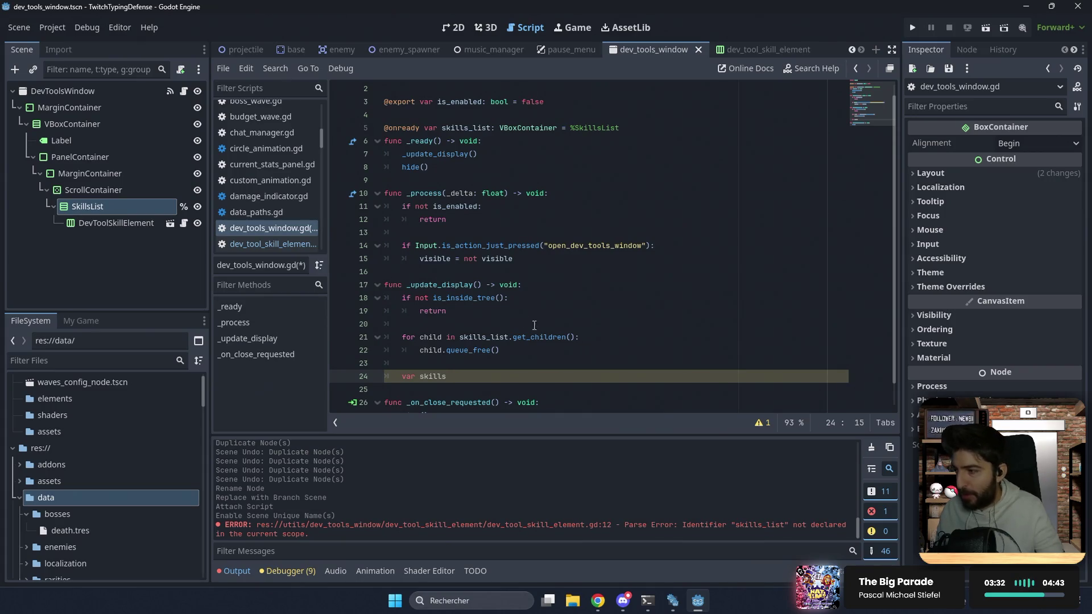
drag(466, 373, 509, 365)
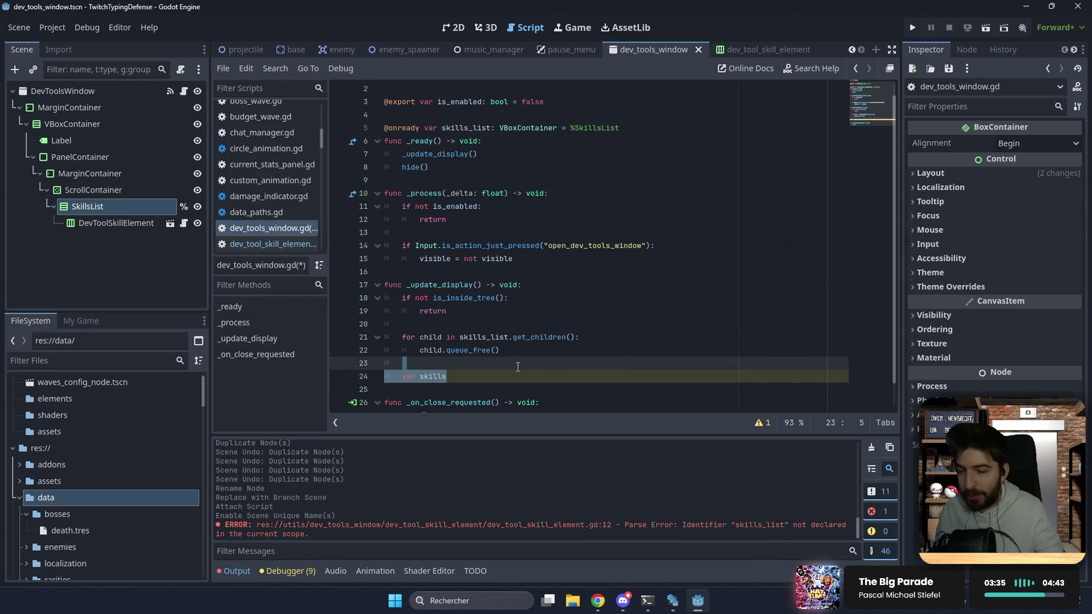
key(BackSpace)
key(BackSpace)
key(ctrl+s)
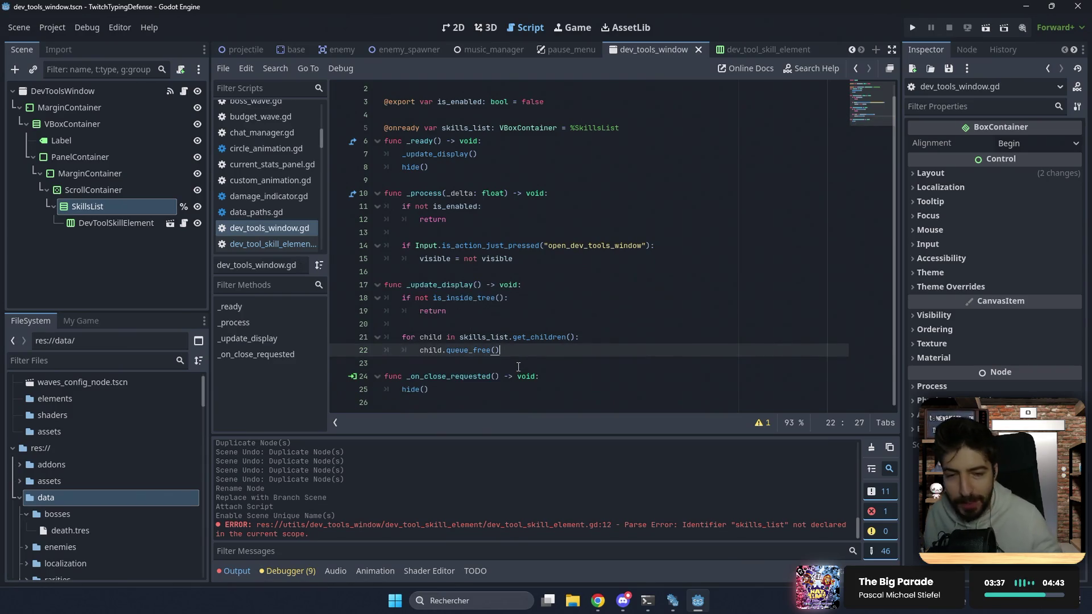
click(453, 27)
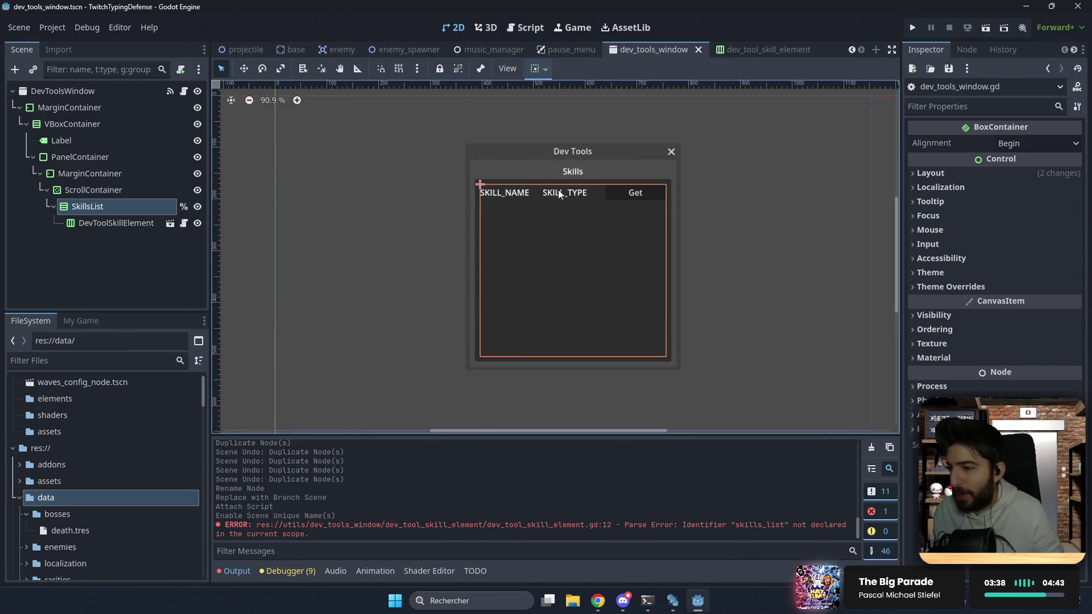
- Add a TabContainer under ScrollContainer and move SkillsList into it
click(118, 205)
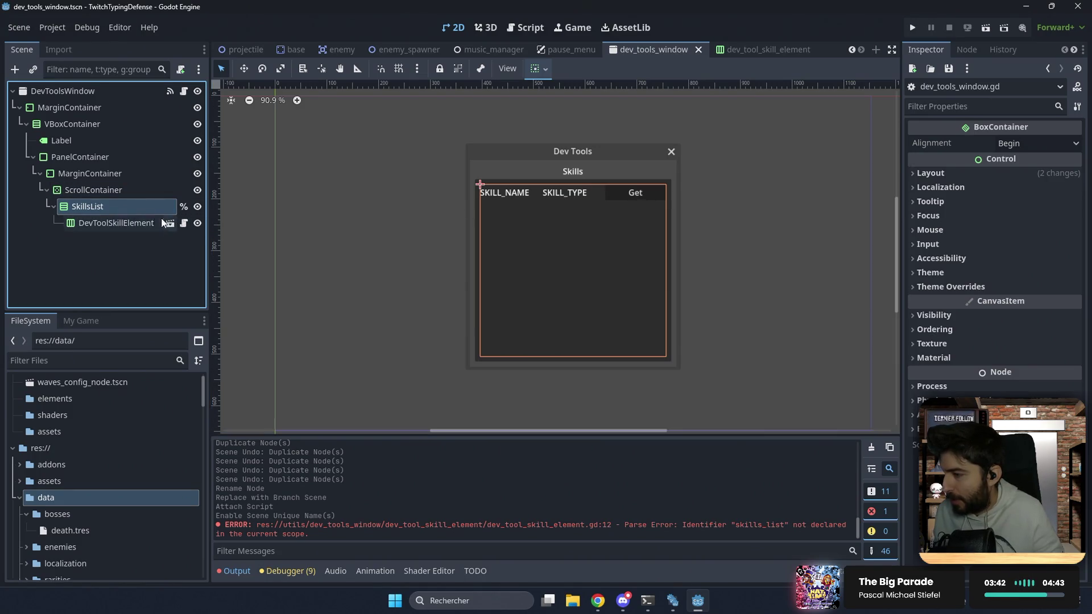
click(120, 190)
key(ctrl+a)
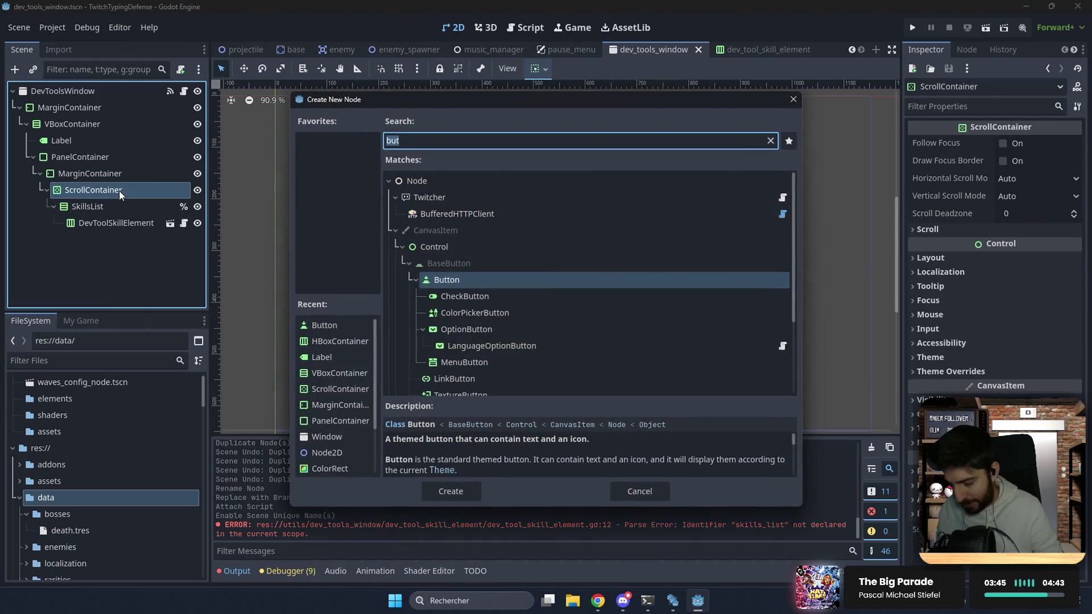
text(tab)
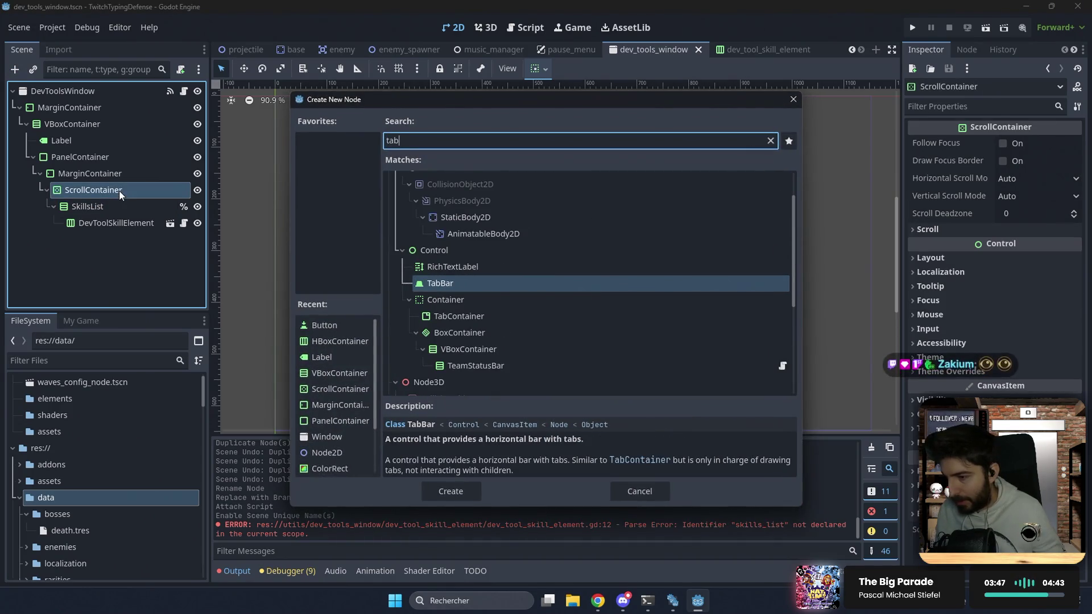
key(Return)
mouse_move(121, 238)
mouse_down()
mouse_move(112, 224)
mouse_move(125, 198)
mouse_move(100, 227)
mouse_move(118, 206)
mouse_up()
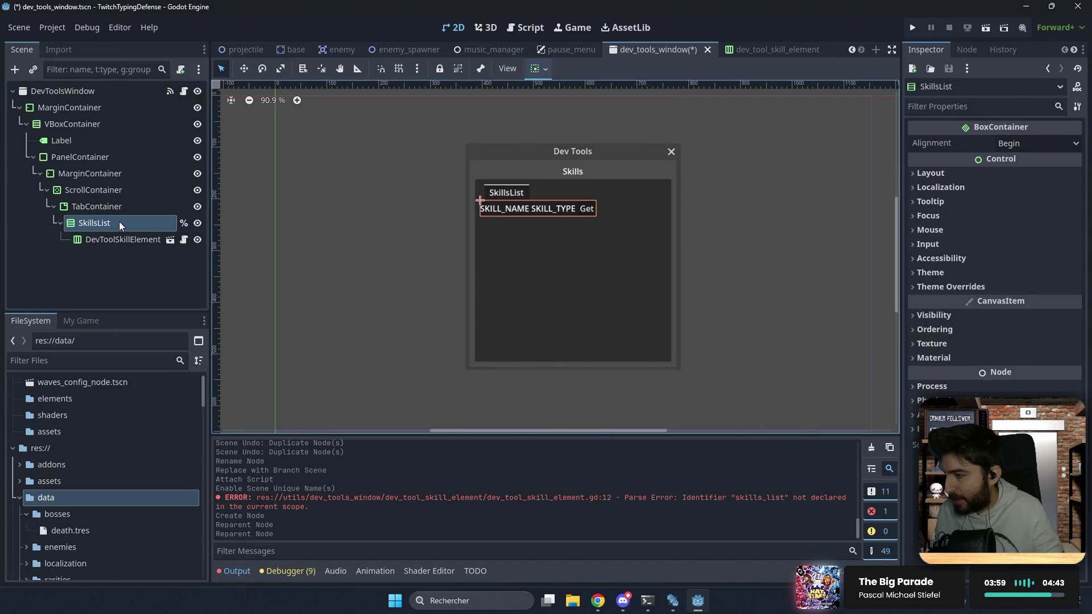
click(118, 221)
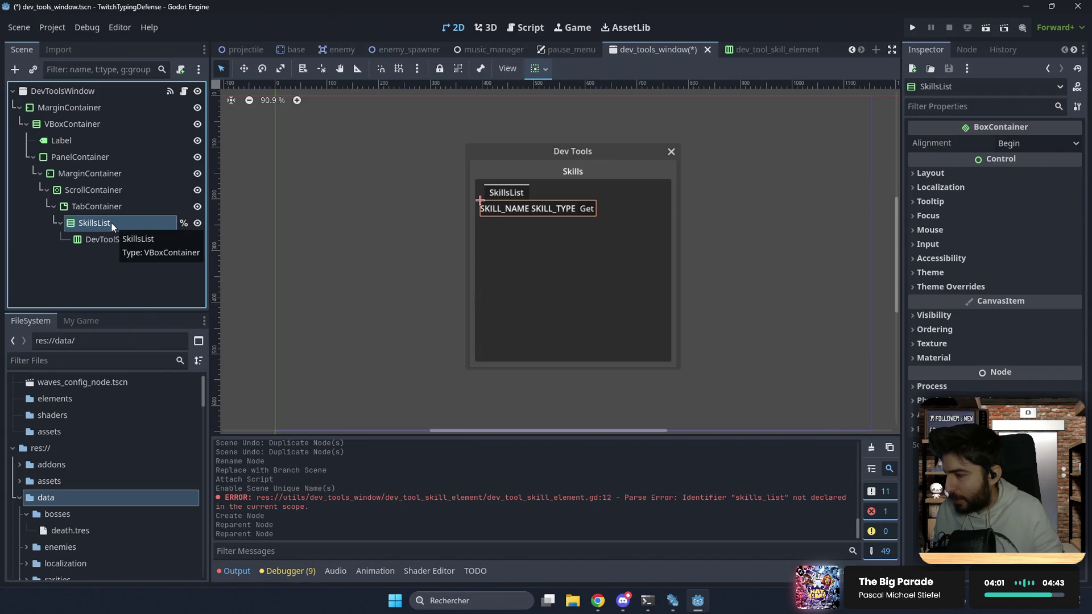
- Rename SkillsList to ActiveSkillsList
click(114, 225)
key(Home)
text(Active)
key(Return)
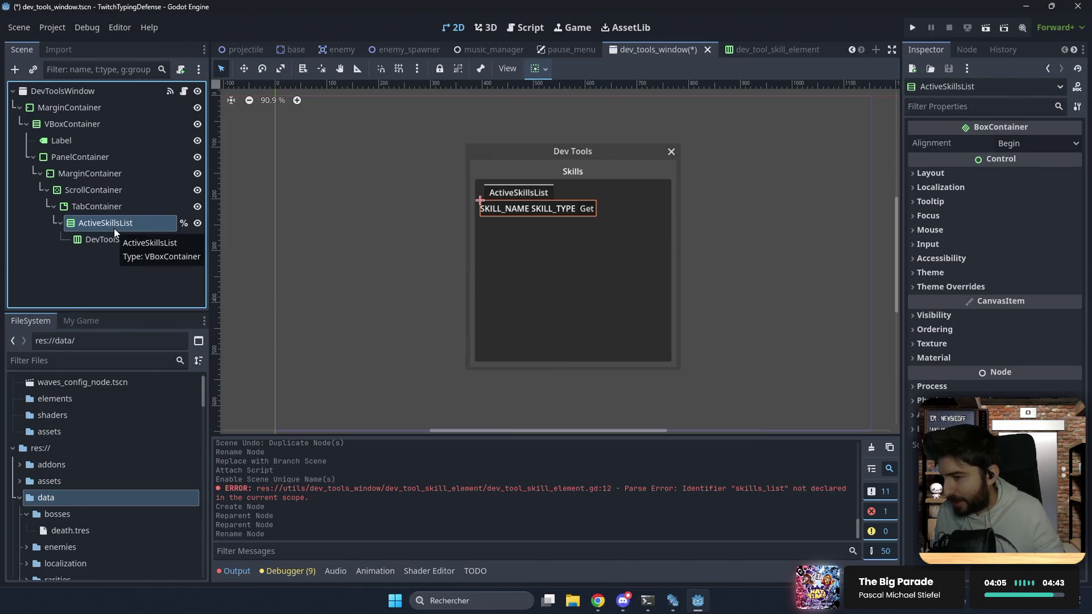
- Give TabContainer horizontal and vertical Expand flags and move it above ScrollContainer
click(160, 206)
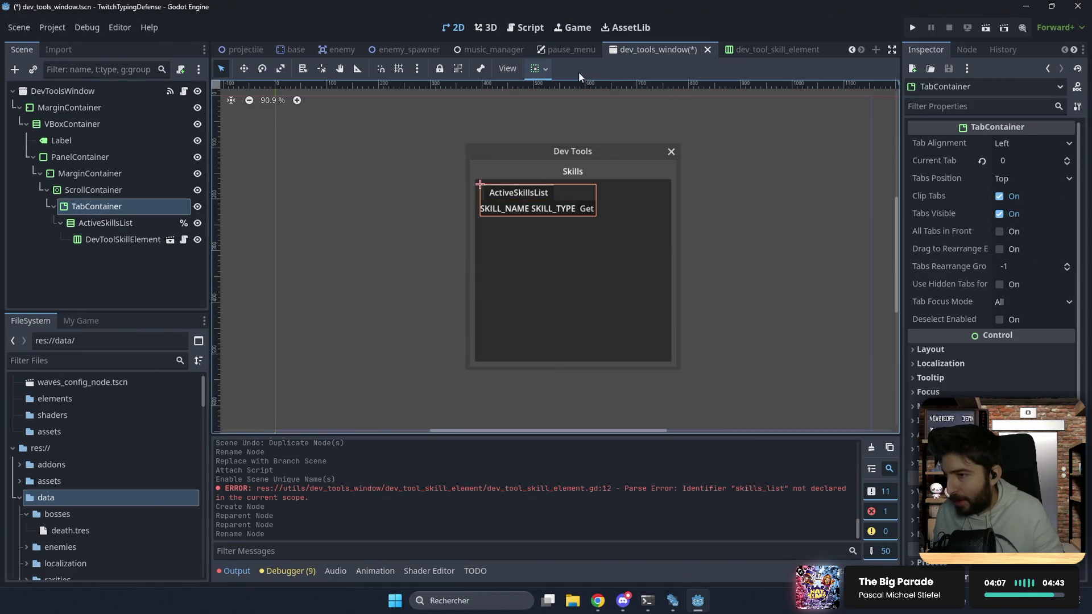
click(538, 68)
click(601, 133)
click(600, 199)
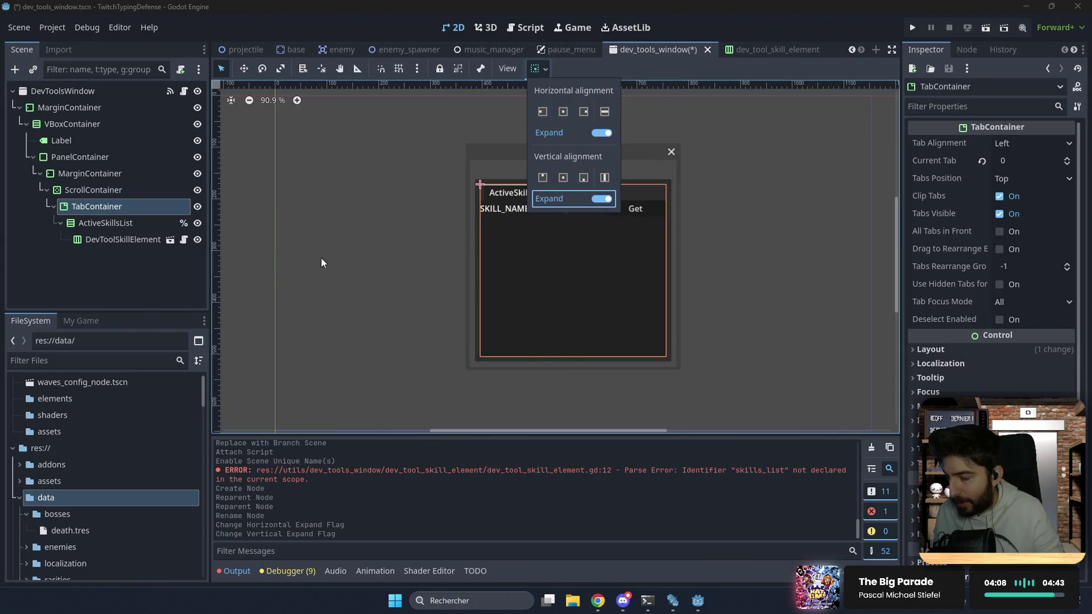
click(307, 261)
drag(97, 200, 90, 184)
- Place ScrollContainer inside TabContainer and rename it 'Active Skills'
click(84, 239)
mouse_move(83, 239)
mouse_down()
mouse_move(115, 200)
mouse_move(101, 215)
mouse_move(108, 205)
mouse_up()
click(108, 206)
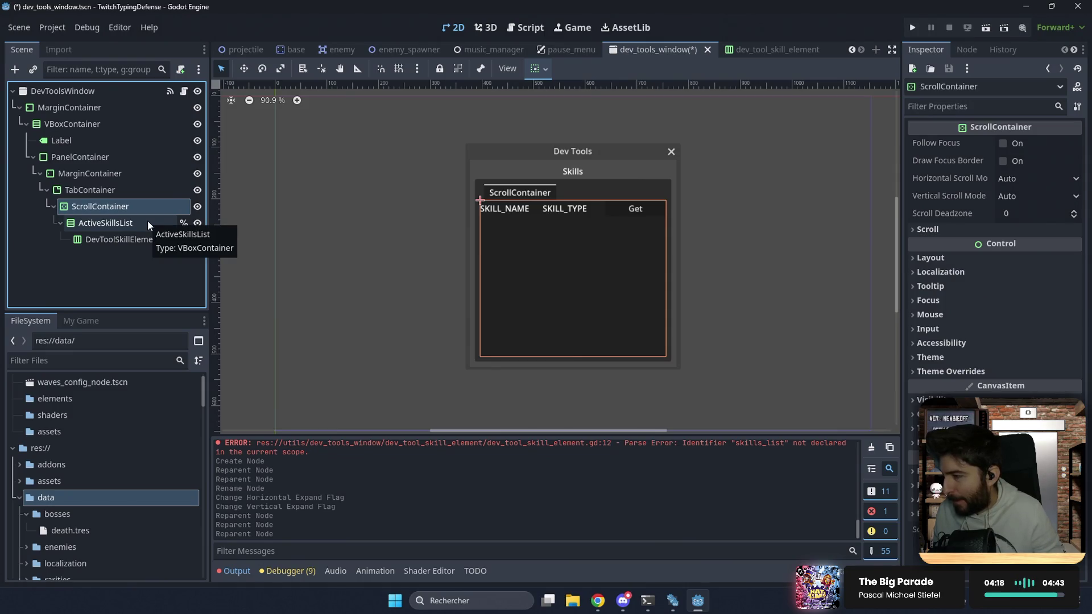
key(F2)
text(Active)
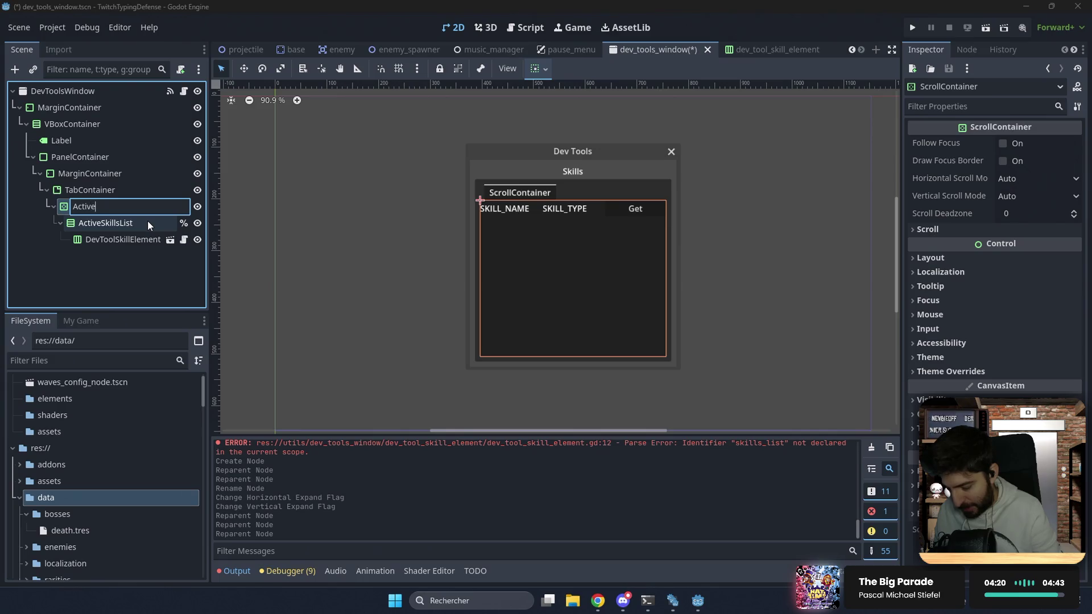
text( Skills)
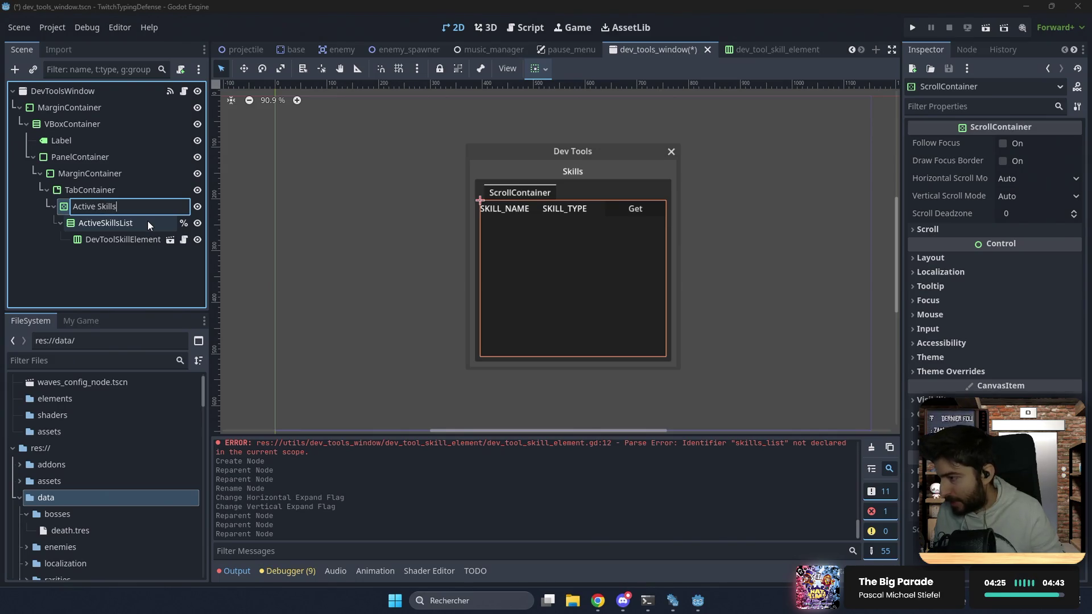
key(Return)
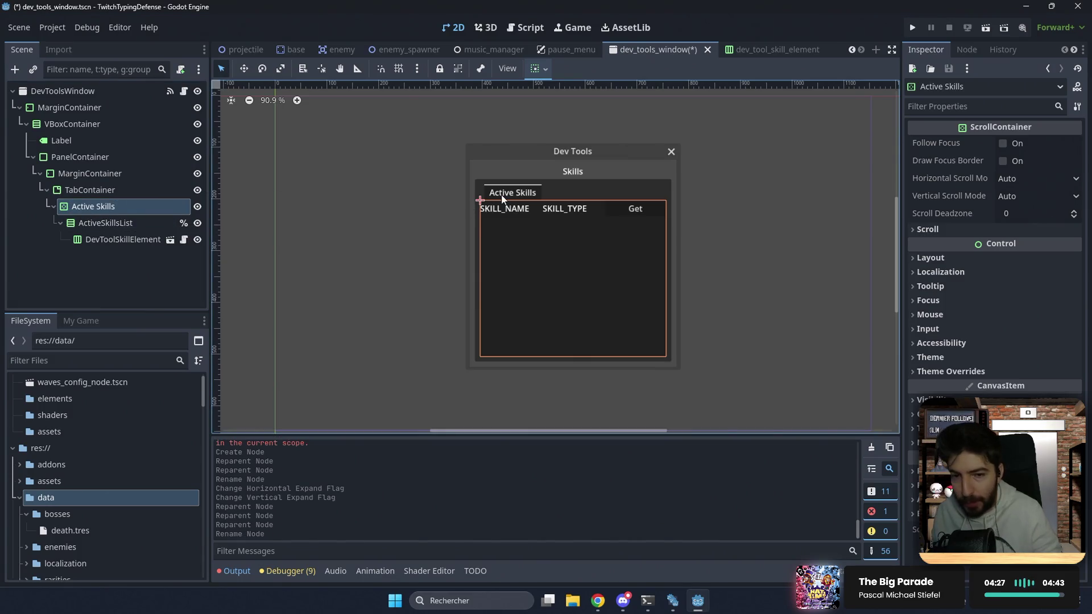
- Delete the SkillType label from the skill element scene and save it
click(120, 224)
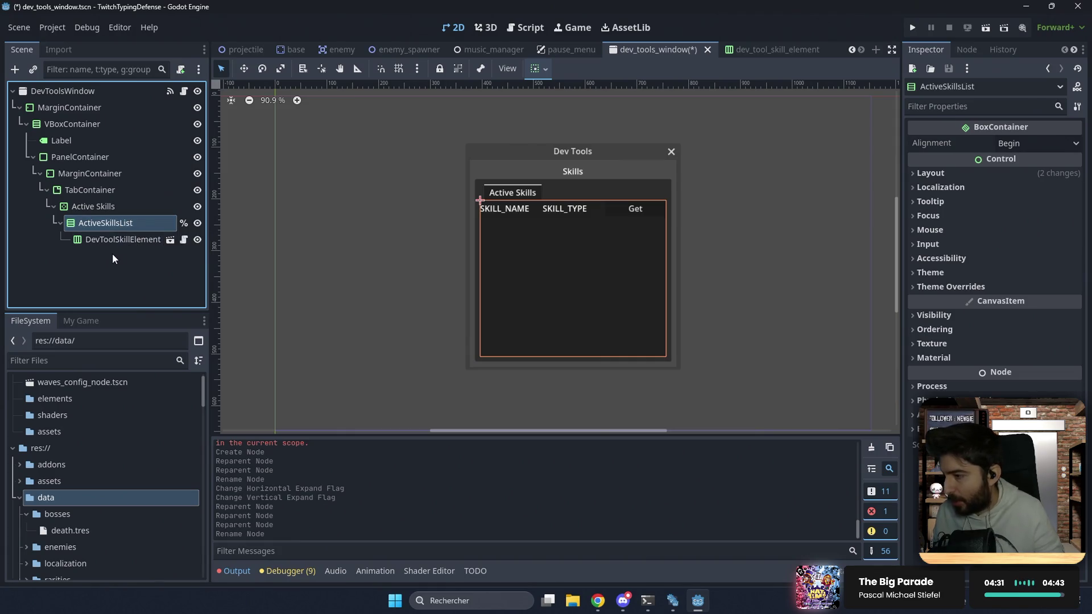
click(178, 240)
click(106, 124)
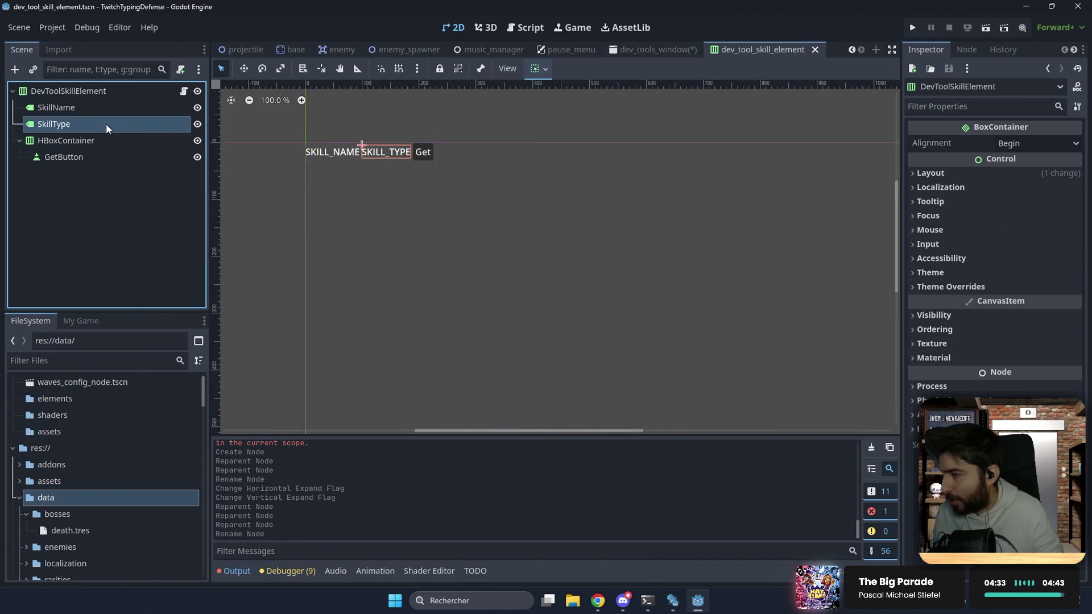
key(Delete)
key(Return)
key(ctrl+s)
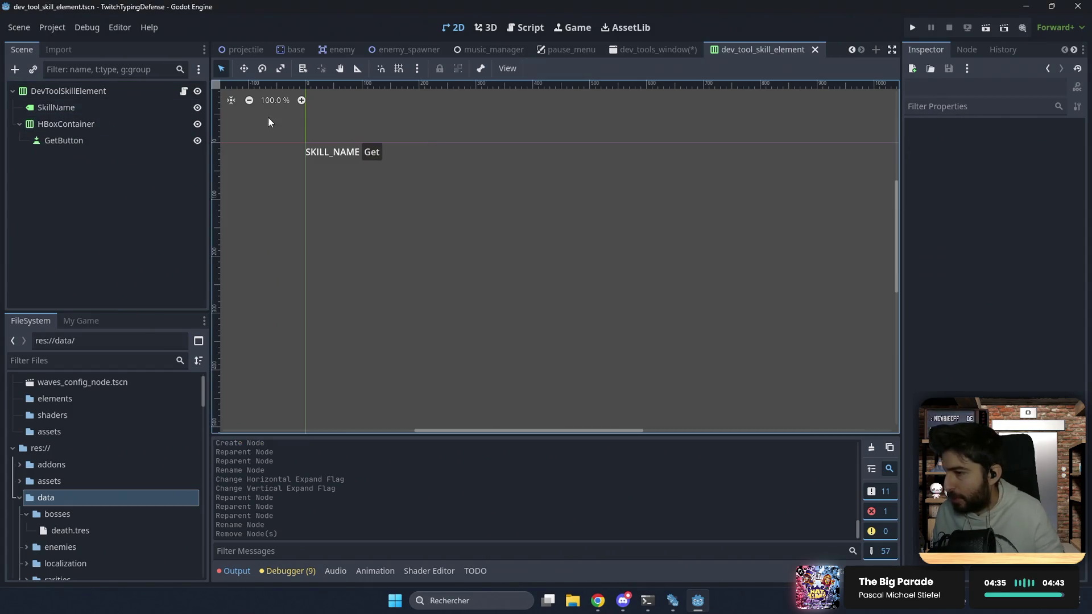
click(655, 49)
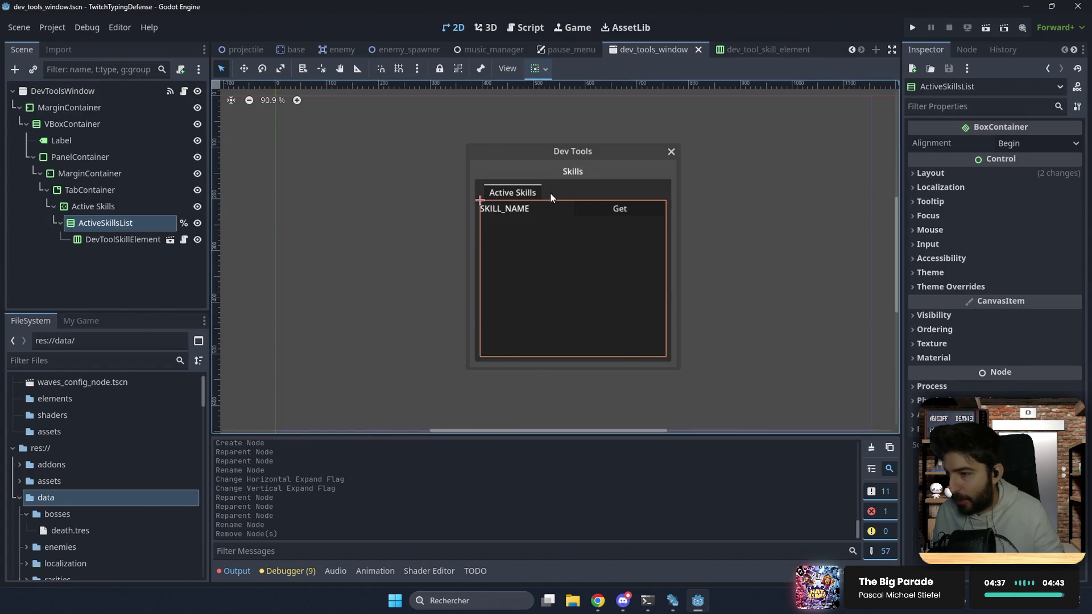
- Add an expanding MarginContainer under Active Skills and move ActiveSkillsList into it
click(132, 210)
key(ctrl+a)
text(margin)
key(Return)
drag(118, 247, 132, 219)
click(536, 68)
click(601, 133)
click(602, 198)
click(137, 229)
drag(132, 230, 148, 224)
- Set the MarginContainer's margin constants to 10 on all sides, then reopen dev_tools_window.gd
click(947, 255)
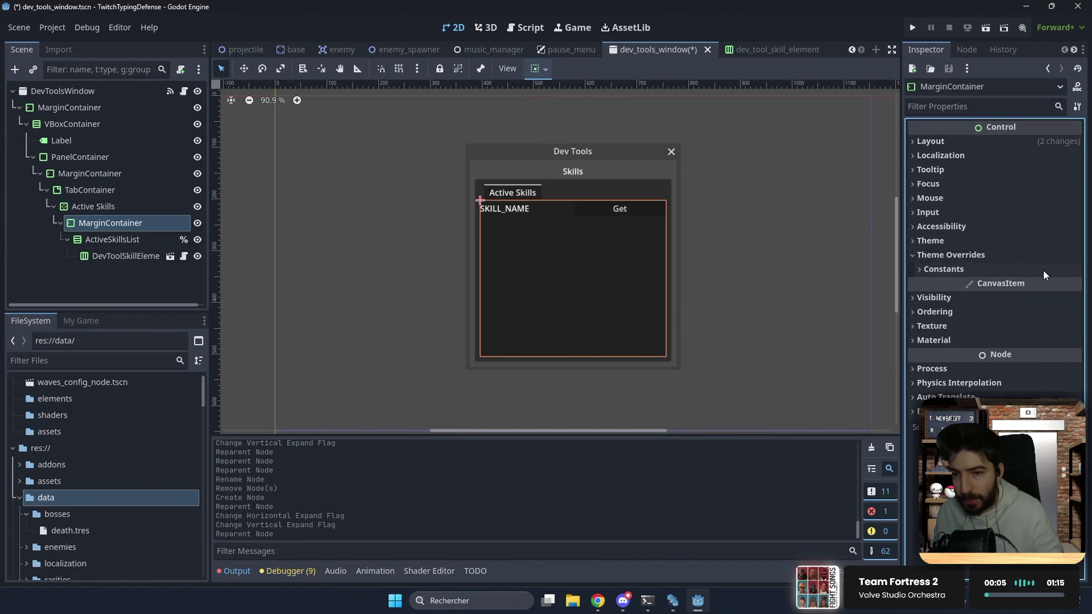
click(1044, 271)
click(1032, 285)
text(10)
key(Tab)
text(10)
key(Tab)
text(10)
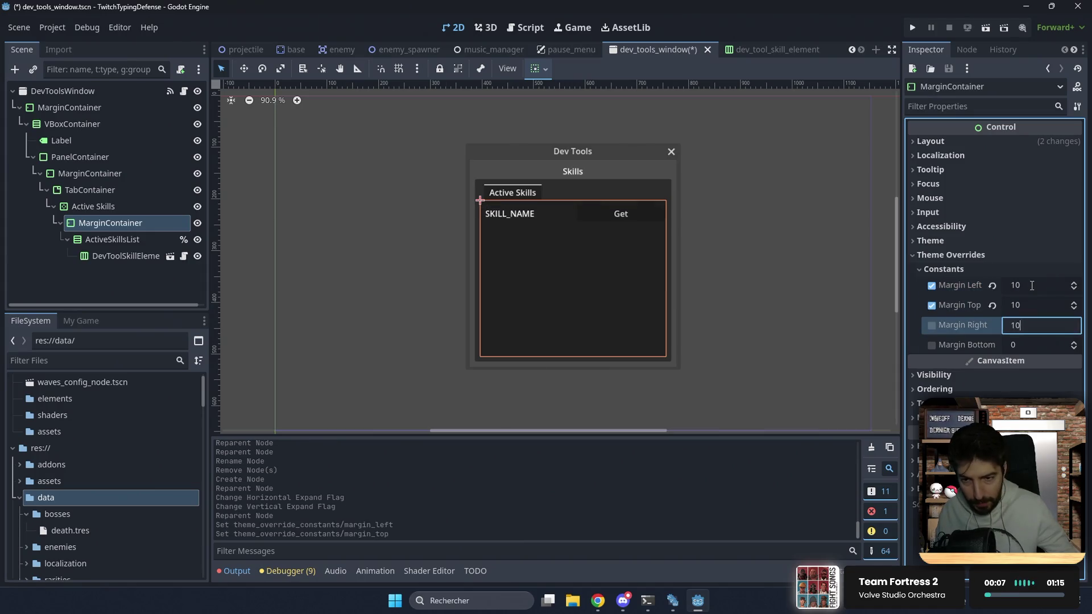
key(Tab)
text(10)
key(Return)
click(151, 245)
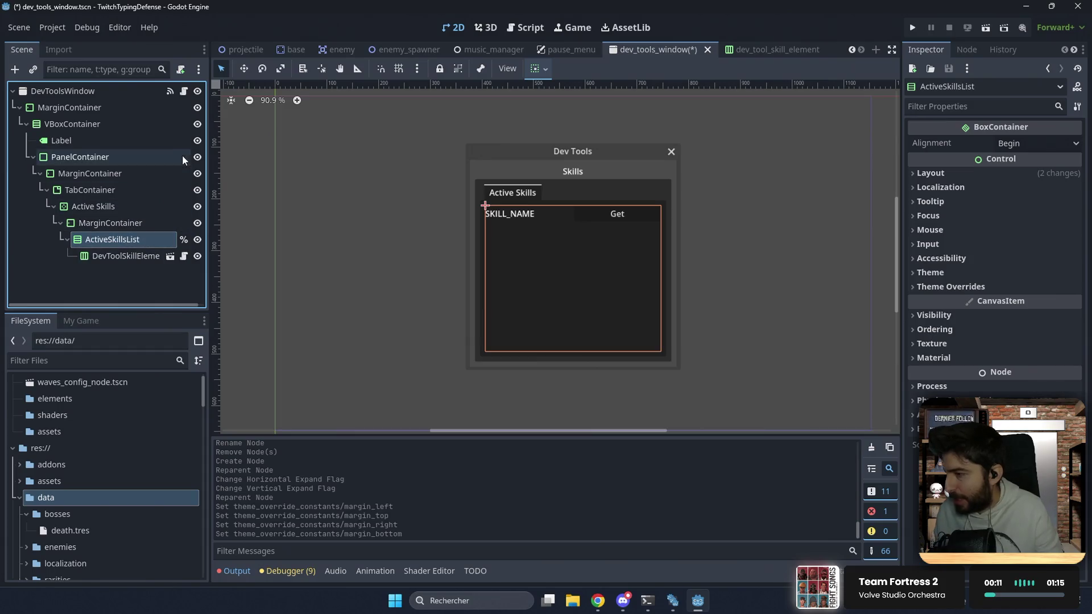
click(183, 91)
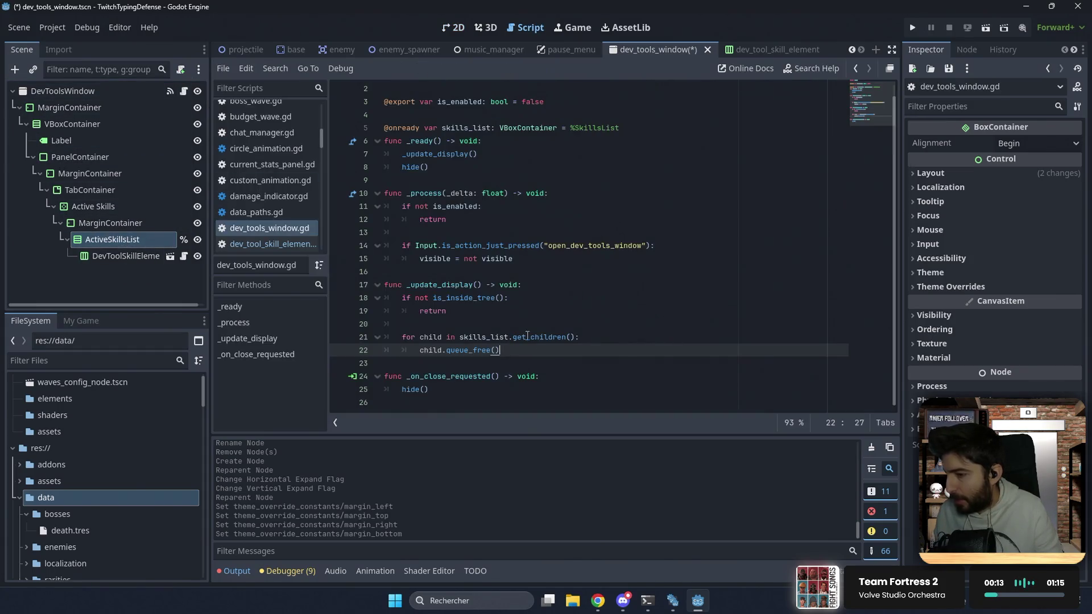
- Replace the old skills_list declaration with an ActiveSkillsList reference, then use active_skills_list on line 22
drag(660, 128, 666, 118)
key(Delete)
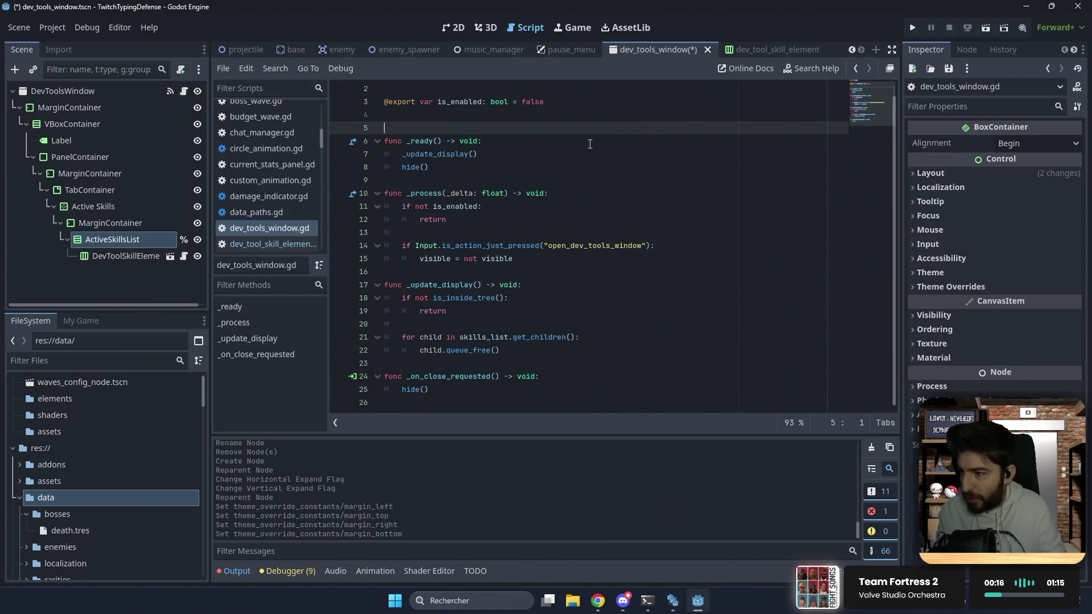
mouse_move(118, 245)
mouse_down()
mouse_move(382, 169)
mouse_move(408, 128)
mouse_up()
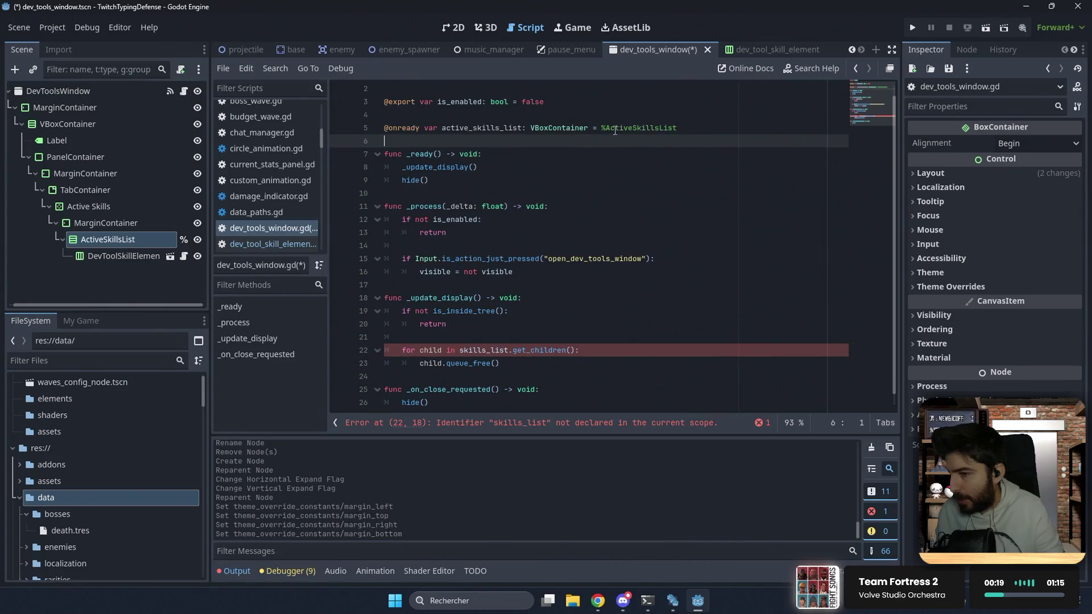
double_click(482, 128)
key(ctrl+c)
double_click(497, 349)
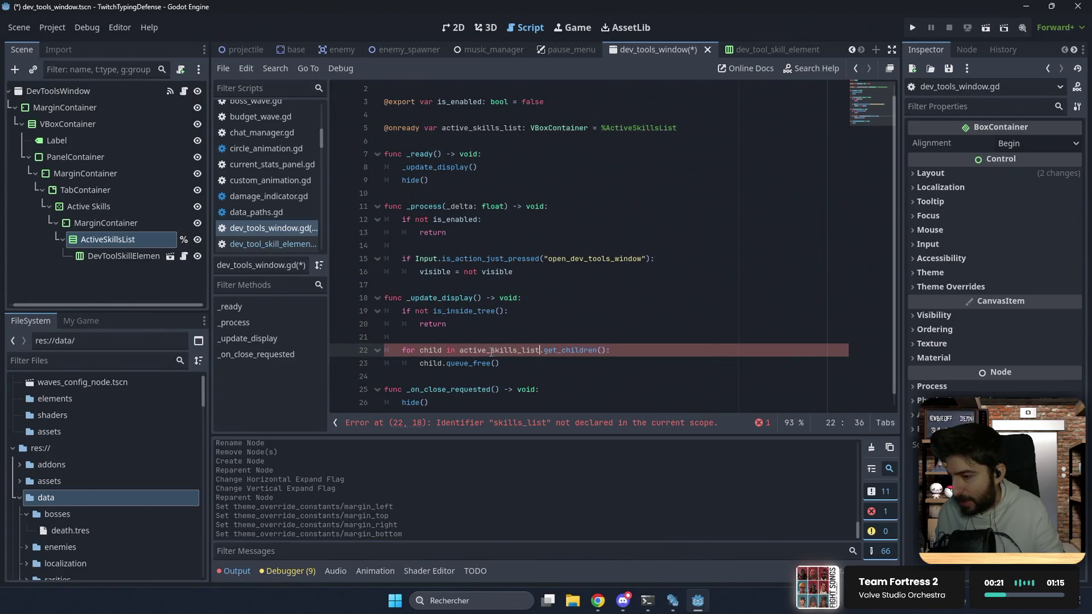
key(ctrl+v)
- Discard an abandoned ActiveSkillManager line below the loop and save the scene and script
click(524, 365)
key(Return)
key(Return)
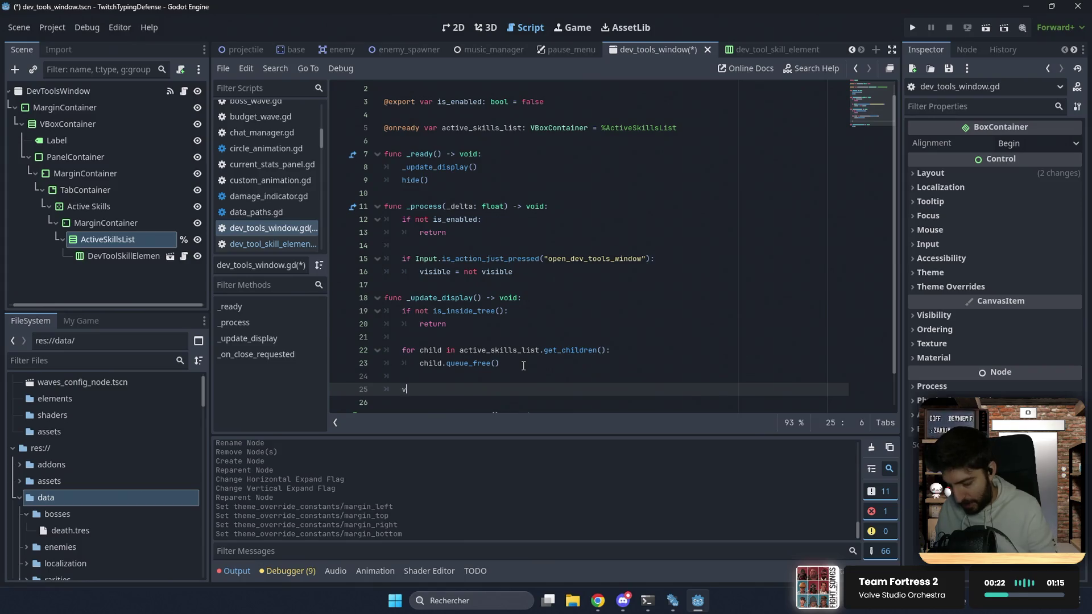
text(Skil)
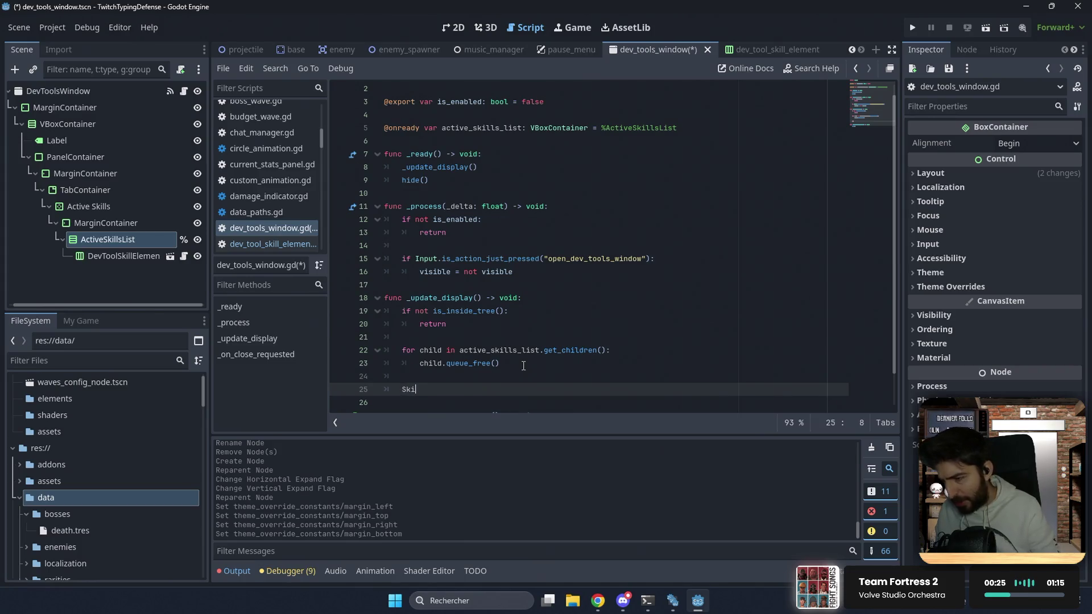
text(lM)
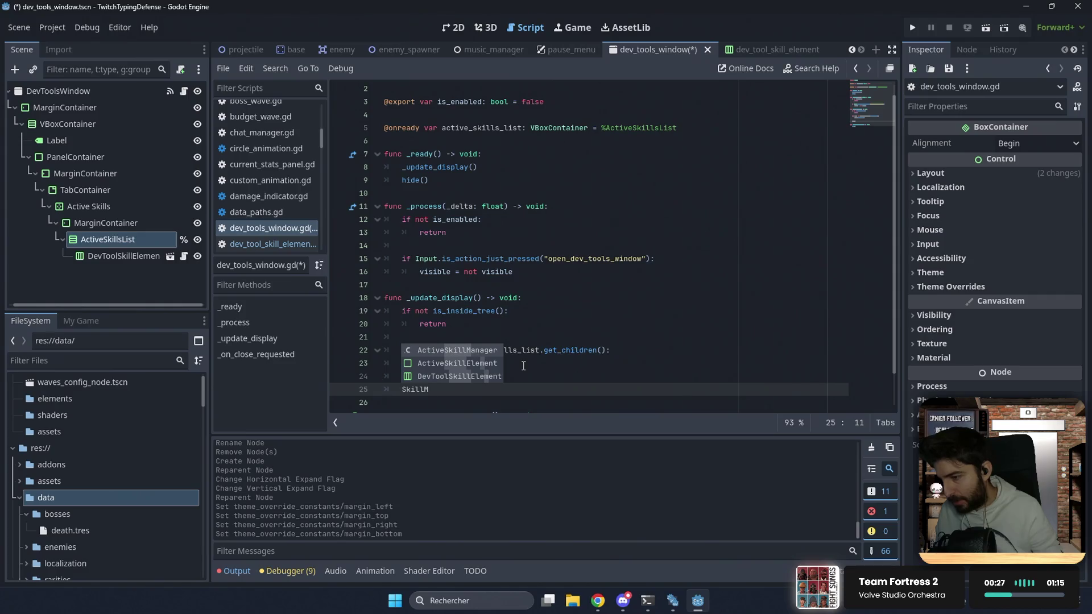
key(Return)
text(.)
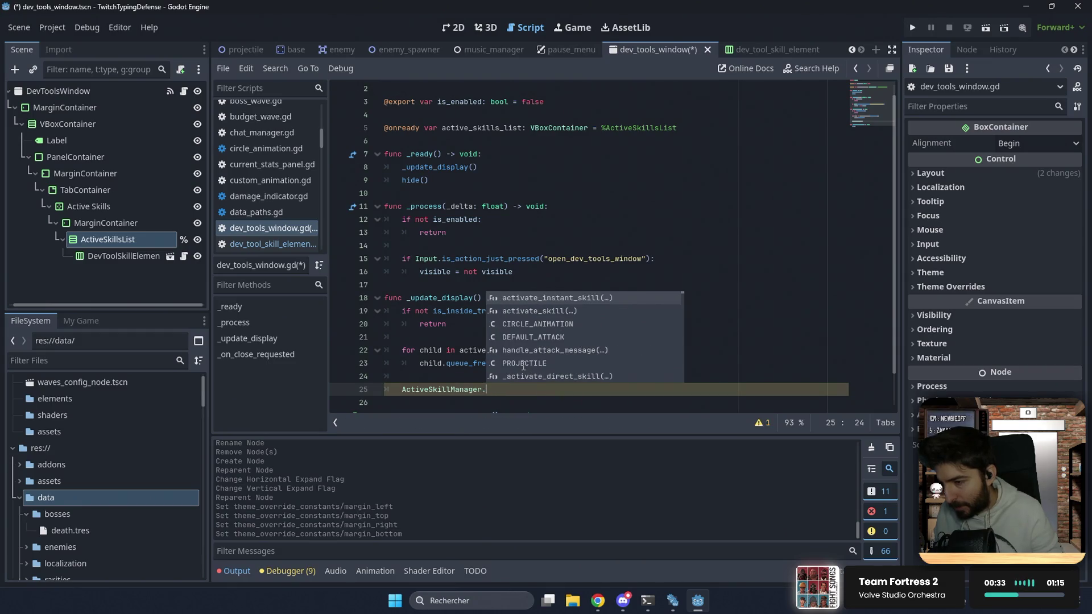
key(Escape)
key(shift+Up)
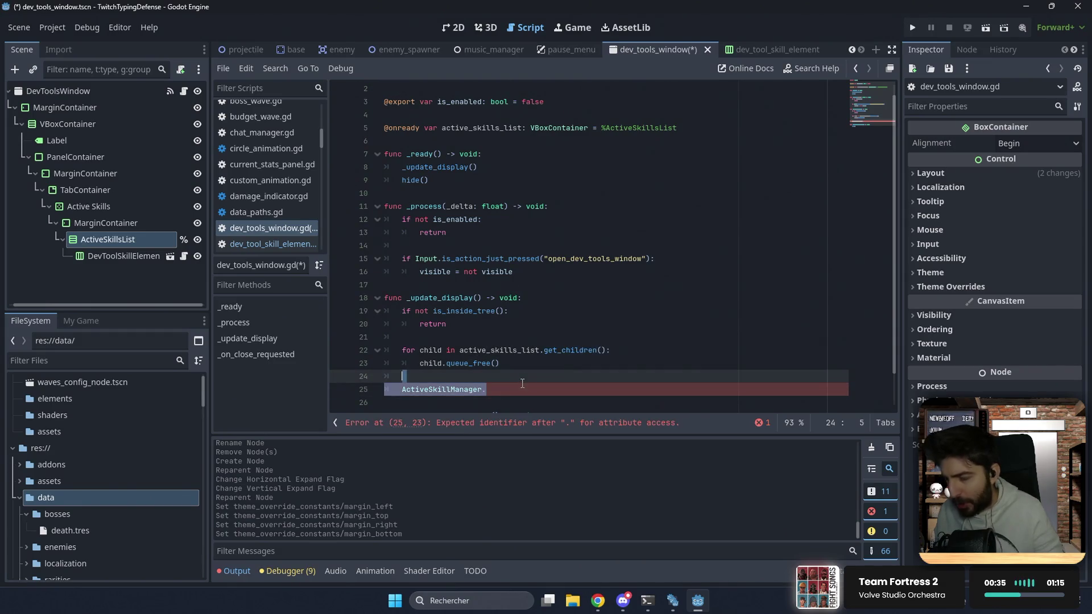
key(BackSpace)
key(ctrl+s)
- Begin a SkillDatabase.ge call below the loop and jump to the SkillDatabase script definition
scroll(177, 408, down, 3)
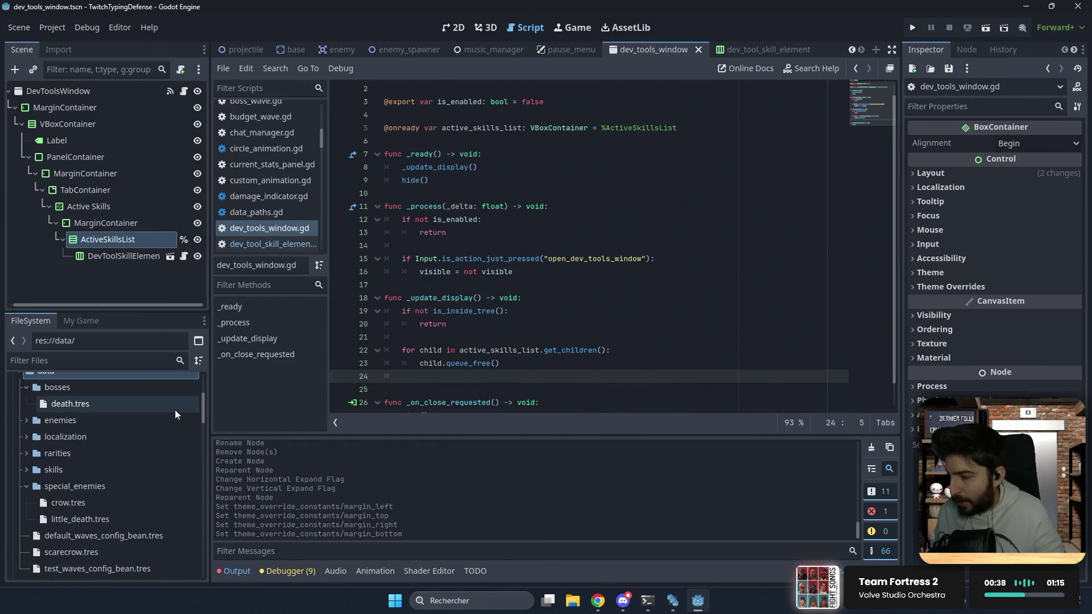
scroll(175, 409, down, 3)
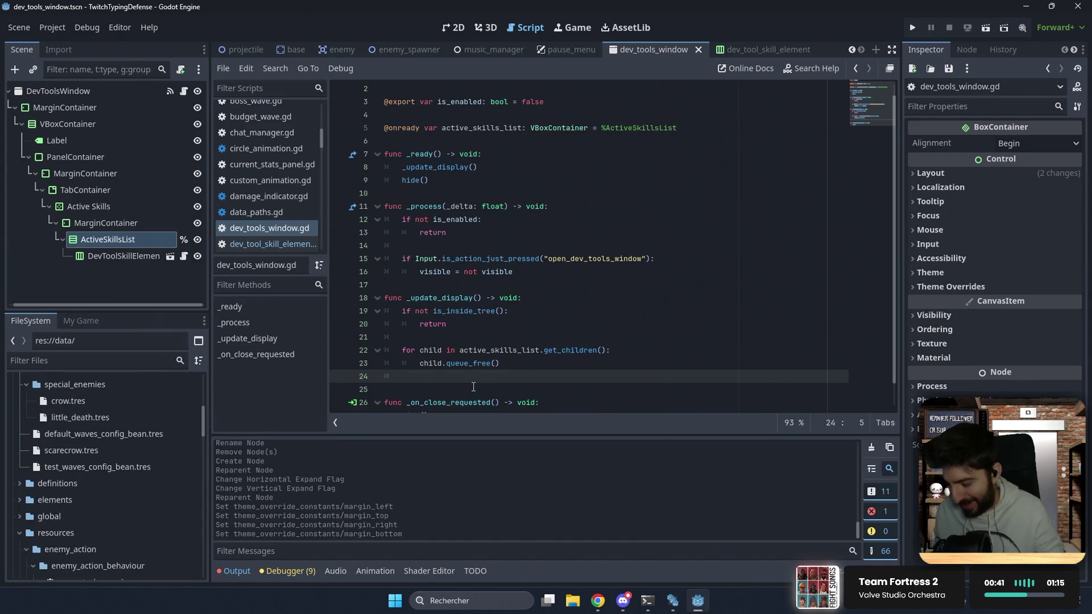
key(Return)
text(Skill)
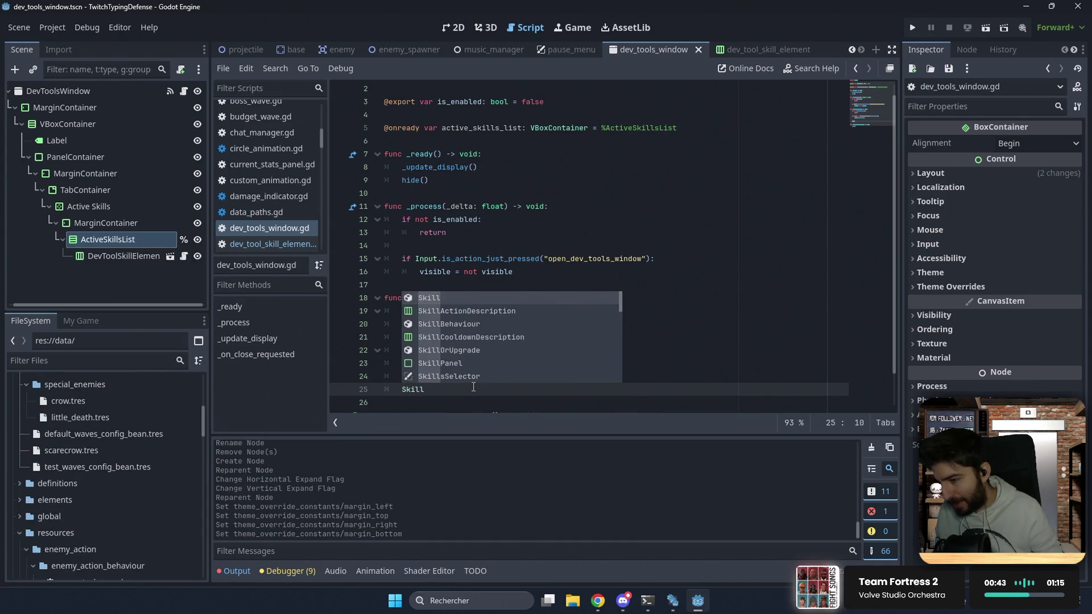
text(Data)
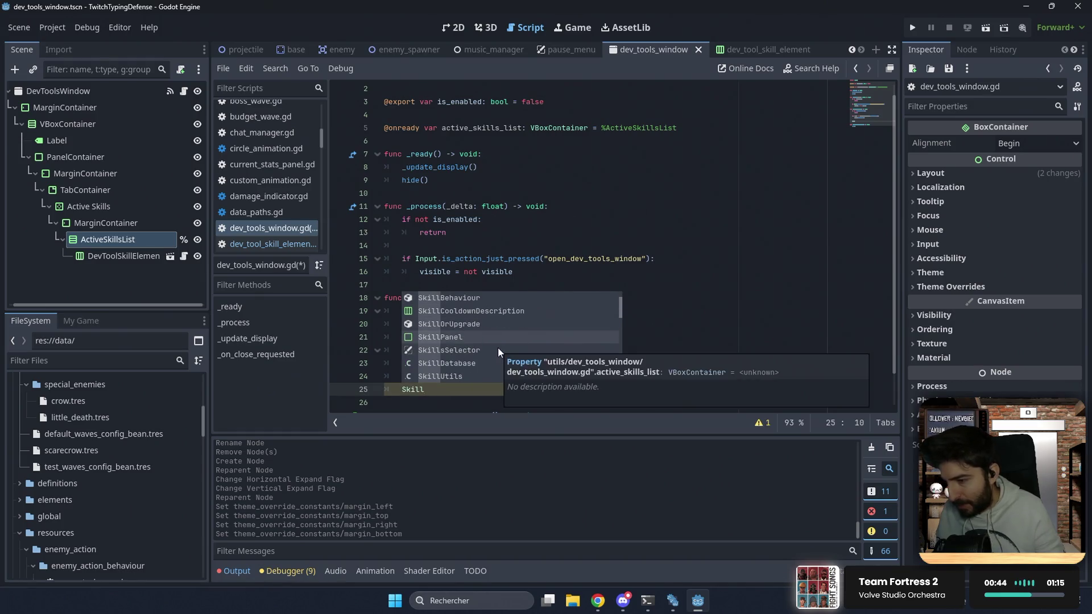
key(Return)
text(.ge)
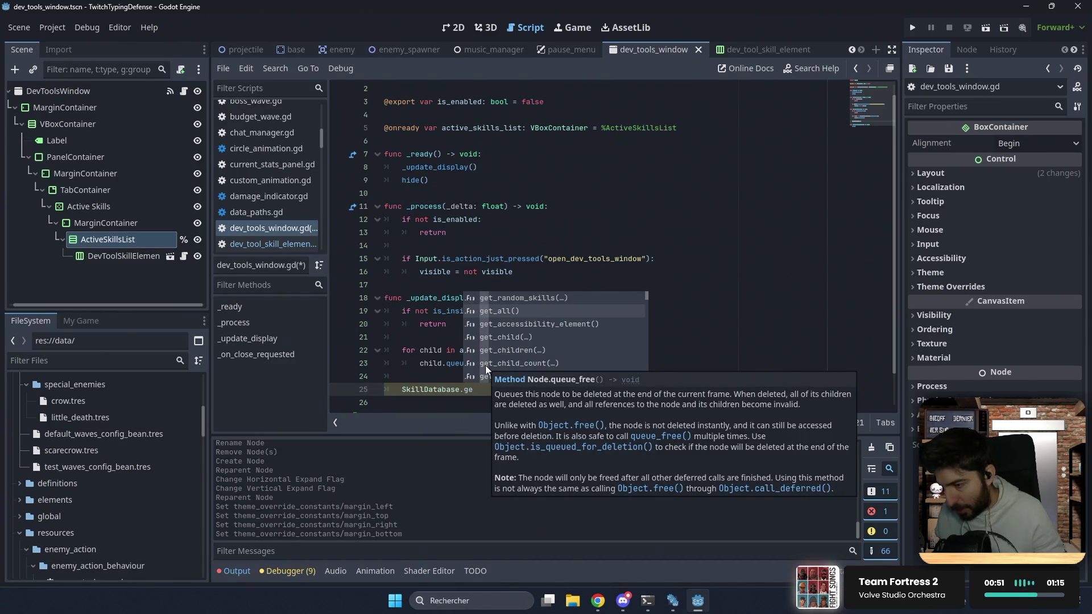
scroll(543, 330, down, 1)
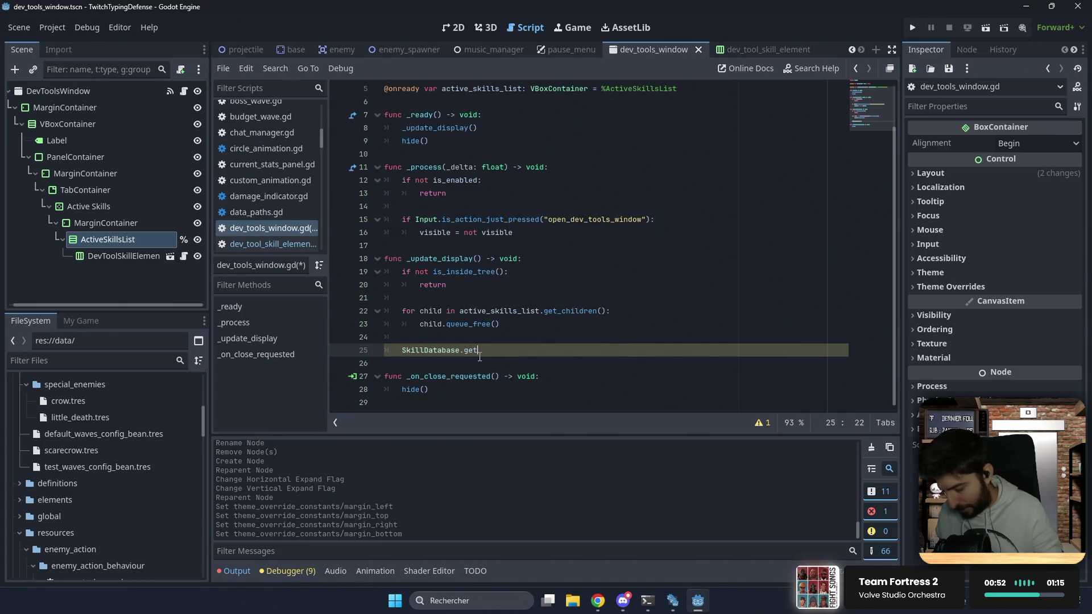
scroll(548, 330, down, 2)
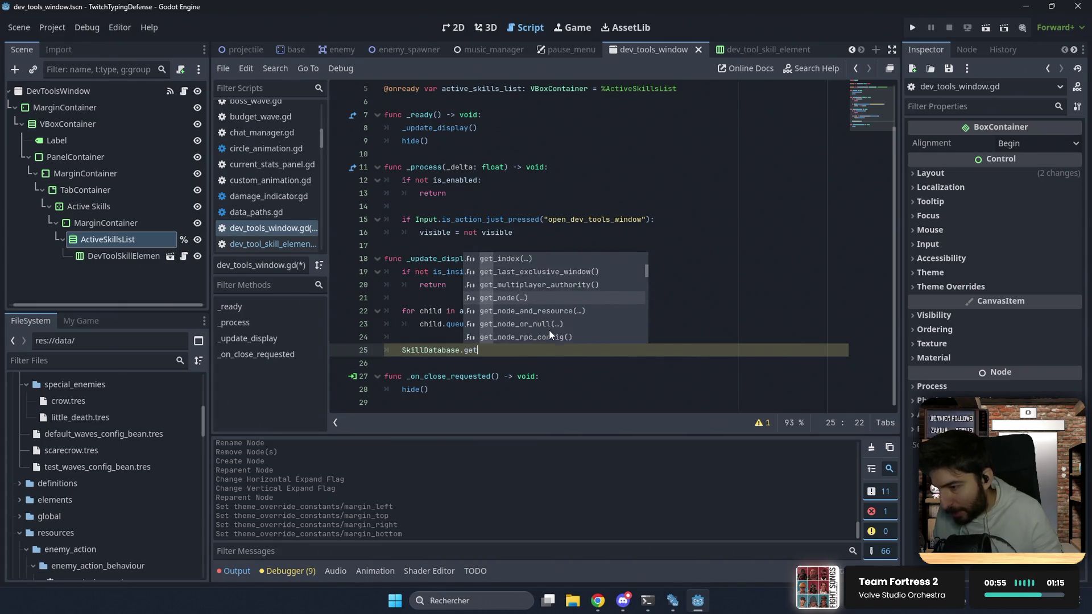
ctrl+click(430, 350)
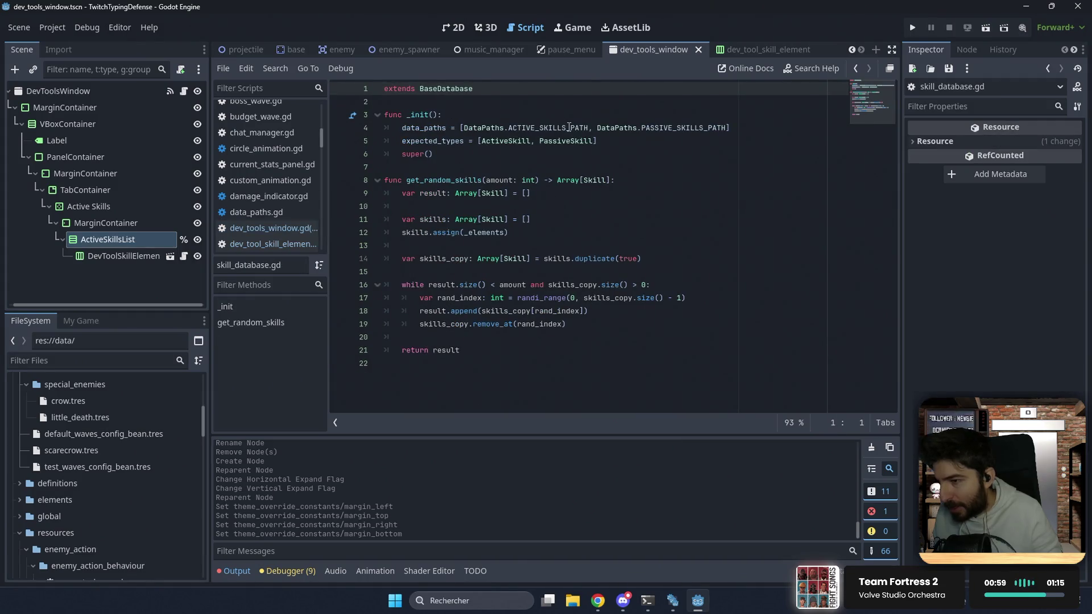
- Insert blank lines after the super() call in skill_database.gd's _init, above get_random_skills
mouse_move(569, 128)
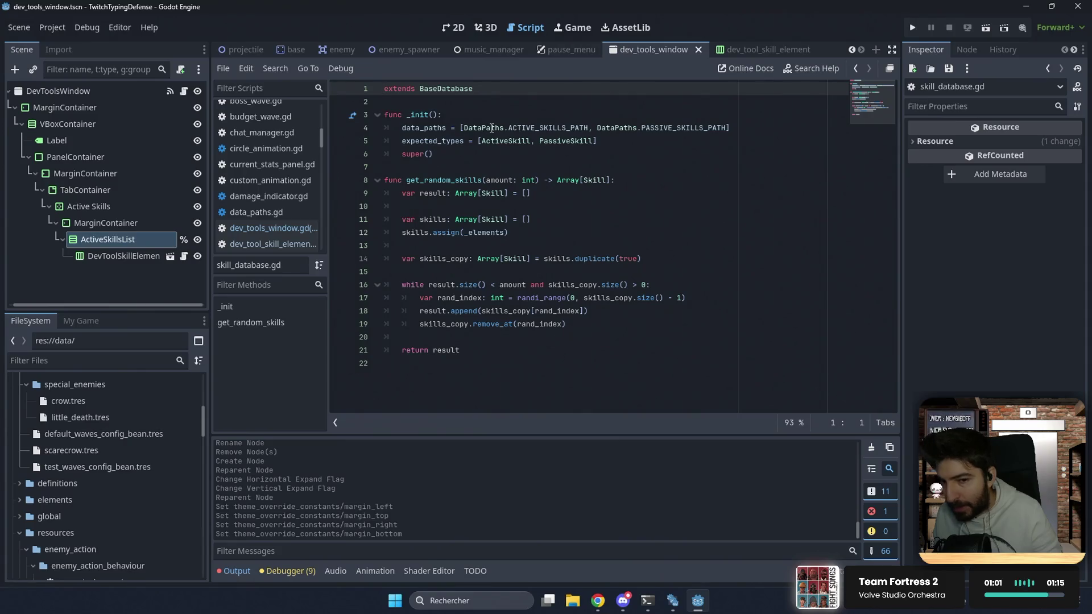
mouse_move(492, 127)
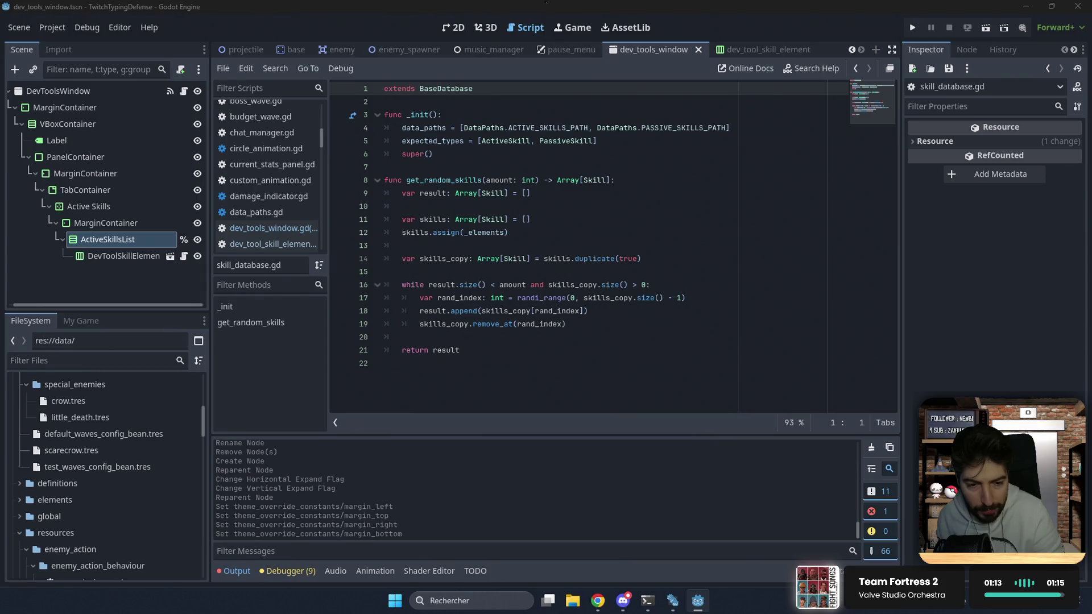
click(546, 337)
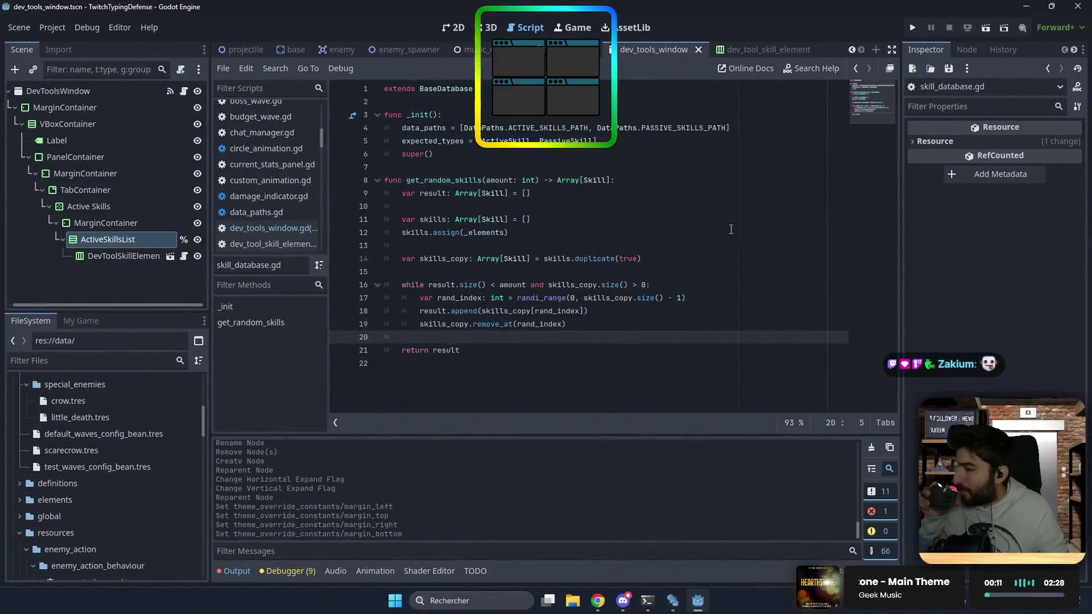
click(440, 152)
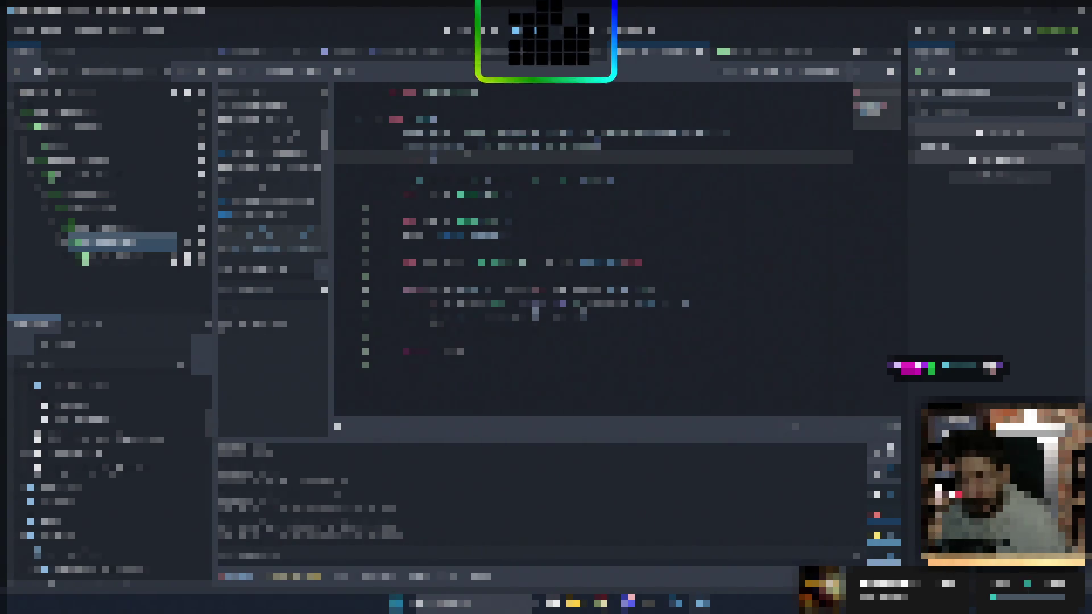
key(Return)
key(Return)
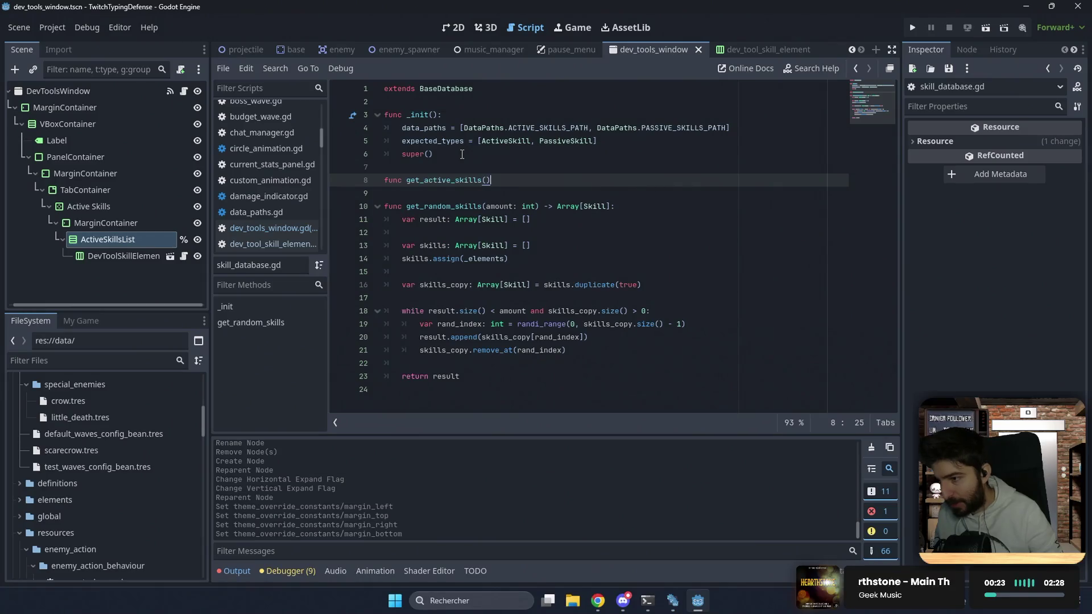
- Finish the get_active_skills() -> Array[Skill]: signature and copy in get_random_skills' result declaration
text(-> Array[Skill]:)
key(Return)
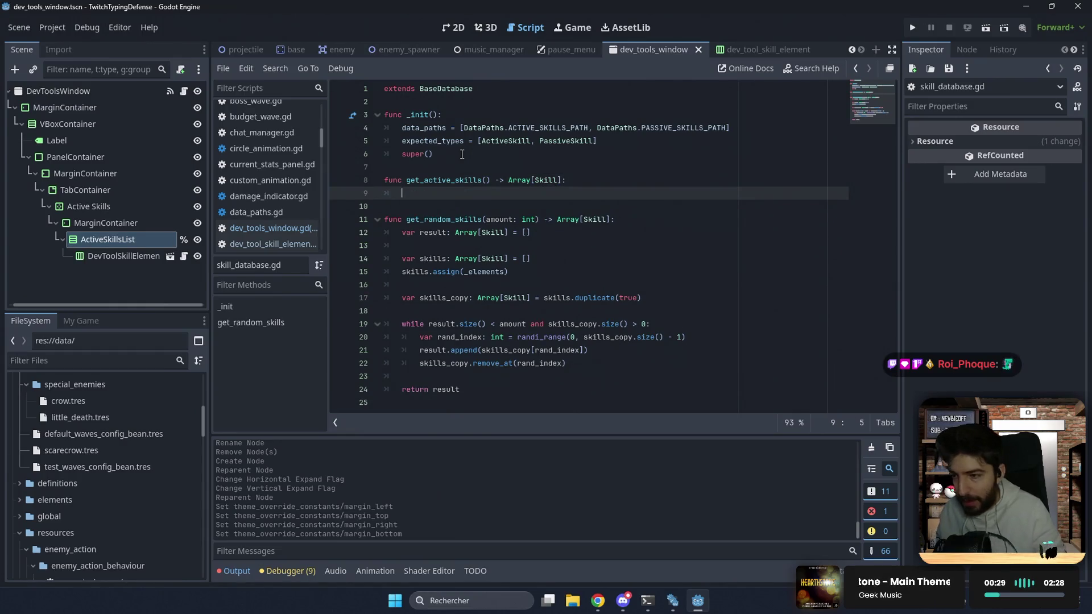
drag(572, 232, 659, 220)
key(ctrl+c)
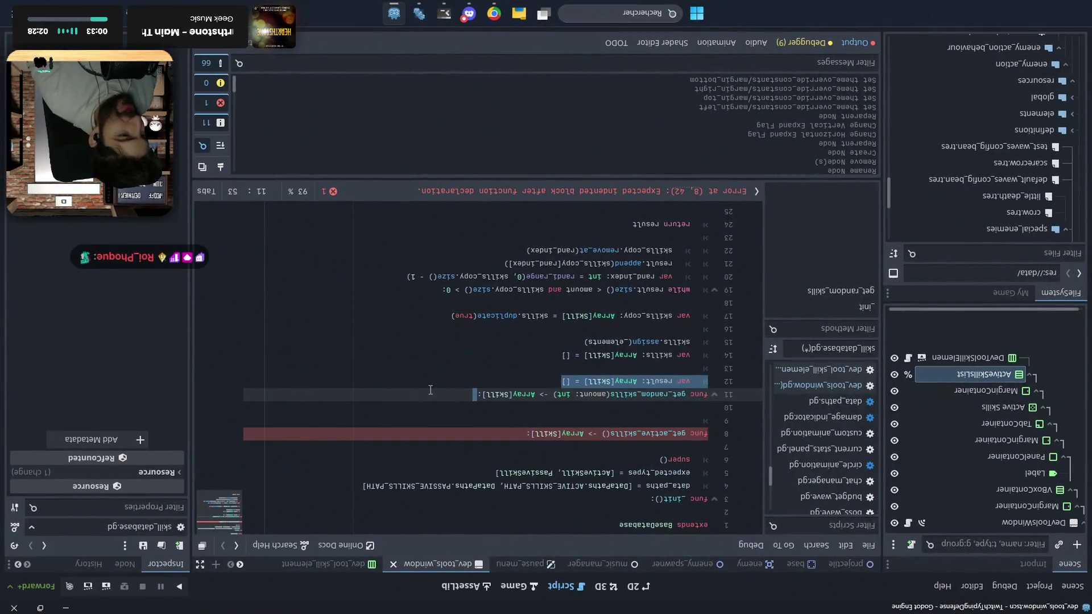
key(Left)
key(Up)
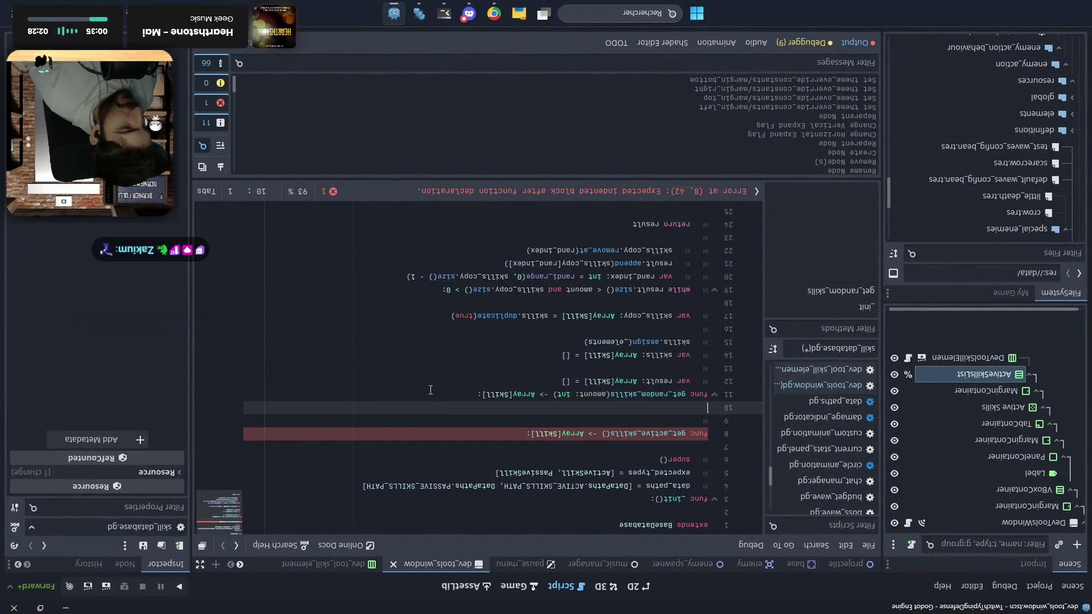
key(ctrl+v)
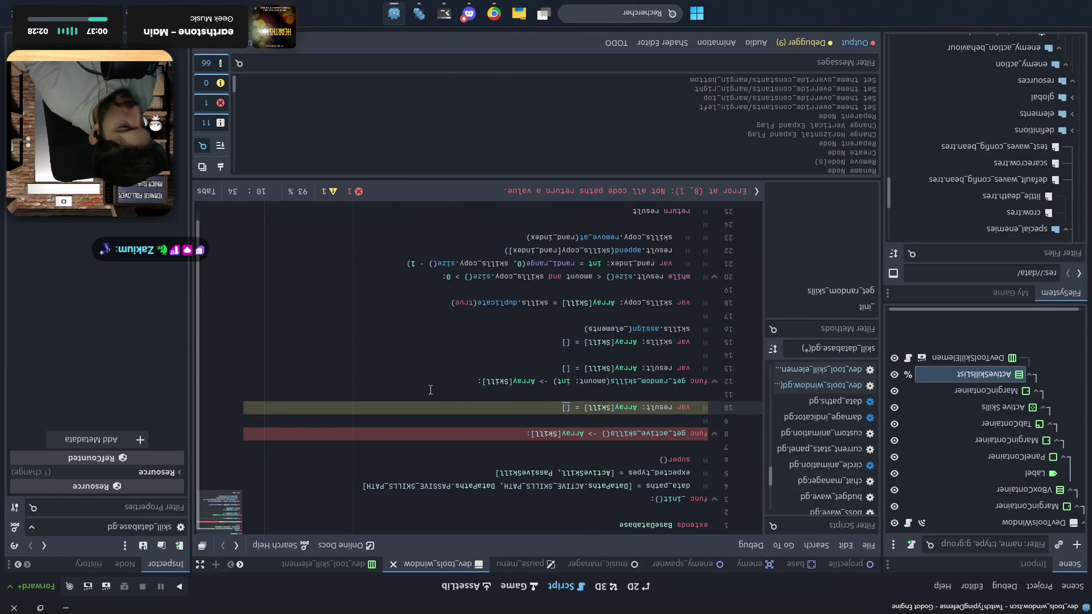
key(alt+Up)
key(Up)
- End get_active_skills with 'return result' and start retyping the result array's value
key(End)
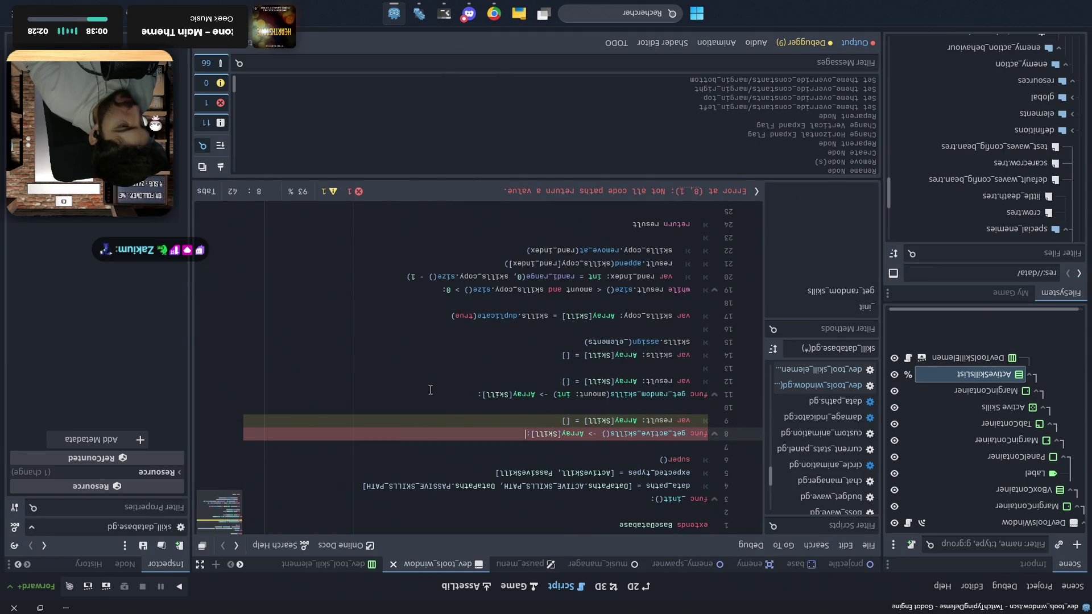
key(Down)
key(Down)
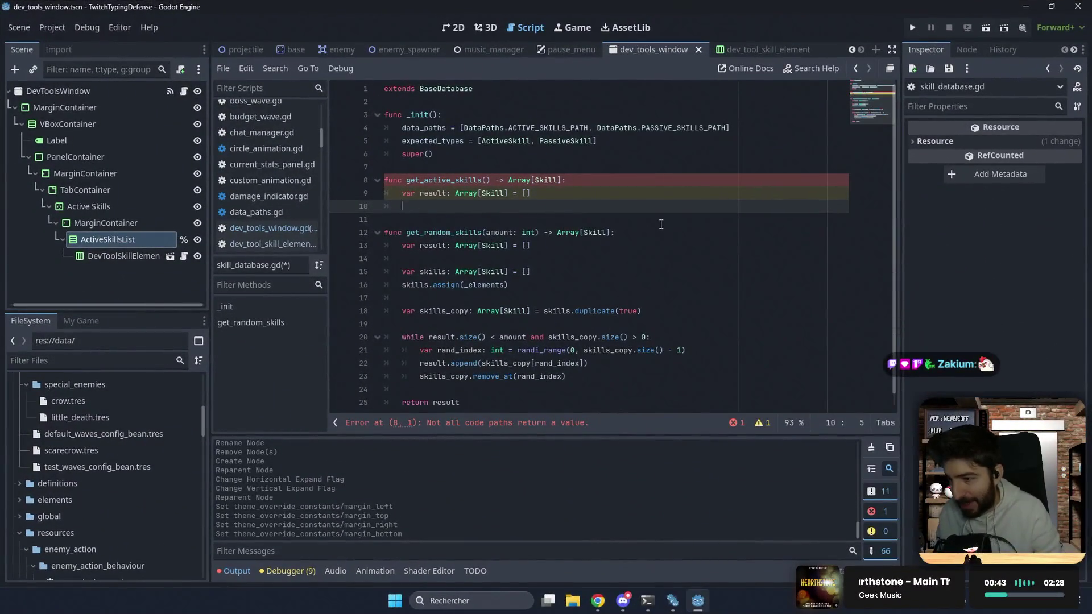
key(Return)
text(return r)
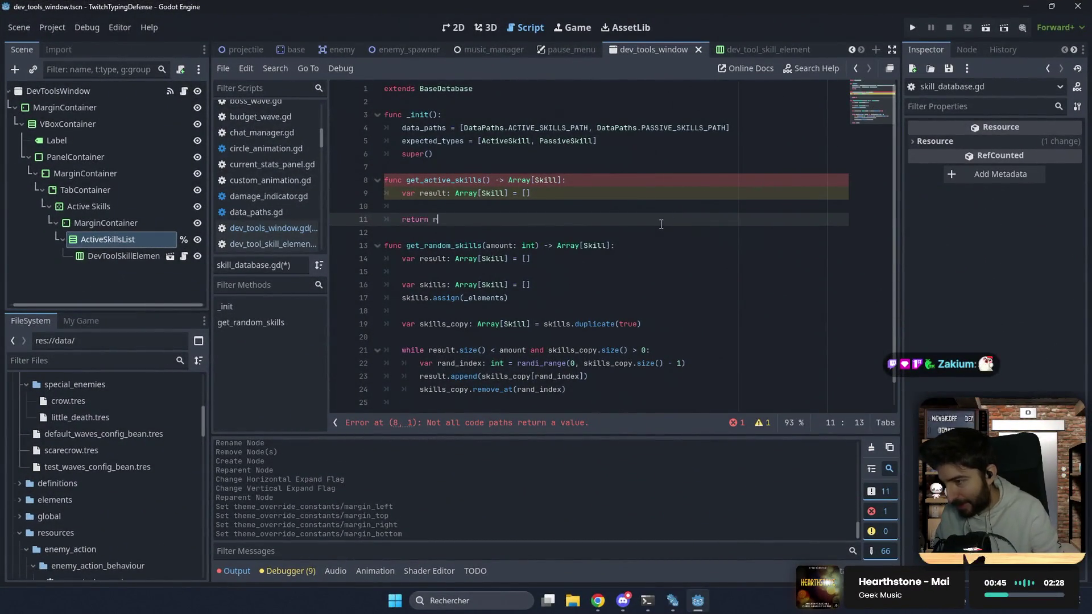
key(Return)
key(Up)
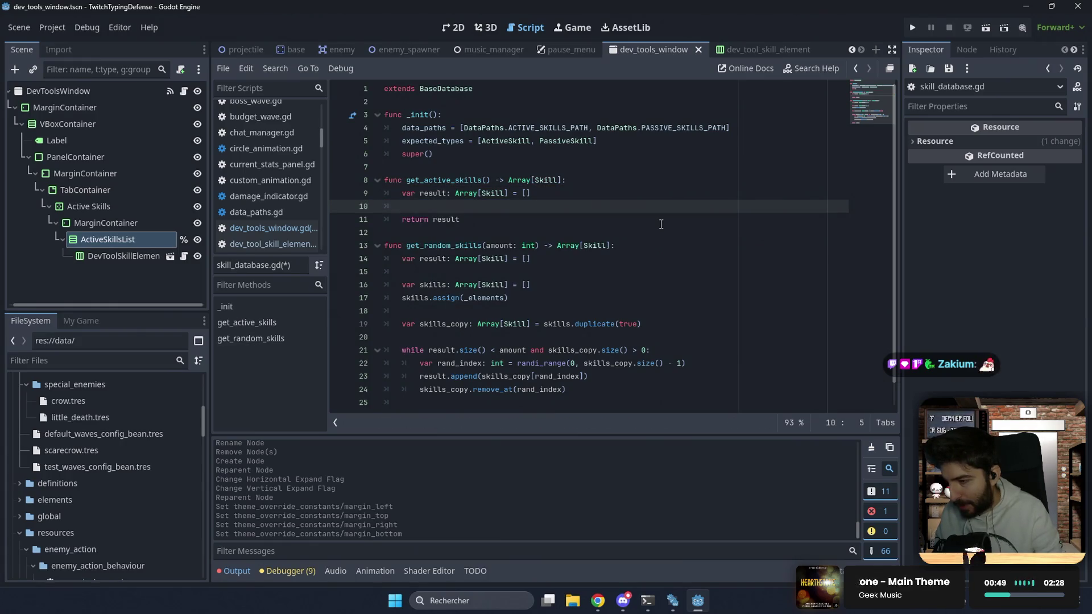
text(result)
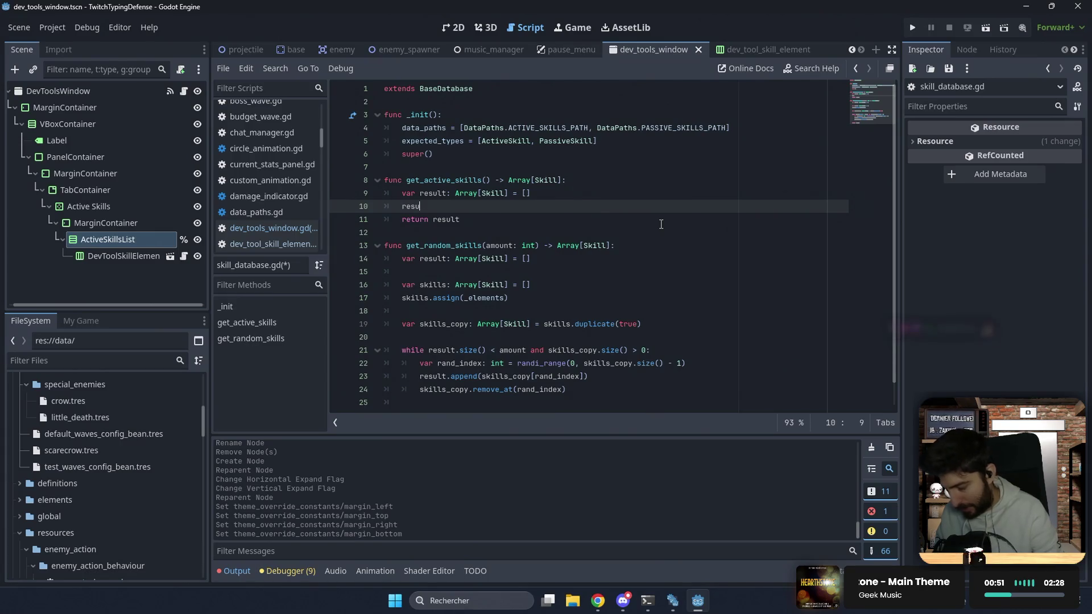
key(BackSpace)
key(BackSpace)
key(BackSpace)
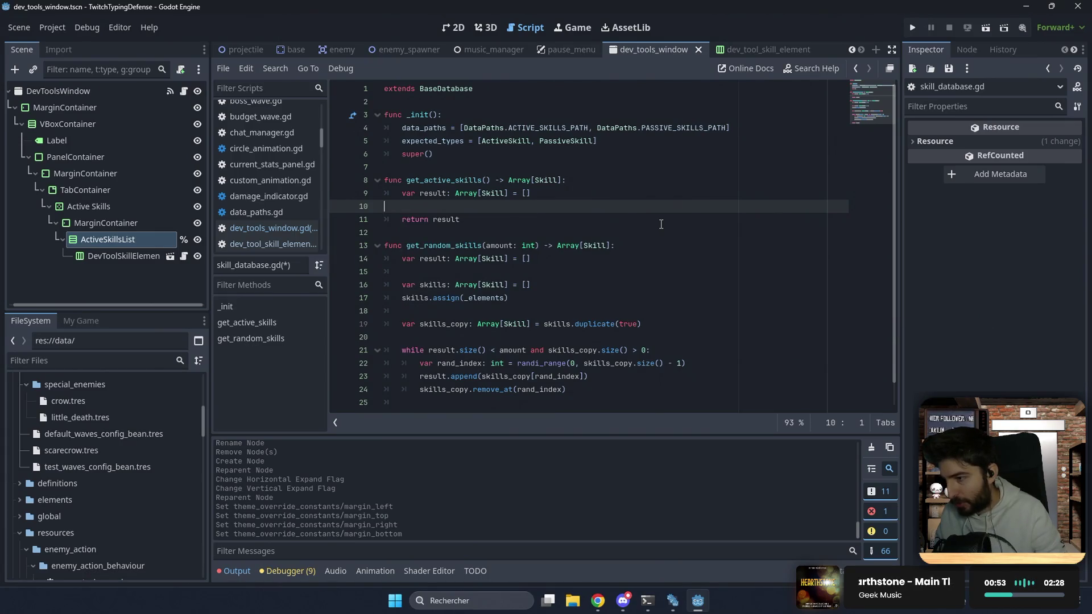
key(Left)
key(Left)
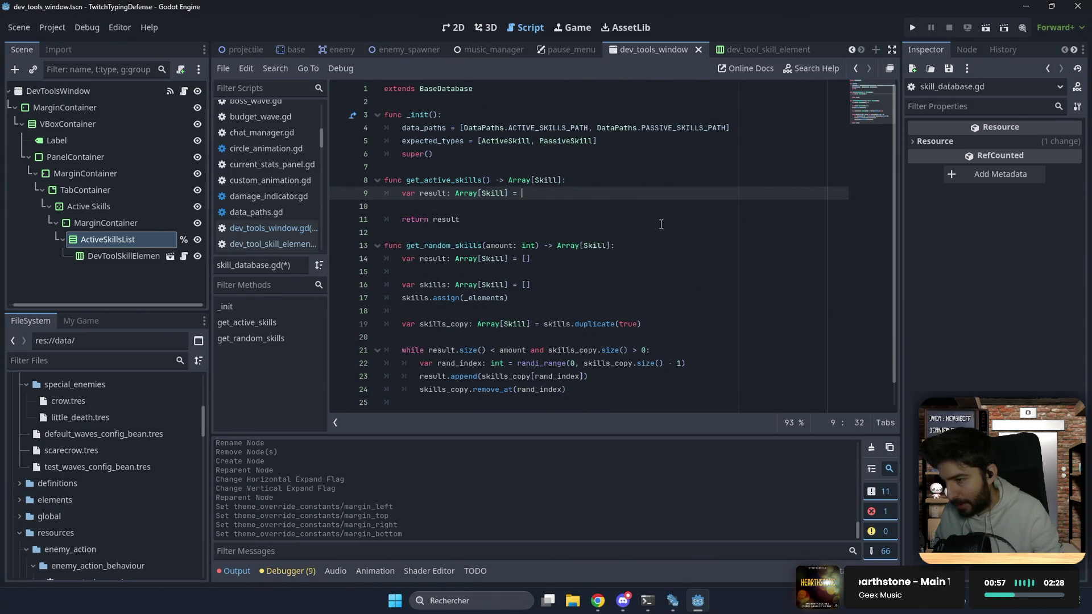
- Write an _elements.filter() lambda that returns true when e is ActiveSkill
text(_elements.)
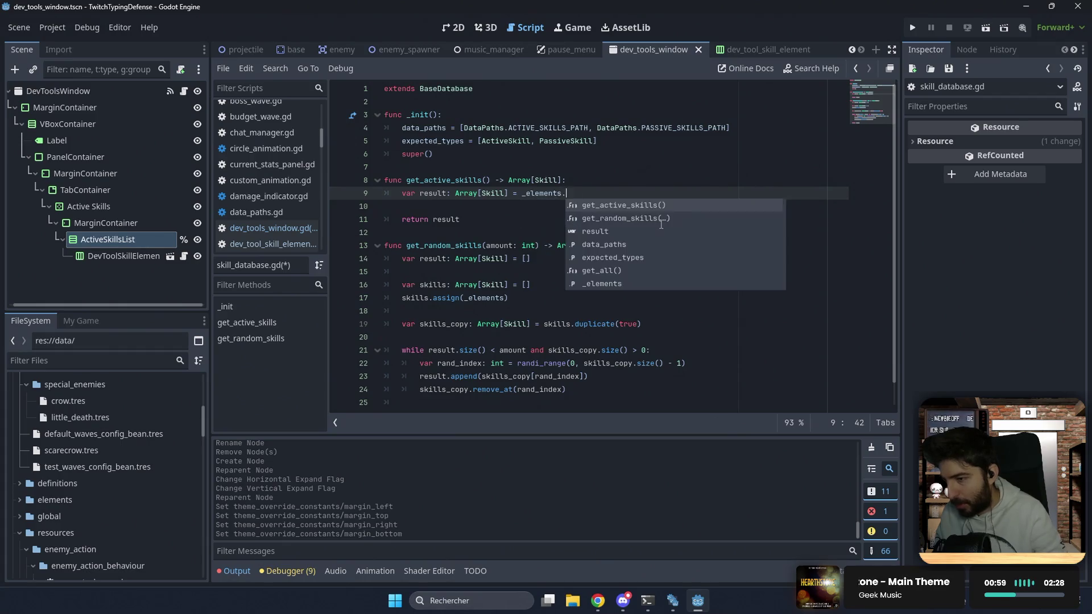
text(filter()
key(Return)
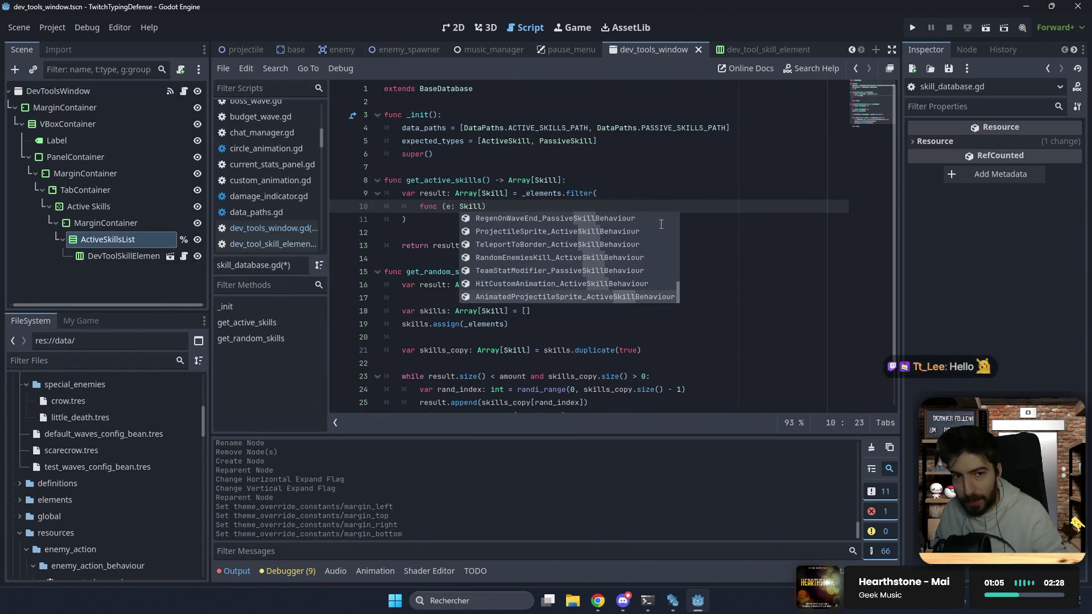
text())
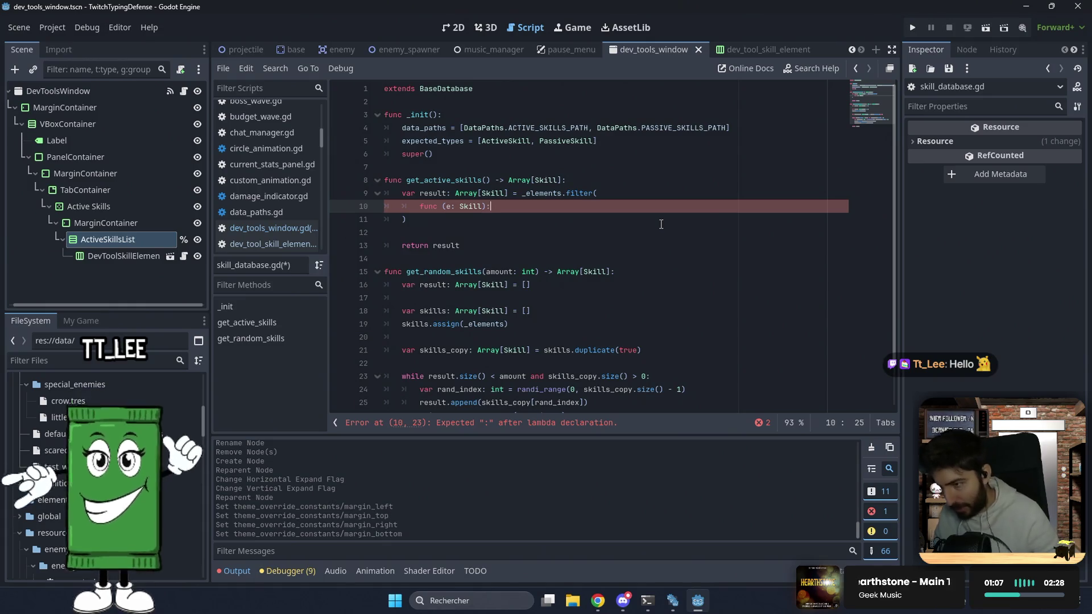
text(:)
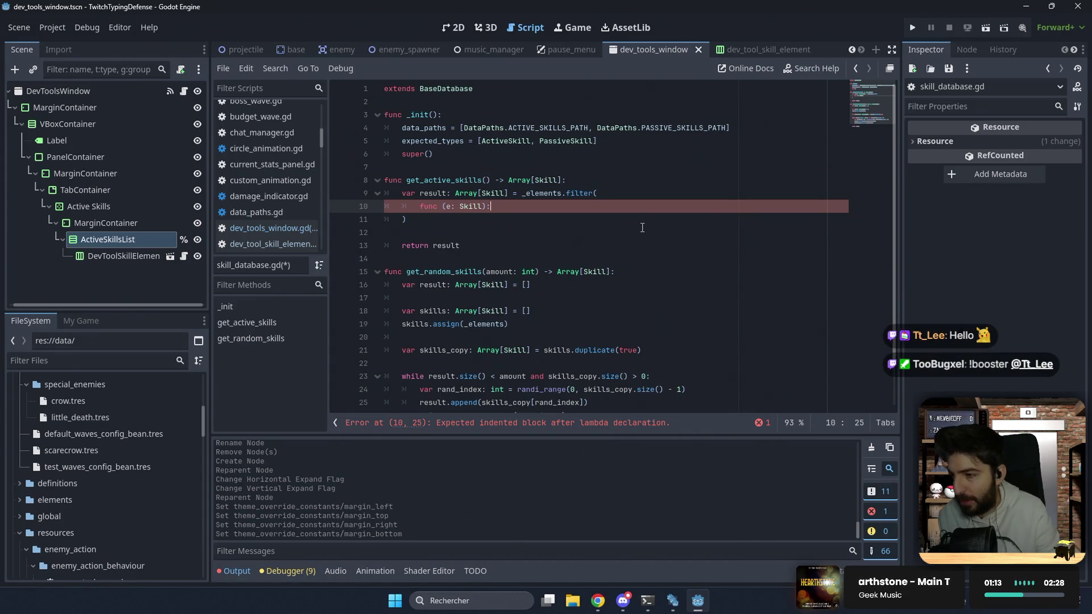
key(Return)
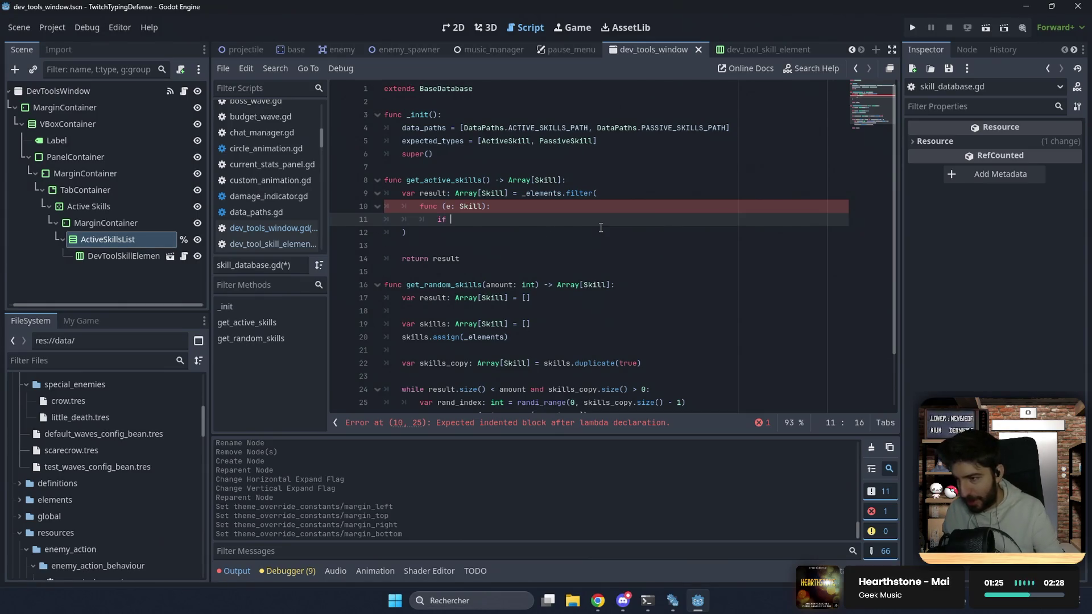
text(e is Sk)
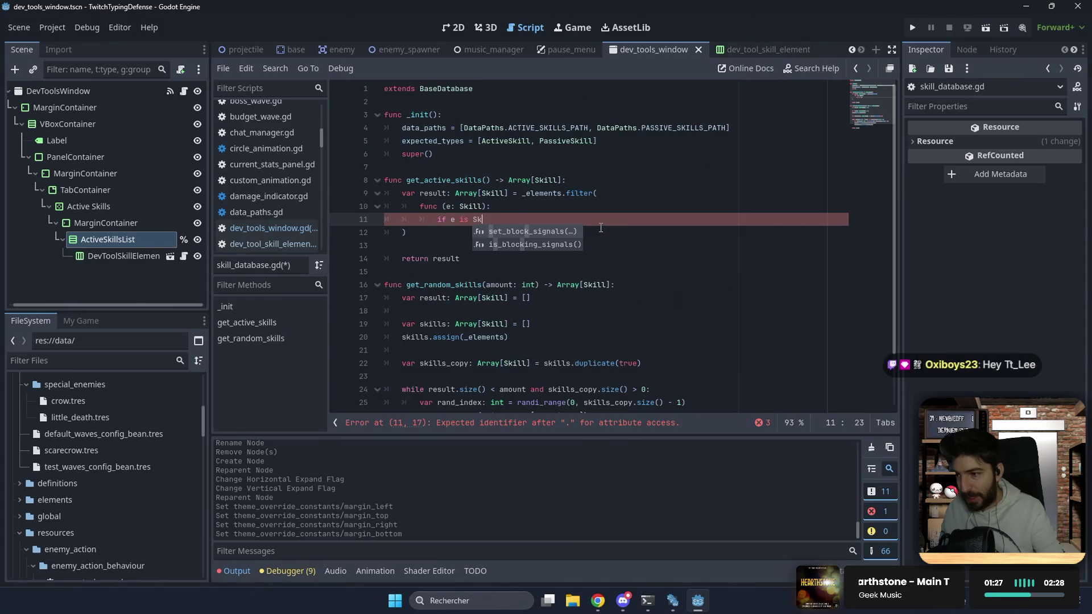
key(BackSpace)
key(BackSpace)
text(Ac)
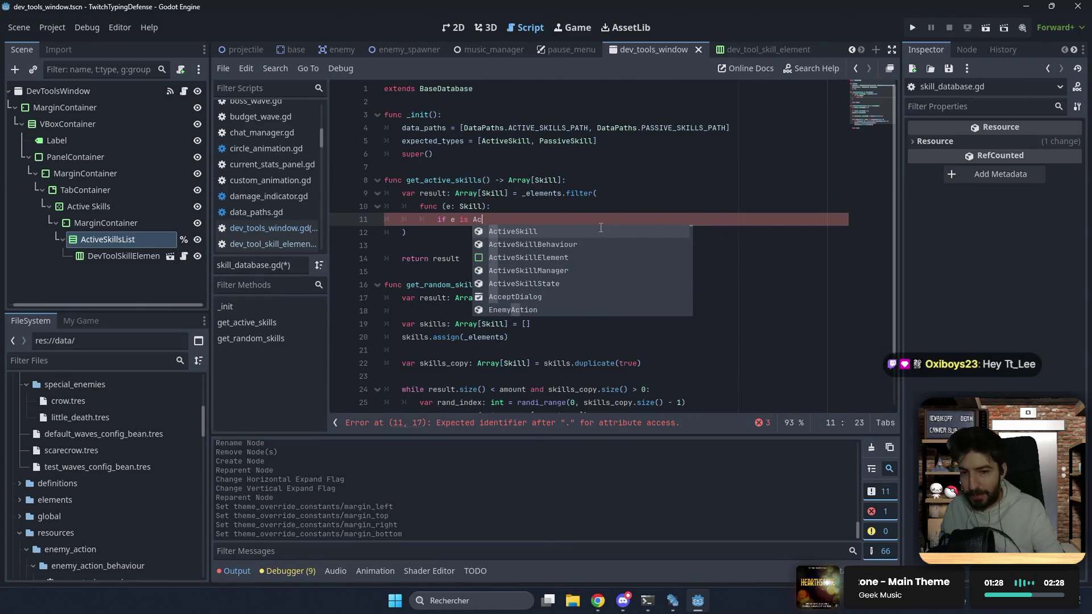
key(Return)
key(Return)
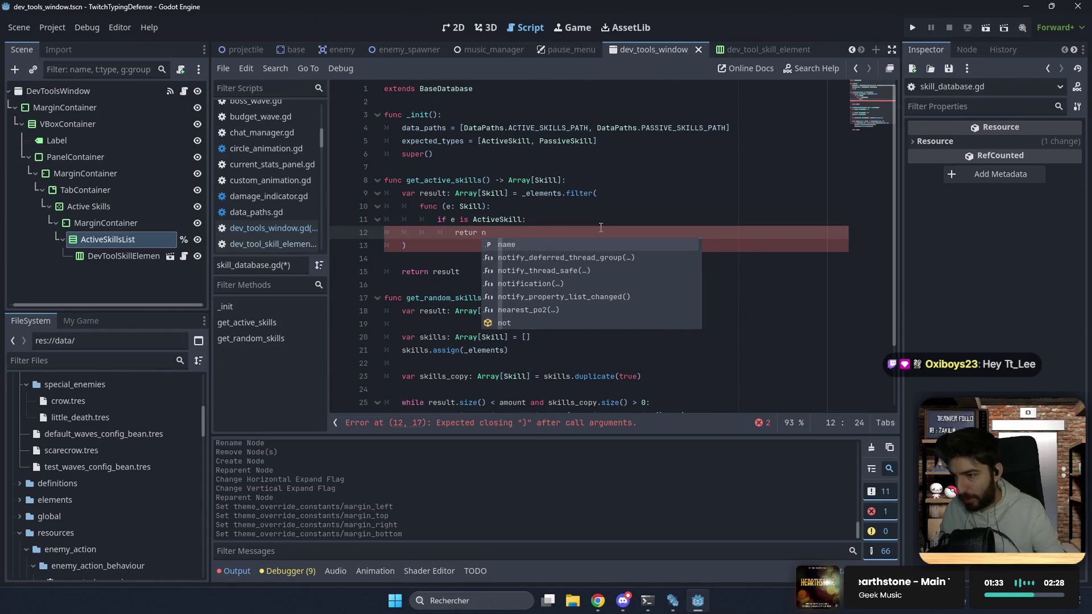
key(BackSpace)
text(true)
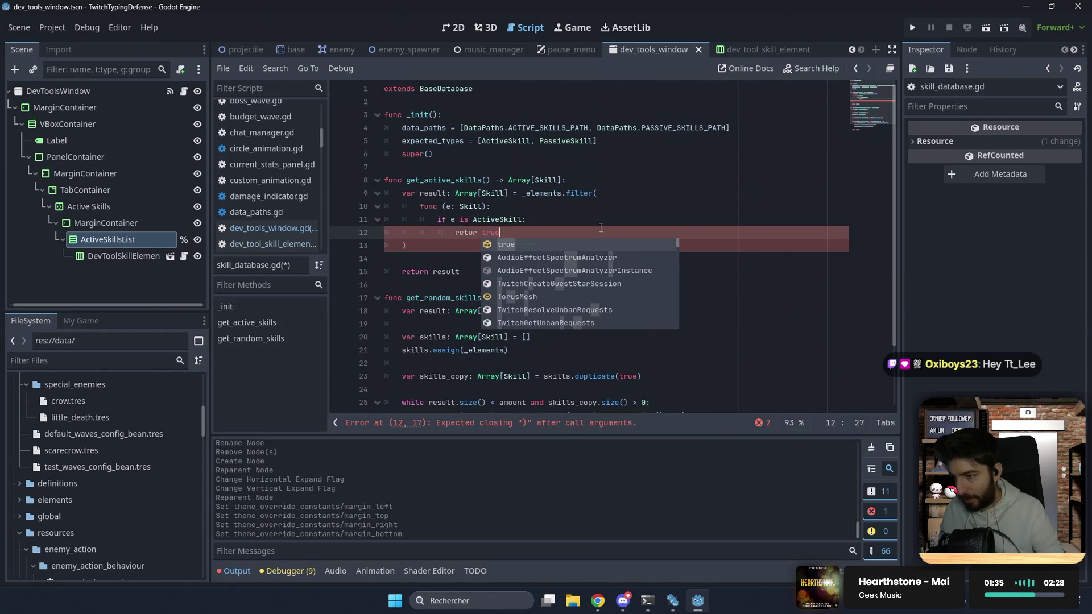
key(Left)
key(Left)
key(Left)
text(n)
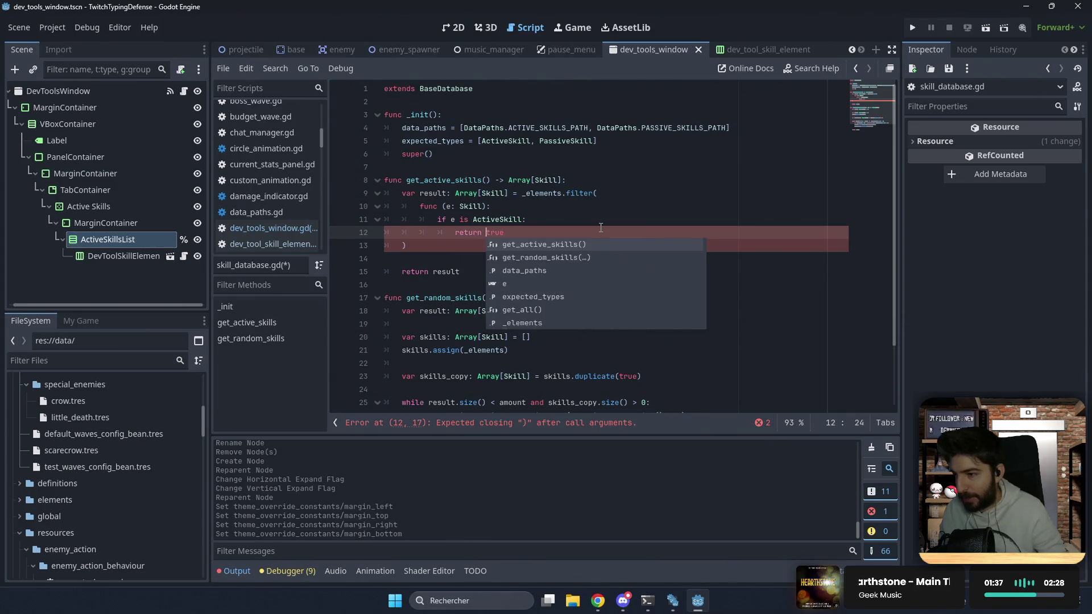
key(Right)
key(Right)
key(Right)
key(Return)
key(Return)
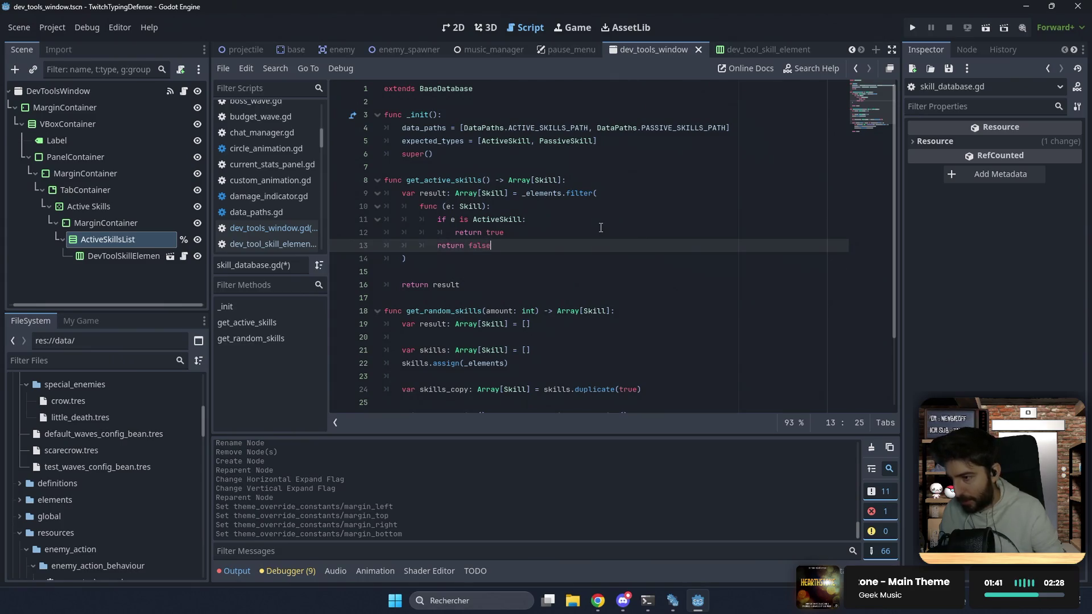
- Return the filter result directly, removing the result variable and the old return result line
key(Down)
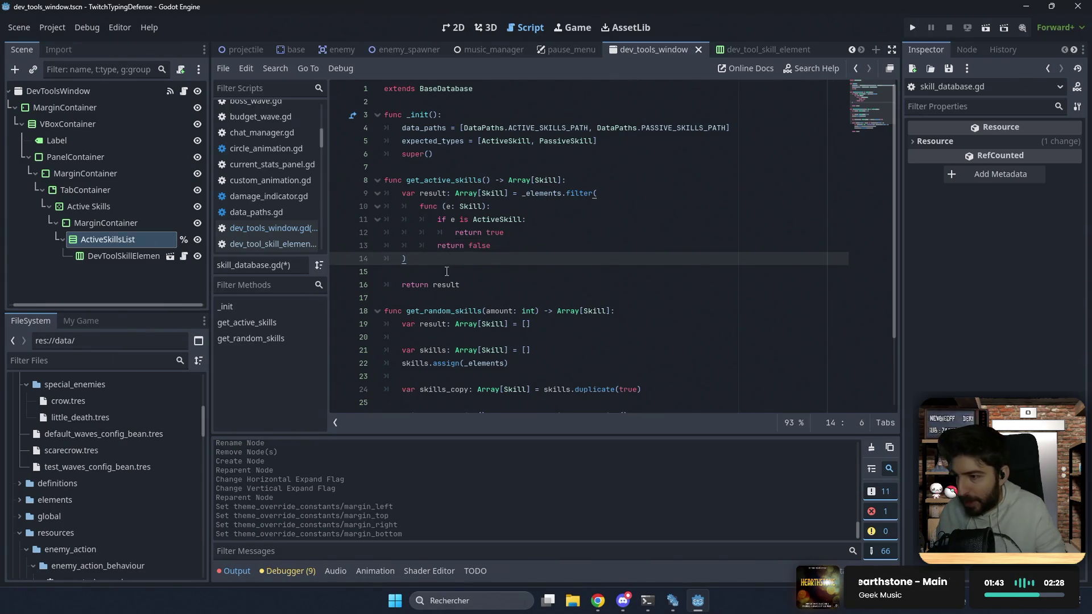
drag(403, 192, 518, 193)
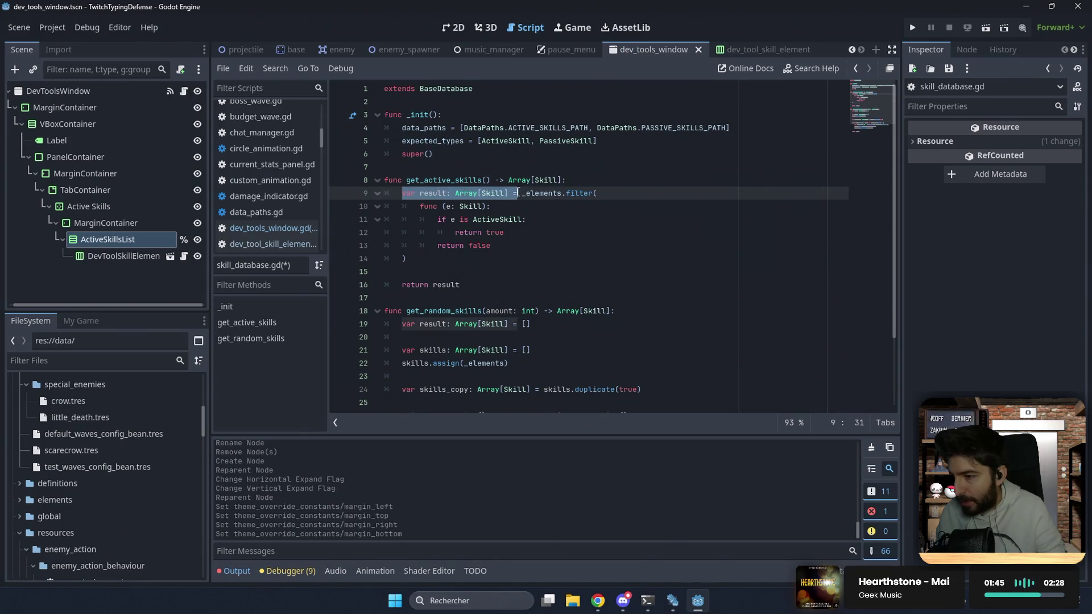
text(return)
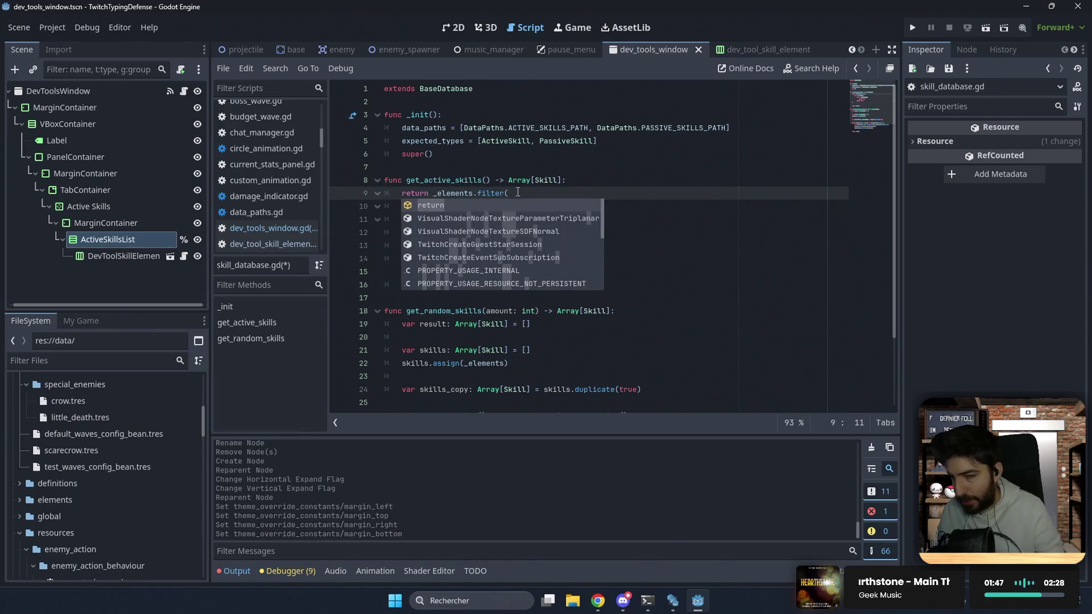
key(Escape)
mouse_move(535, 284)
mouse_down()
mouse_move(532, 261)
mouse_move(399, 180)
mouse_move(279, 166)
mouse_move(302, 184)
mouse_up()
key(BackSpace)
- Duplicate the function as get_passive_skills filtering PassiveSkill, and save skill_database.gd
key(ctrl+c)
click(405, 263)
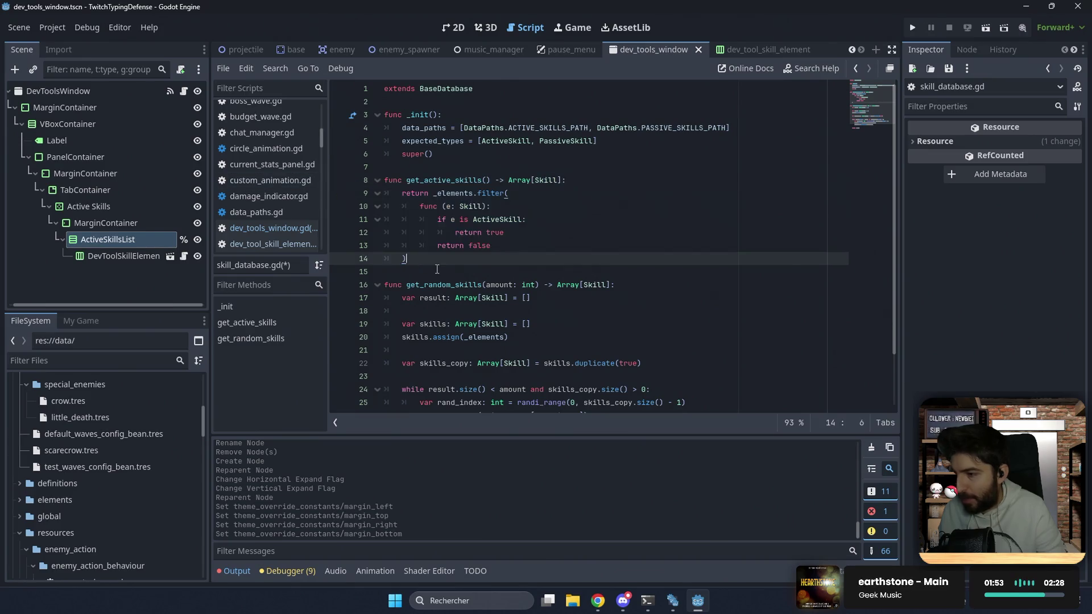
key(Return)
key(Return)
key(ctrl+v)
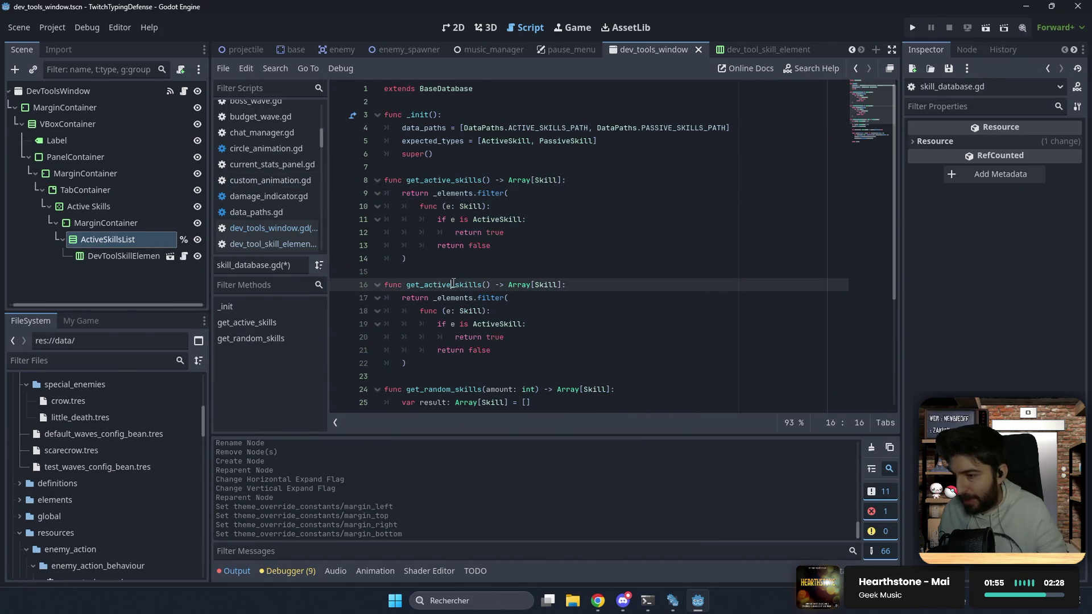
click(449, 285)
key(BackSpace)
key(BackSpace)
key(BackSpace)
text(passive)
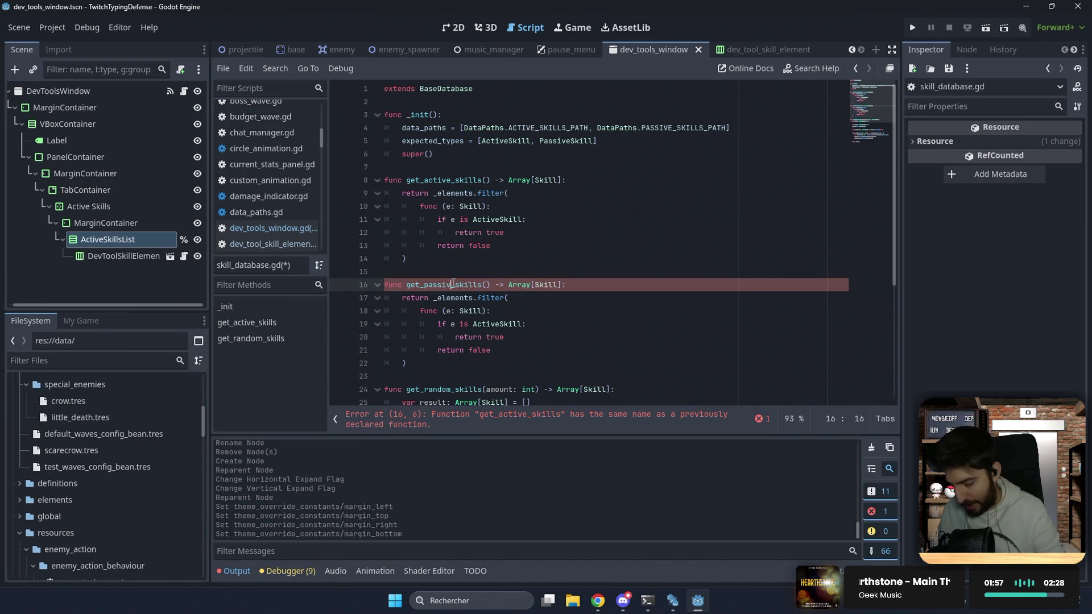
double_click(507, 324)
text(Pas)
text(siveSkill)
key(ctrl+s)
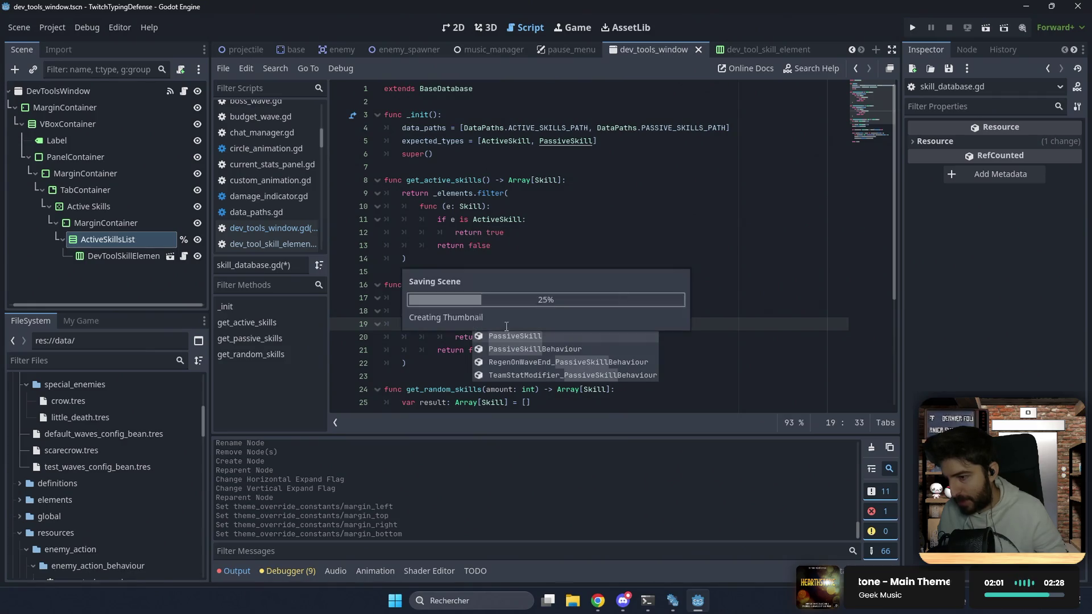
click(553, 256)
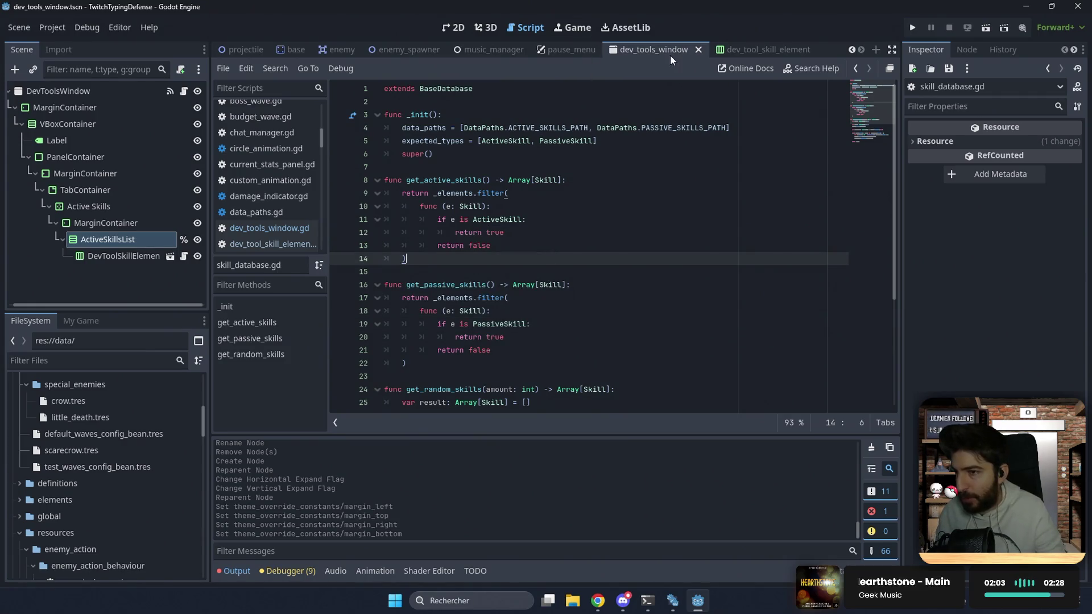
- Toggle the DevToolsWindow node's visibility off and on, then return to its script
click(196, 92)
click(196, 91)
click(184, 91)
click(453, 27)
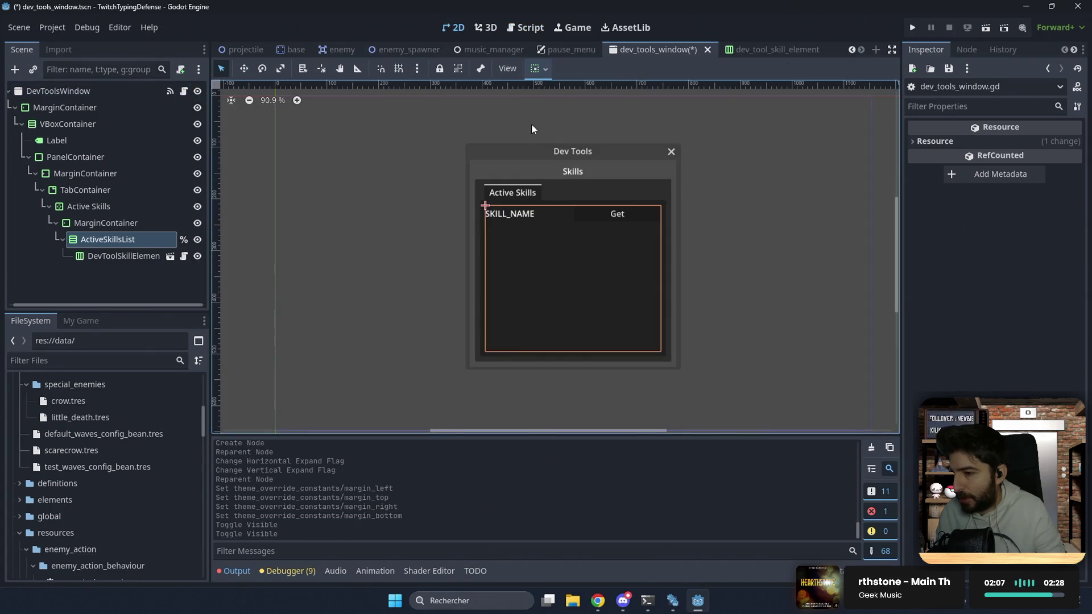
click(183, 92)
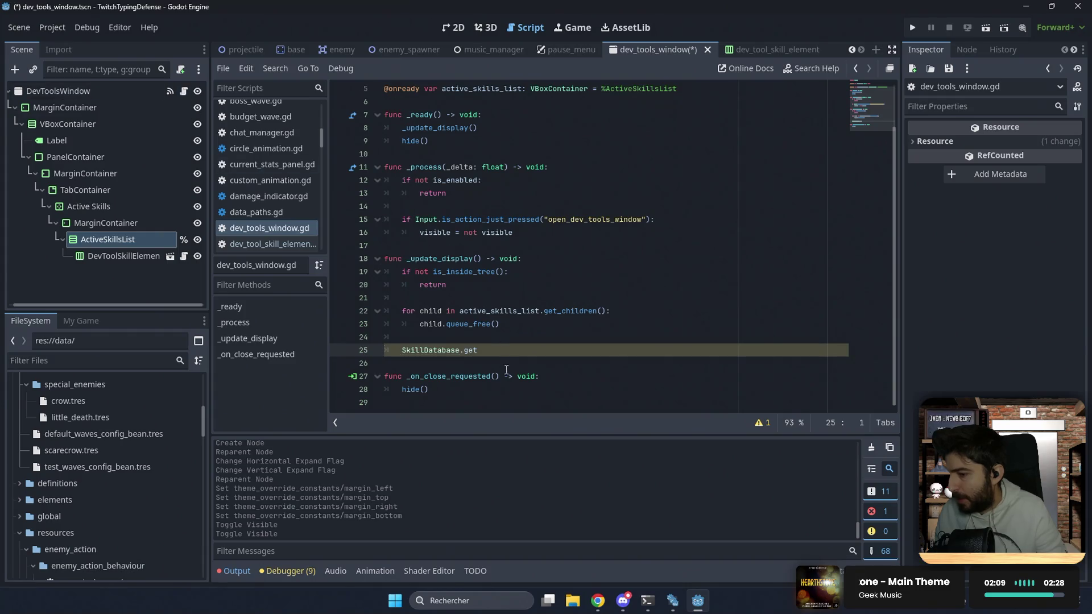
- In _update_display, write 'for skill in SkillDatabase.get_active_skills():' and start the loop body
text(_a)
key(Return)
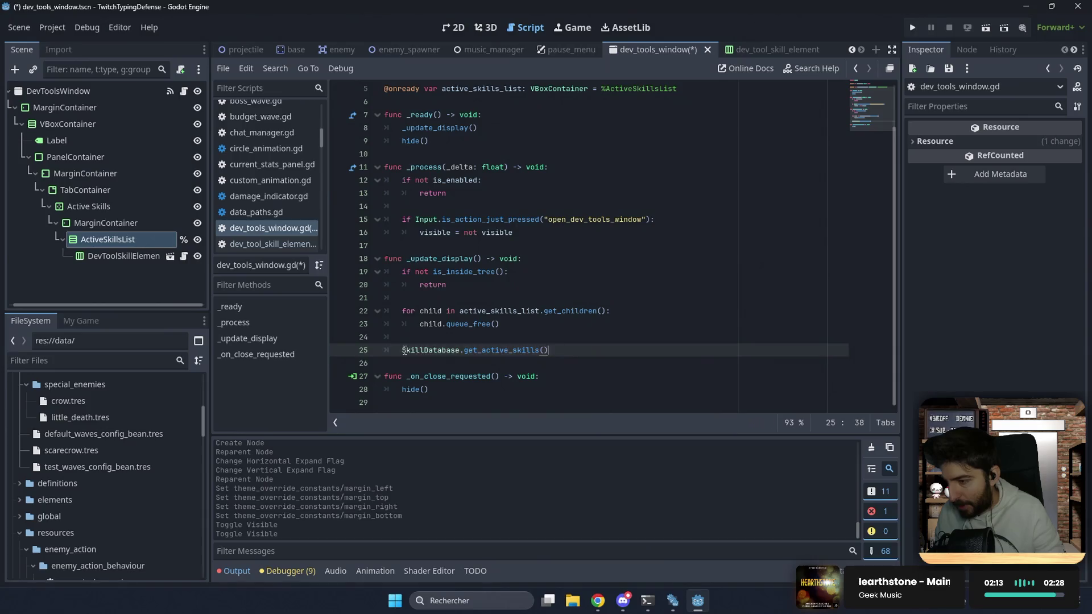
mouse_move(404, 350)
text(for skill in)
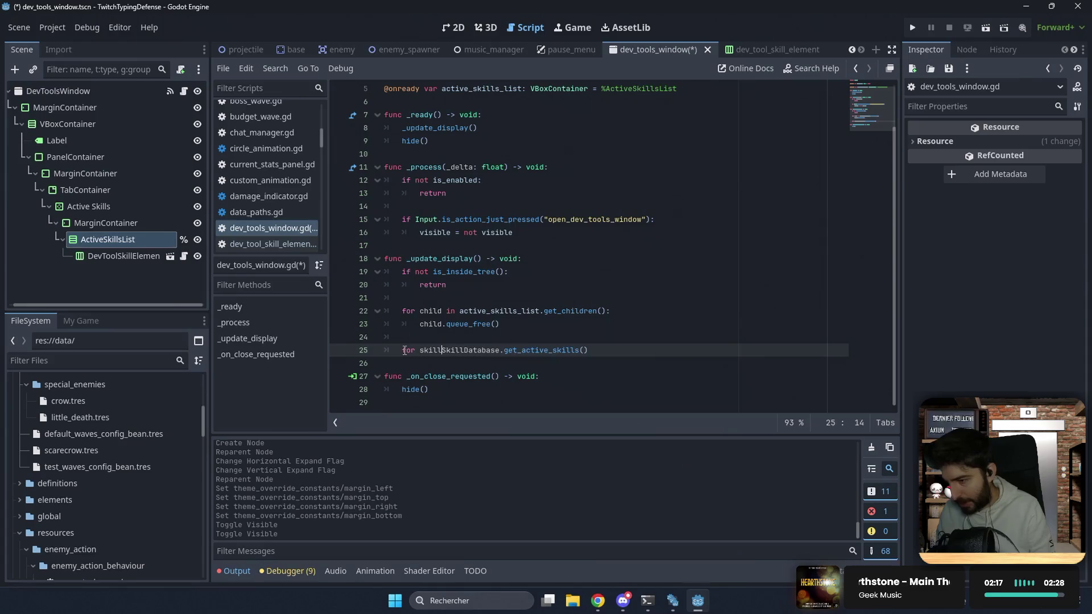
click(641, 354)
text(:)
key(Return)
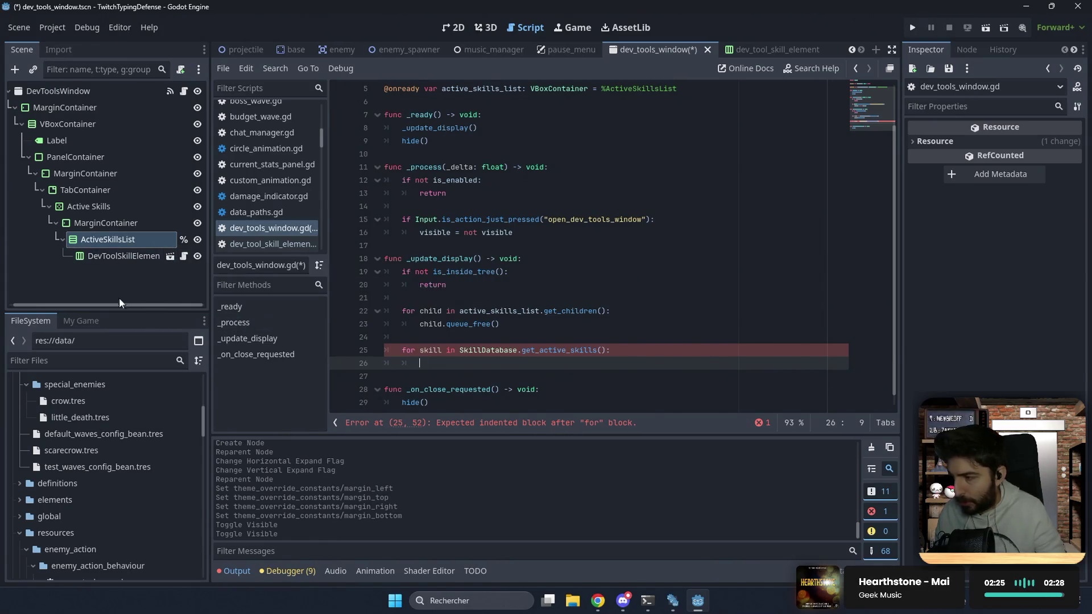
- Filter the FileSystem by 'dev_' and preload the skill element scene into the script
click(105, 360)
text(dev_too)
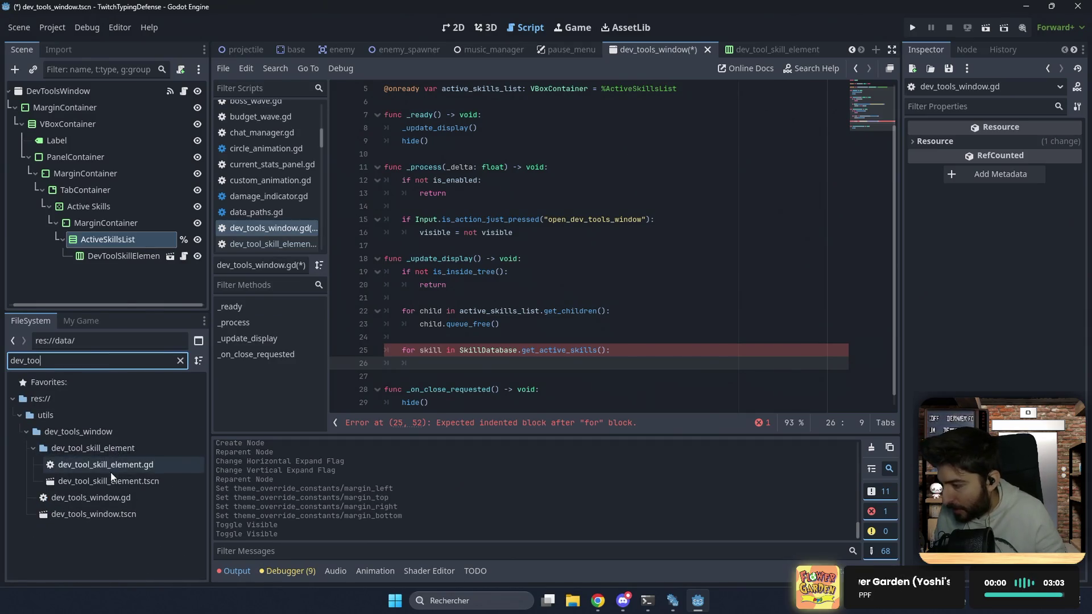
mouse_move(114, 481)
mouse_down()
mouse_move(406, 239)
mouse_move(424, 91)
mouse_move(461, 91)
mouse_up()
- In the skill loop, create a DevToolSkillElement instance from DEV_TOOL_SKILL_ELEMENT.instantiate()
key(Return)
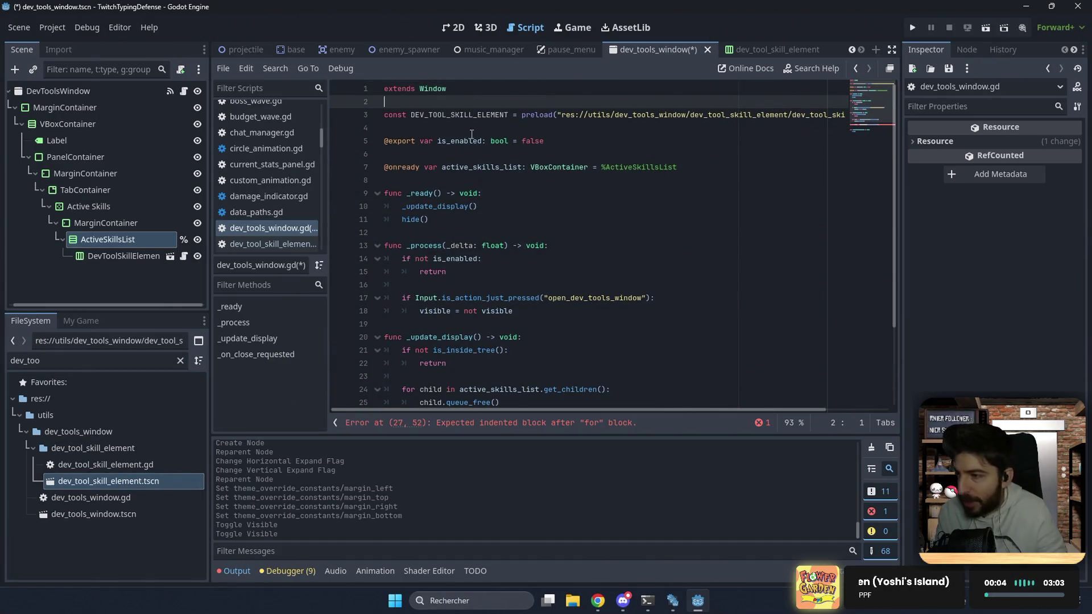
double_click(483, 116)
scroll(547, 228, down, 3)
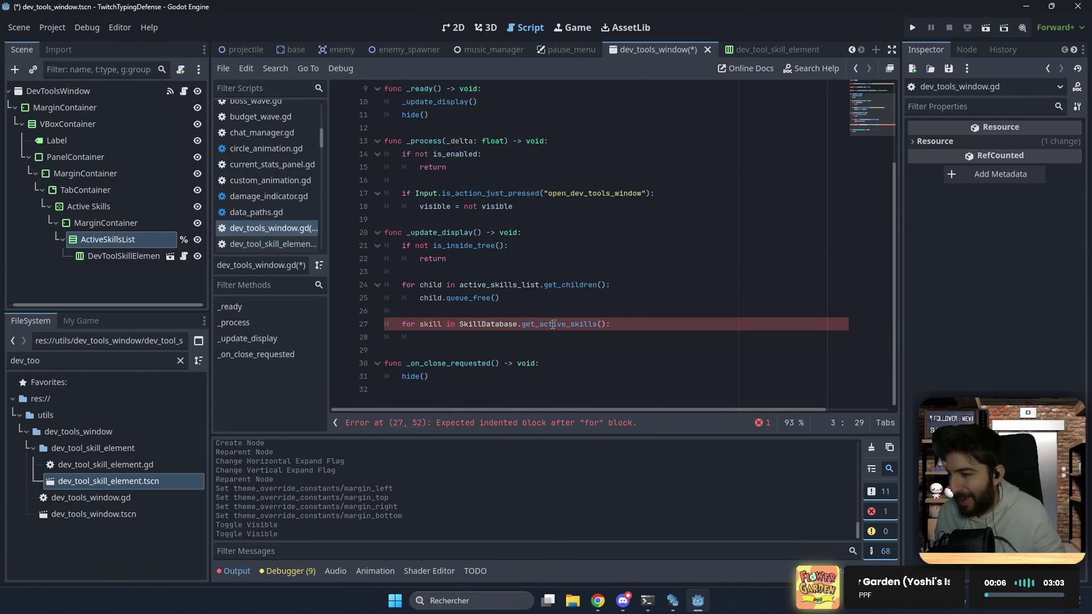
click(611, 340)
text(var e)
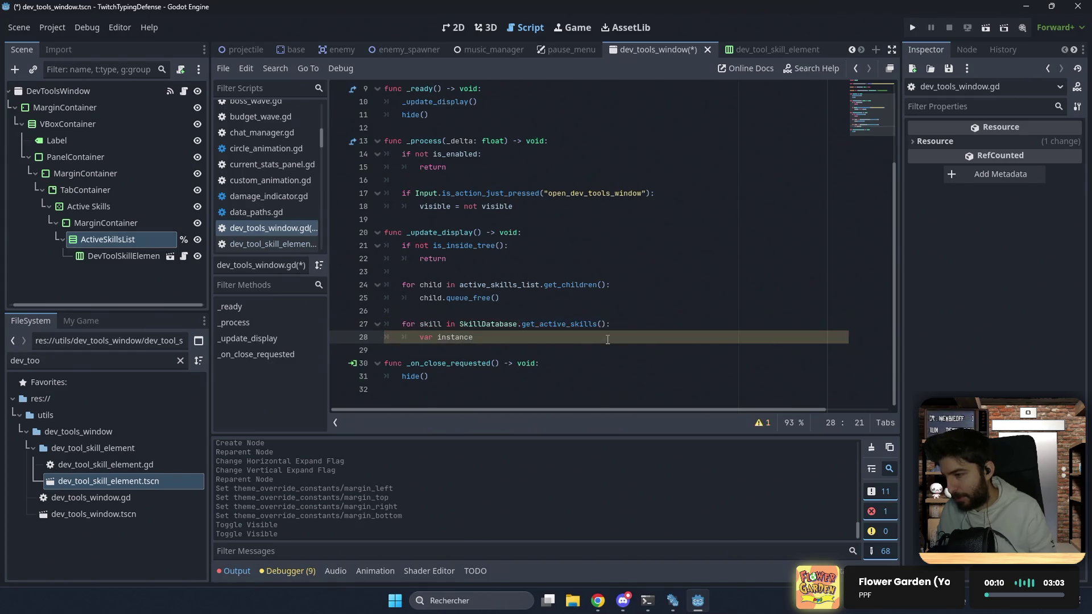
key(Escape)
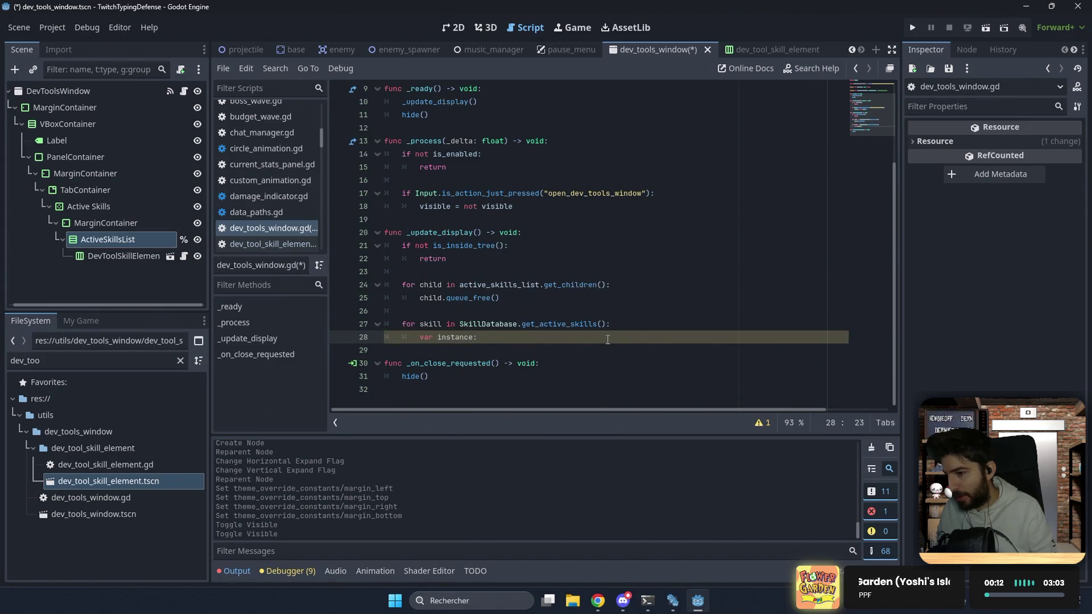
text(vT)
key(Return)
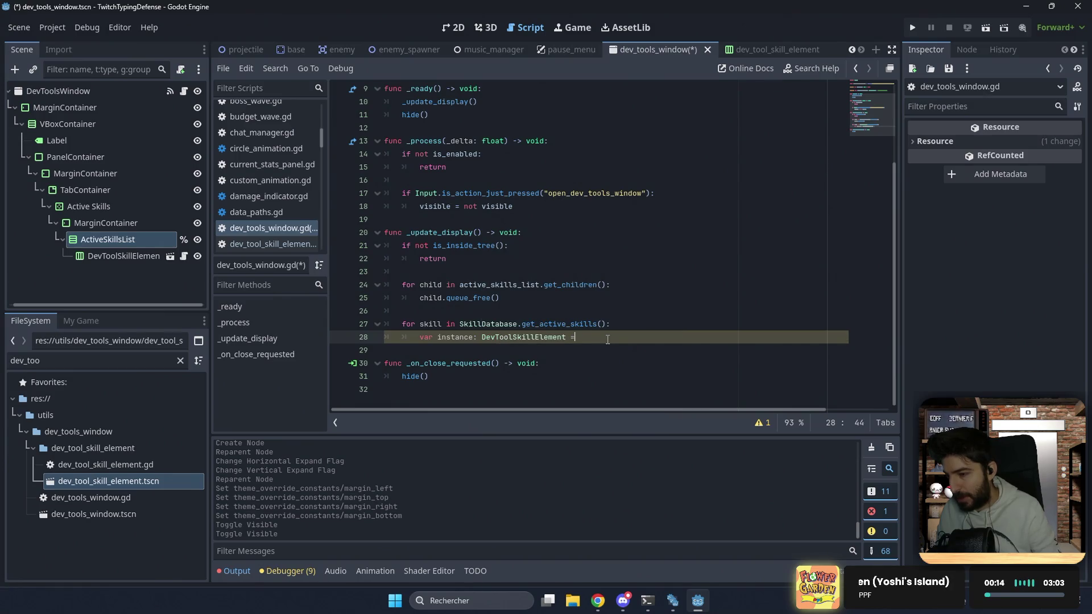
text(D)
key(Return)
text(inst)
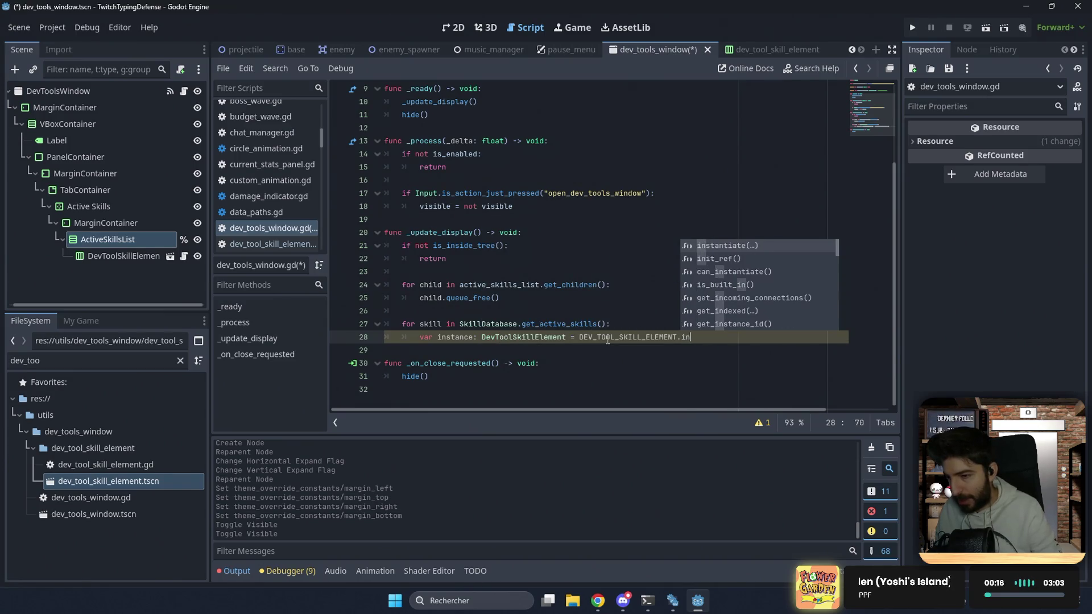
key(Return)
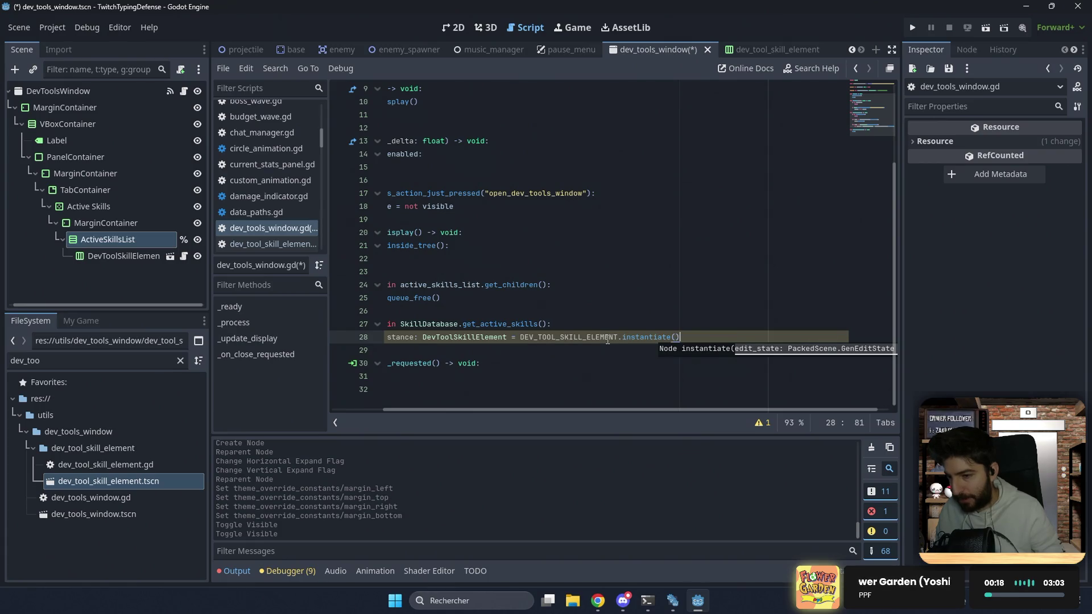
- Add active_skills_list.add_child(instance) to the loop and save dev_tools_window.gd
key(Return)
key(Return)
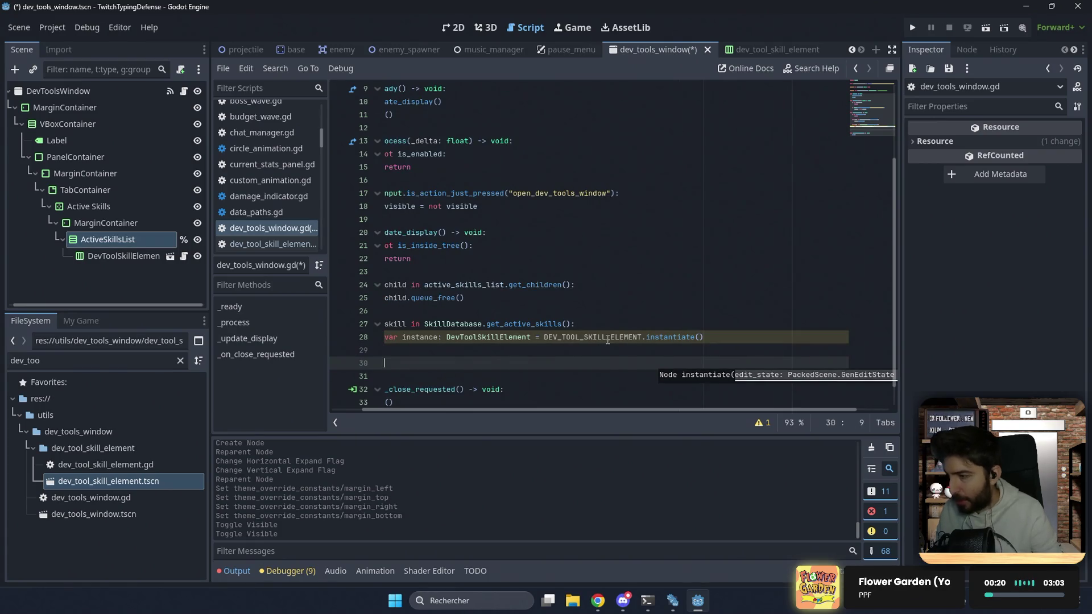
text(ctive)
key(Return)
text(chi)
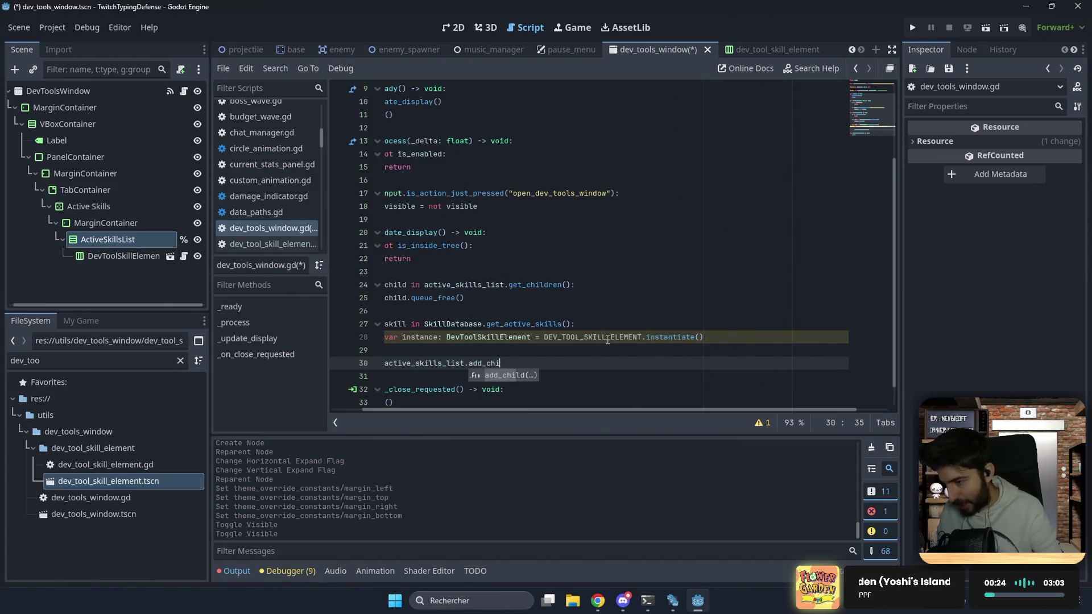
key(Return)
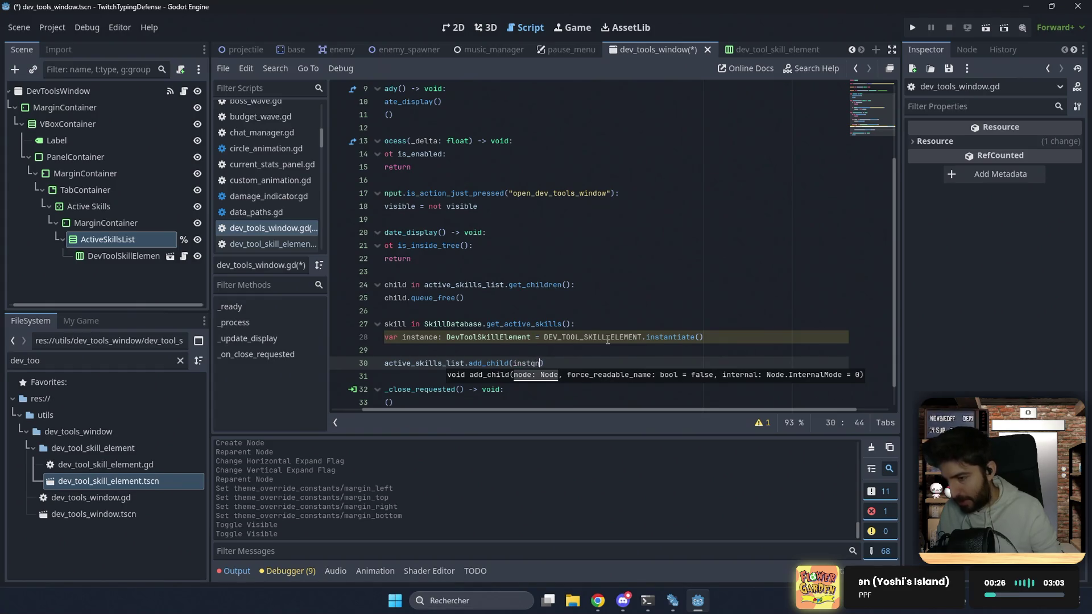
key(Escape)
key(ctrl+space)
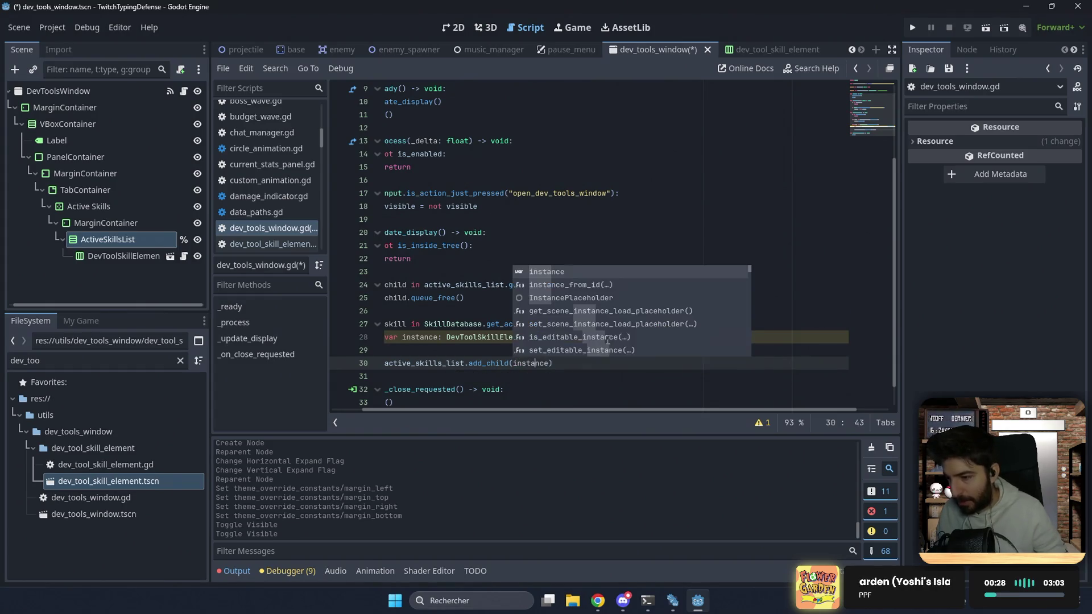
key(End)
key(ctrl+s)
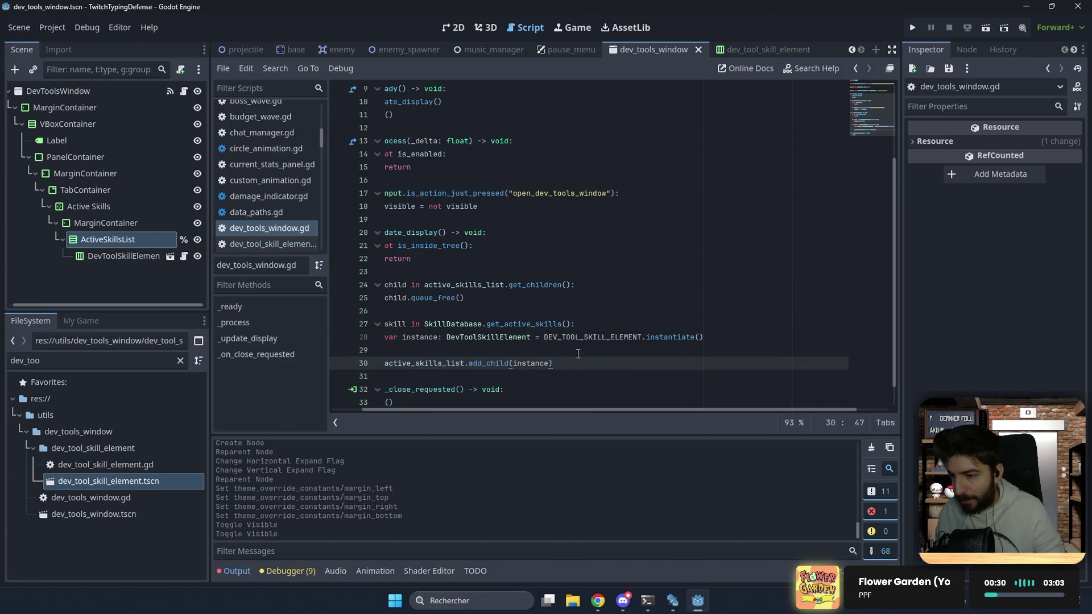
ctrl+click(512, 338)
key(Return)
text(@export var)
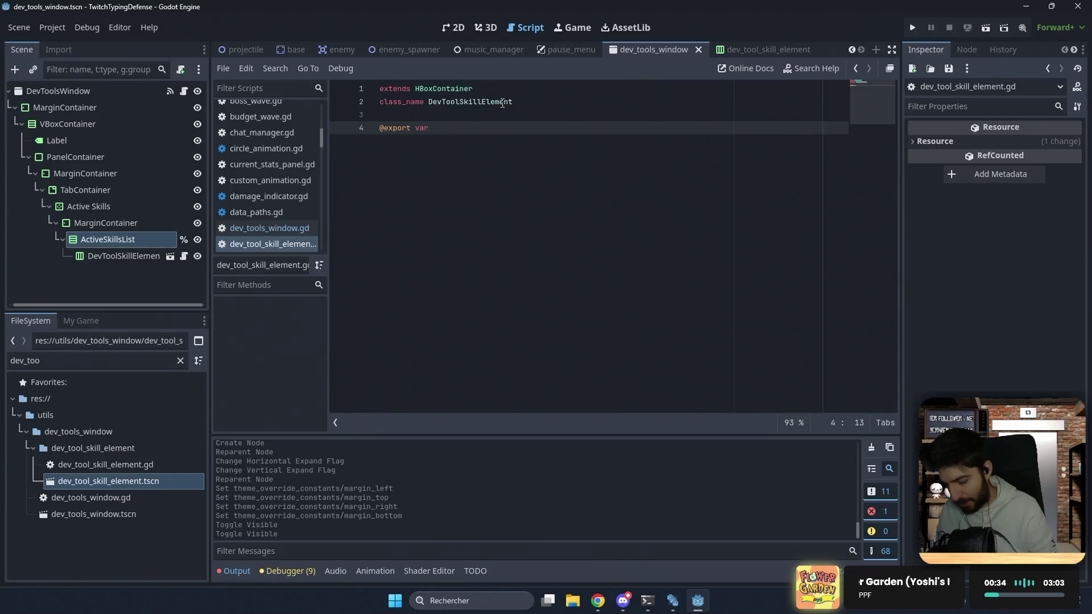
key(BackSpace)
key(BackSpace)
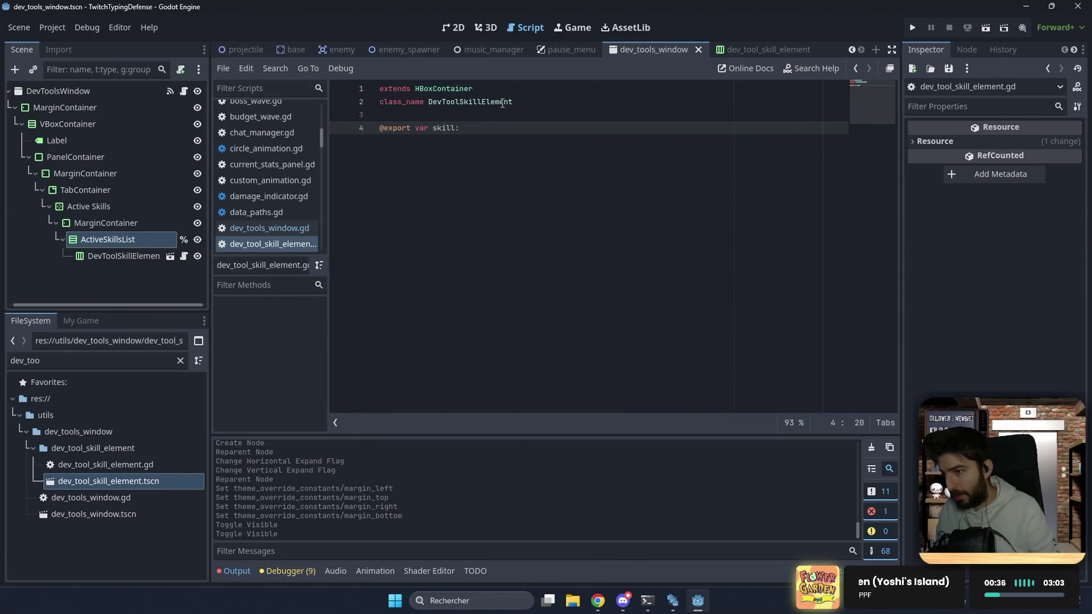
text(i)
key(Return)
text(:)
key(Return)
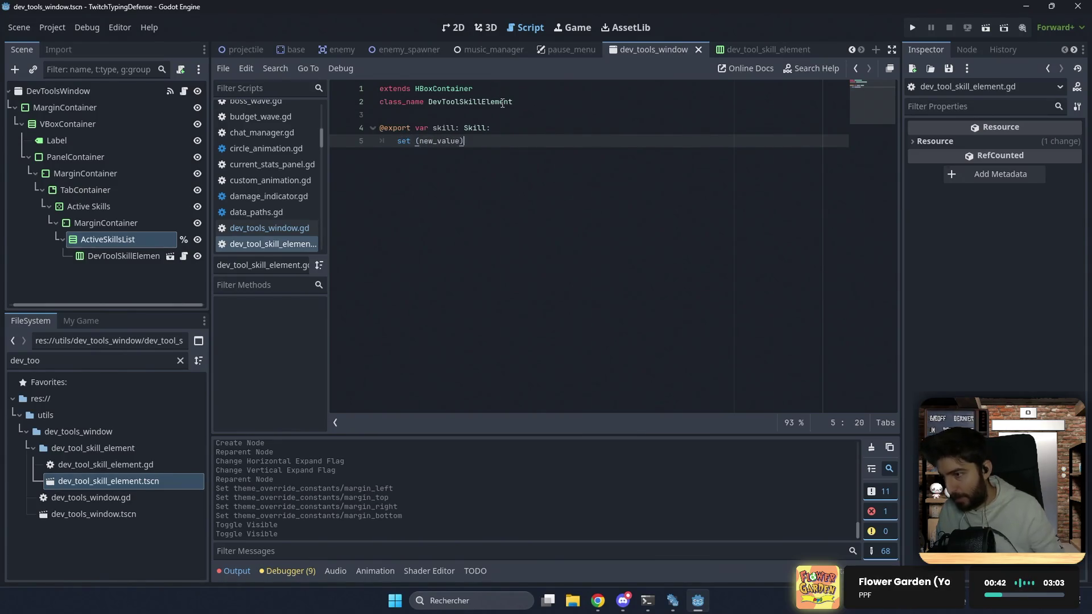
text(:)
key(Return)
text(n)
key(Return)
key(Return)
text(_display()
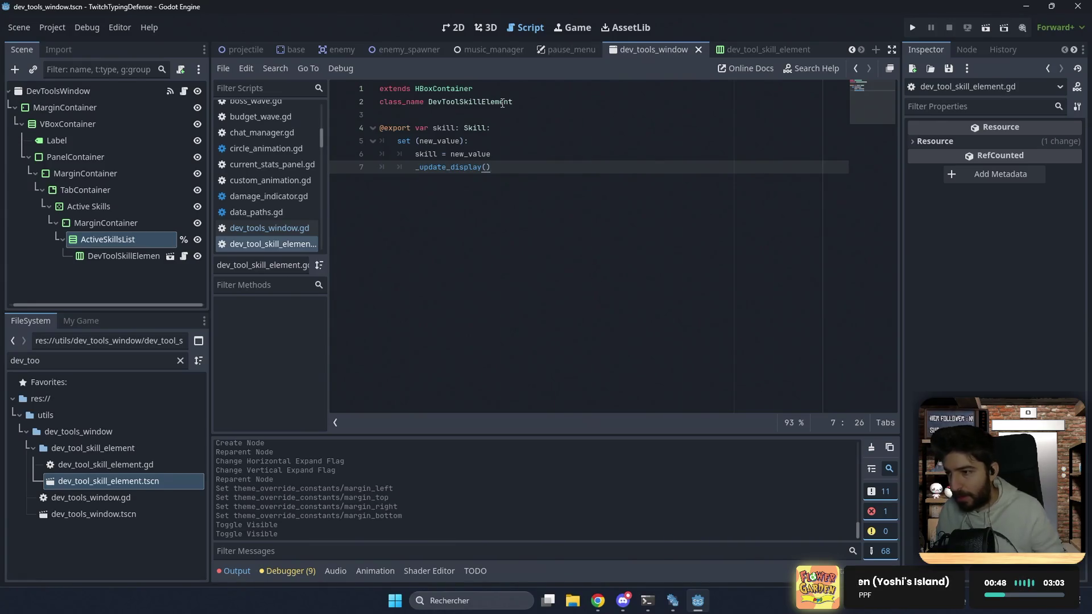
key(Return)
- Add a _ready() calling _update_display() and declare func _update_display() -> void:
key(Return)
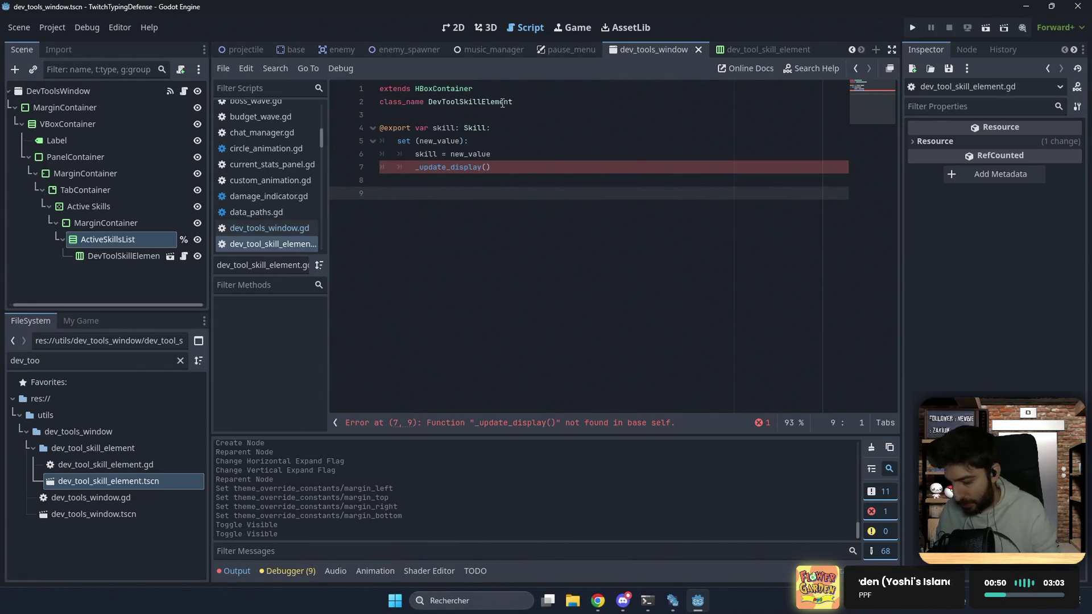
key(Return)
key(Return)
text(_update_display())
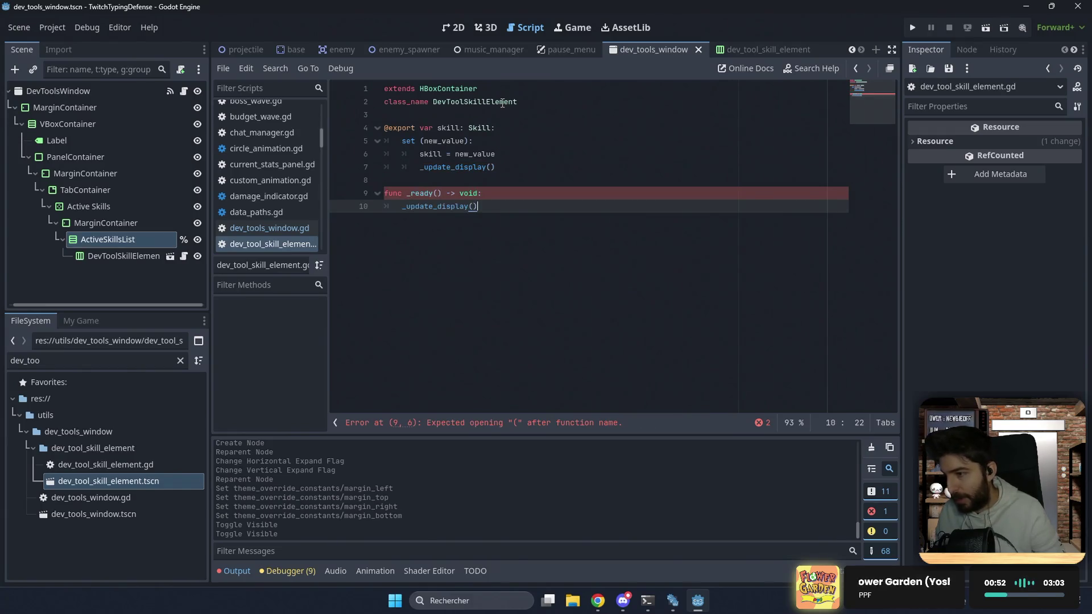
key(Return)
key(Return)
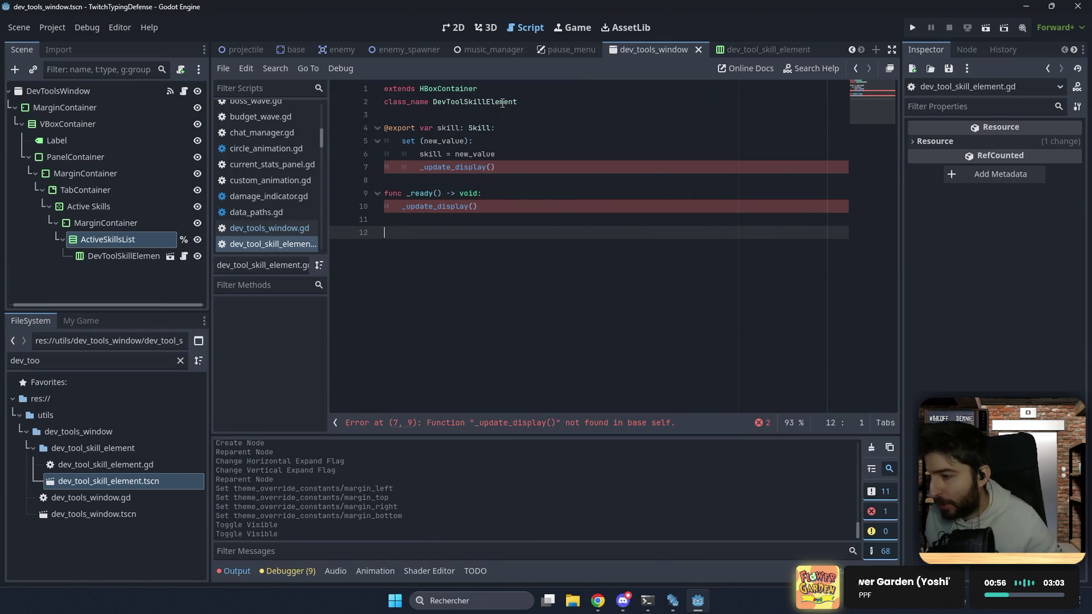
text(func _update_display() -)
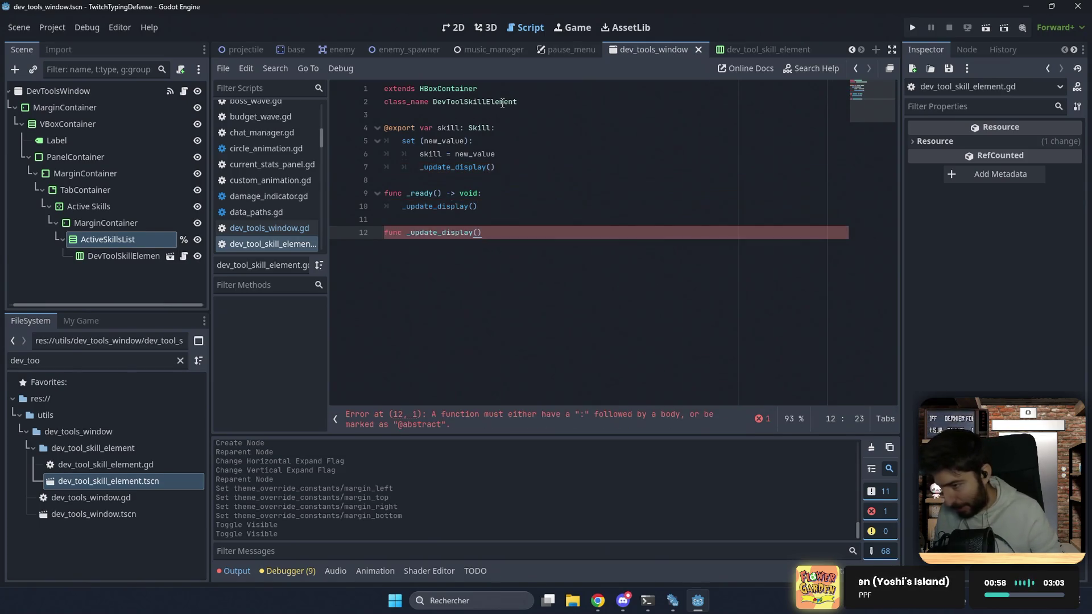
text(> void:)
key(Return)
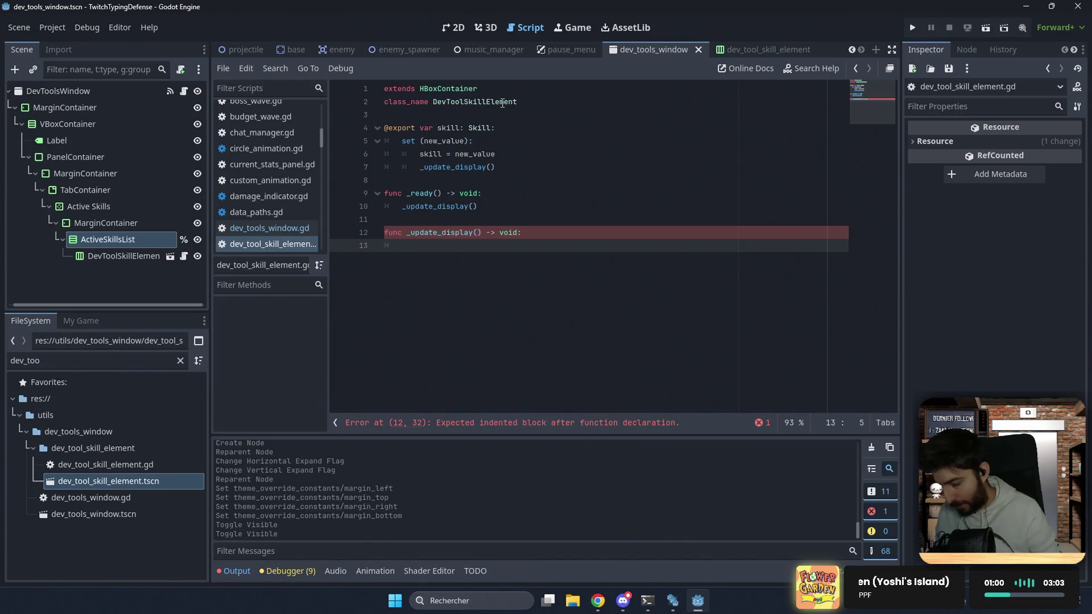
- Open _update_display with an 'if not is_inside_tree():' guard followed by return
text(not sk)
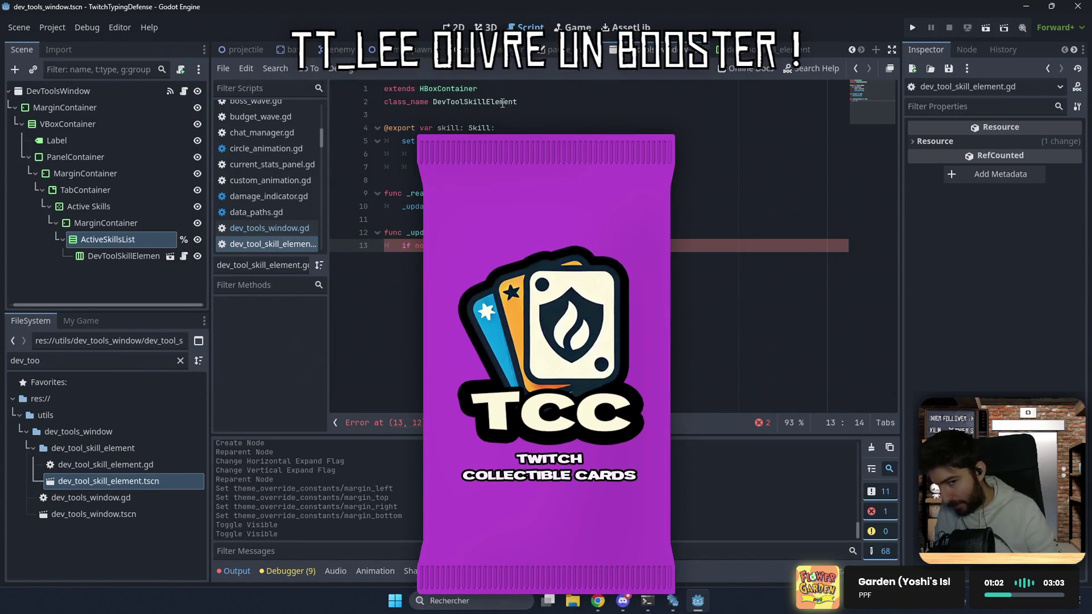
key(BackSpace)
key(BackSpace)
text(_)
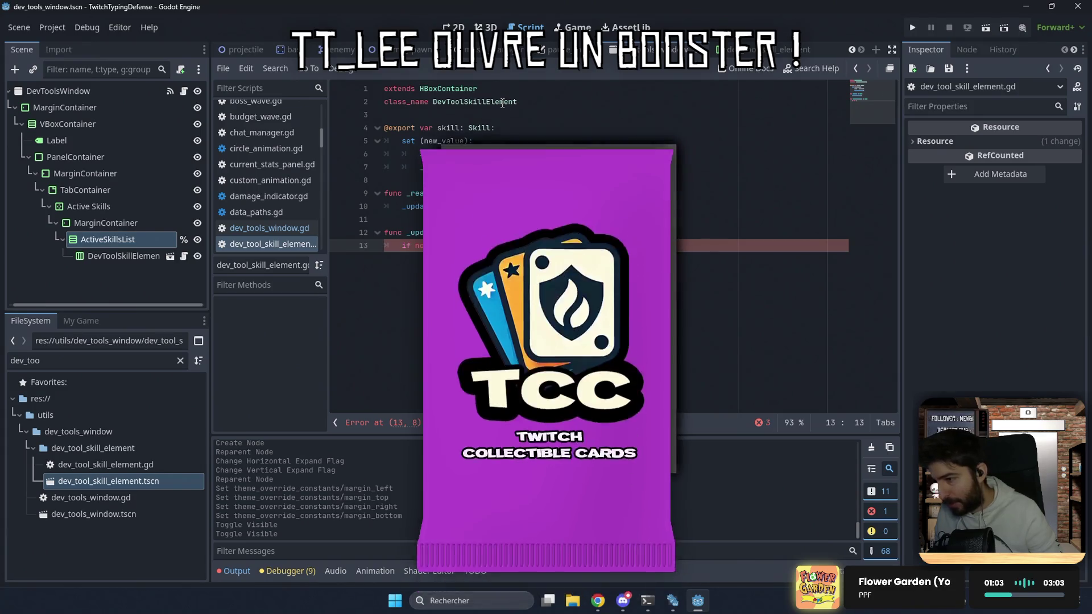
text(skil)
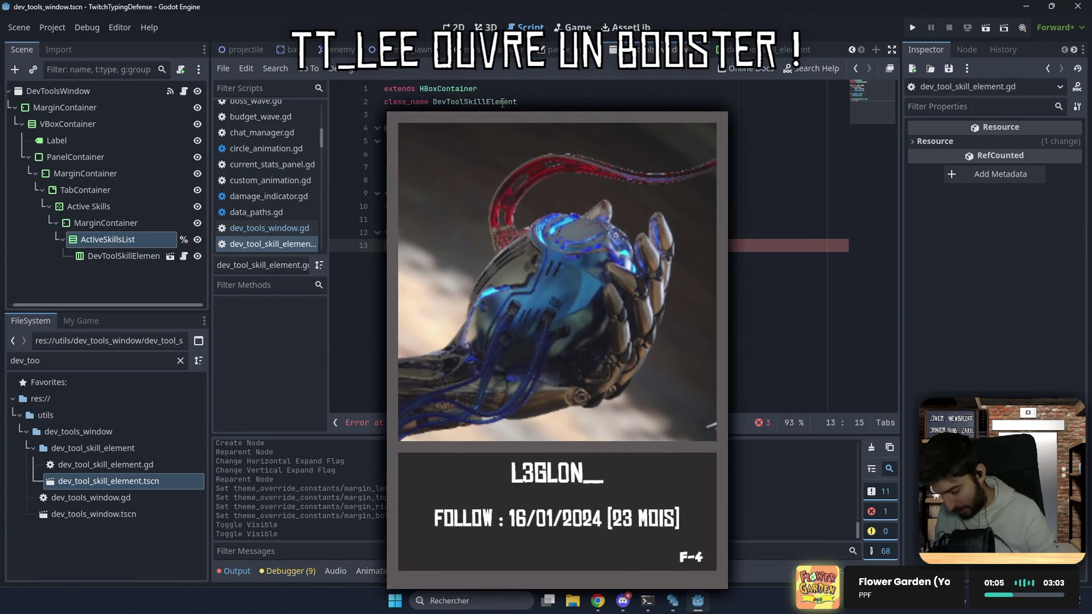
text(l_element)
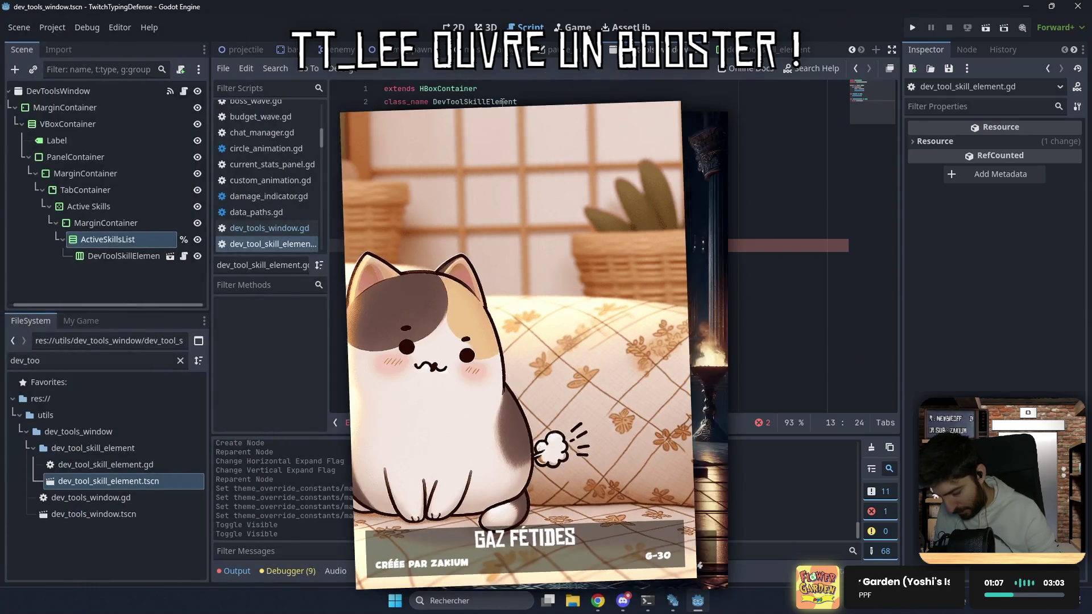
text(:)
key(Return)
text(retur)
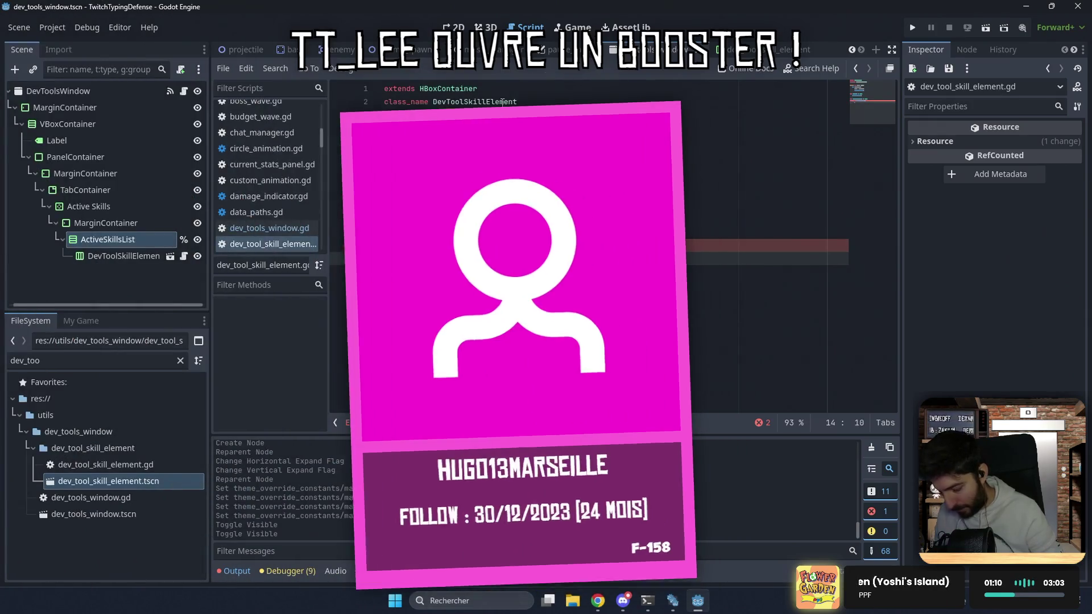
text(n)
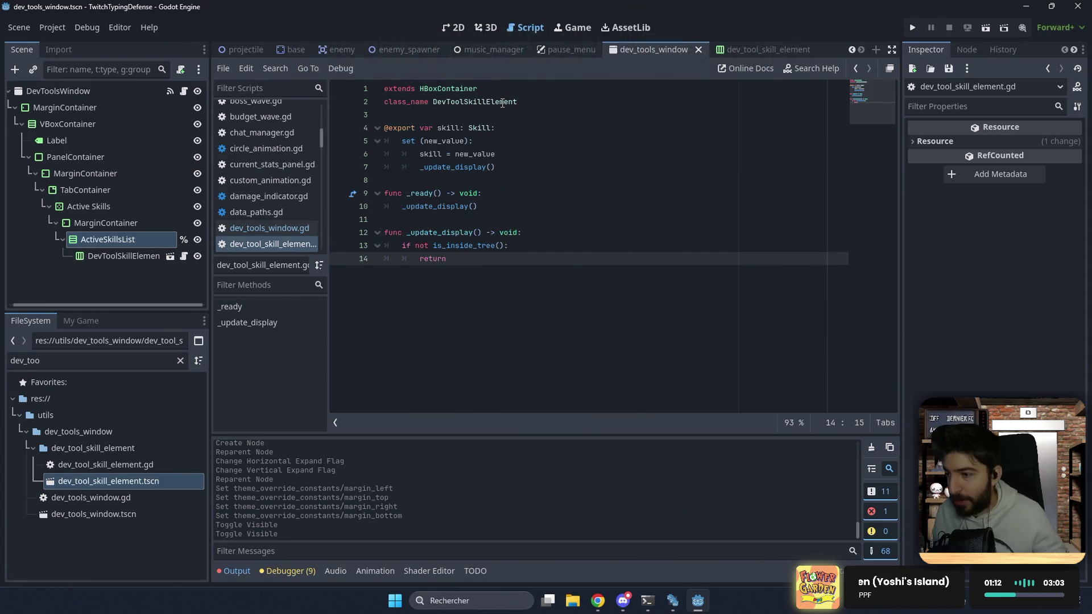
key(Return)
key(Return)
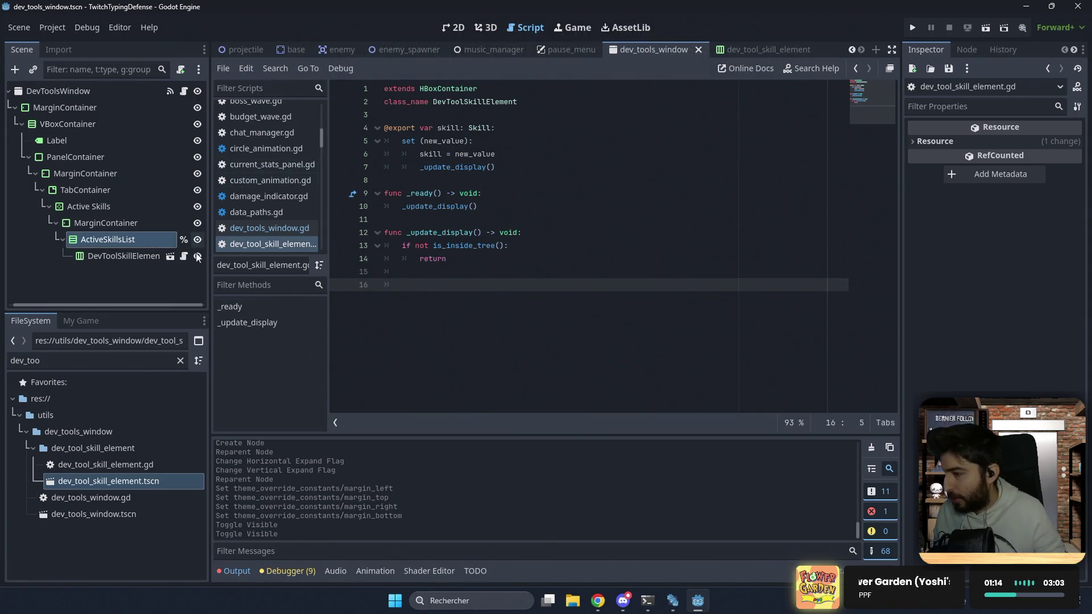
click(170, 256)
click(83, 110)
right_click(84, 110)
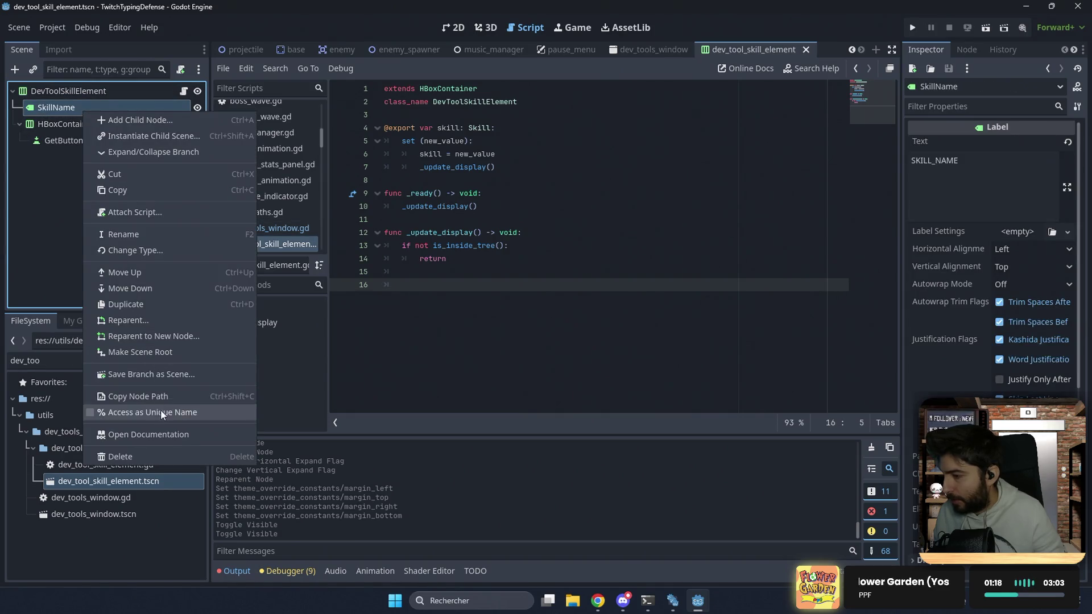
click(161, 411)
mouse_move(113, 112)
mouse_down()
mouse_move(373, 130)
mouse_move(419, 188)
mouse_up()
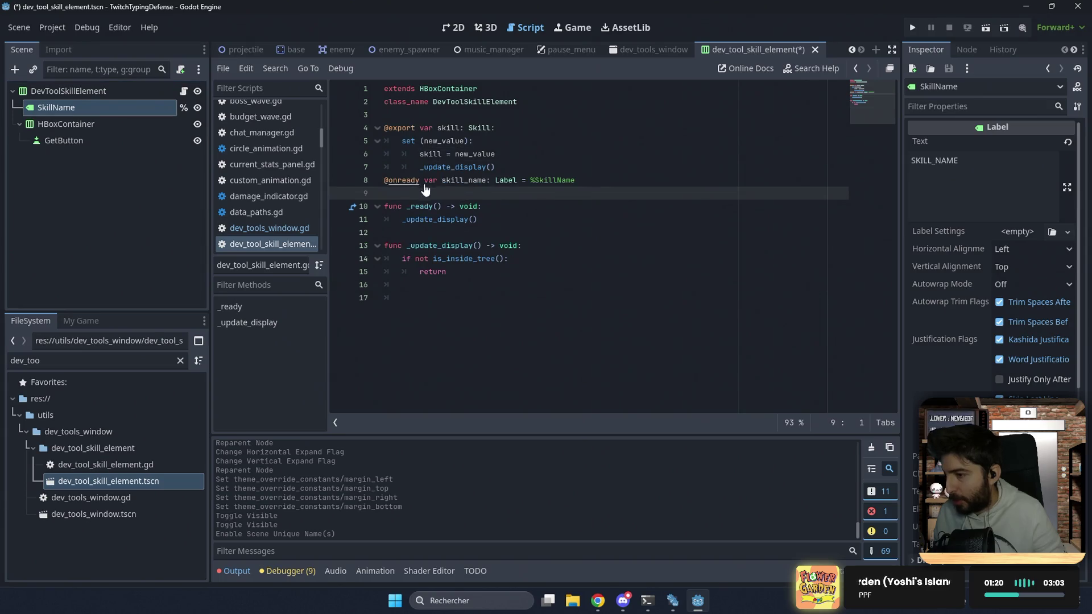
- In _update_display, add the line 'skill_name.text = skill.name'
click(526, 171)
key(Return)
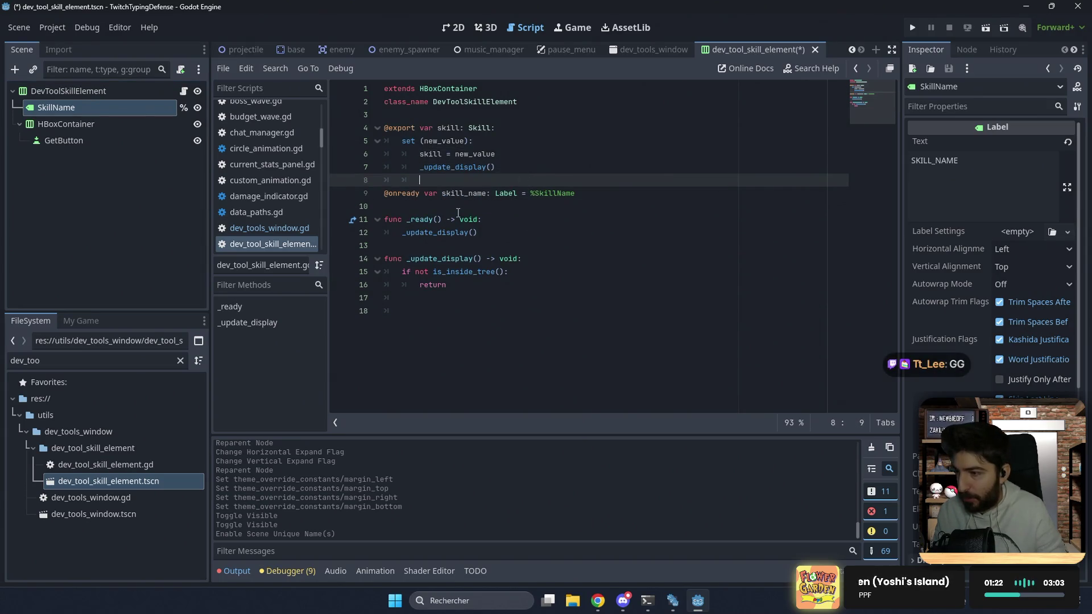
key(BackSpace)
key(BackSpace)
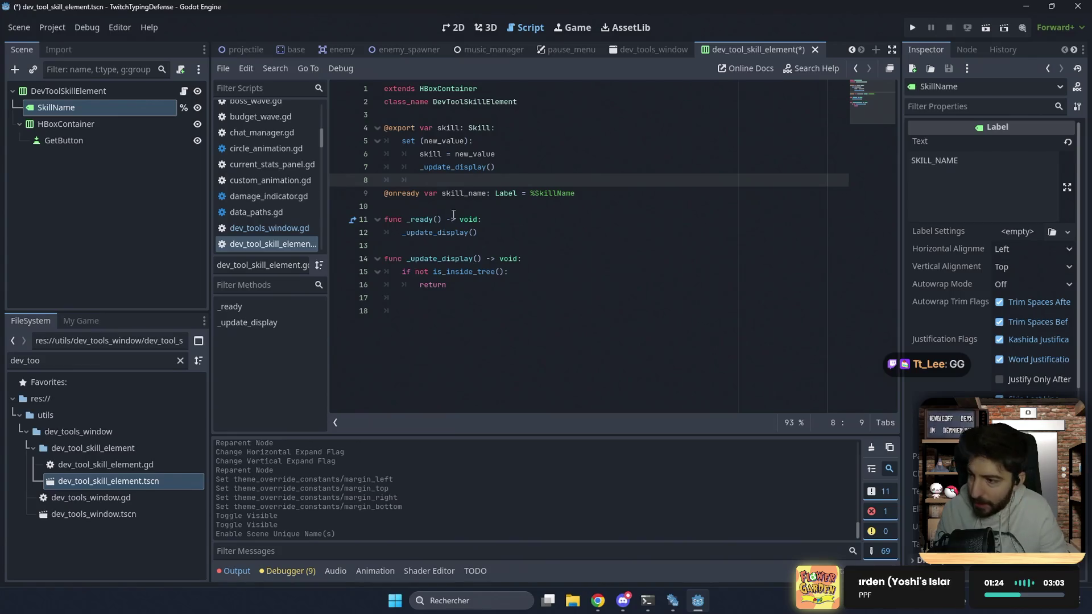
click(465, 271)
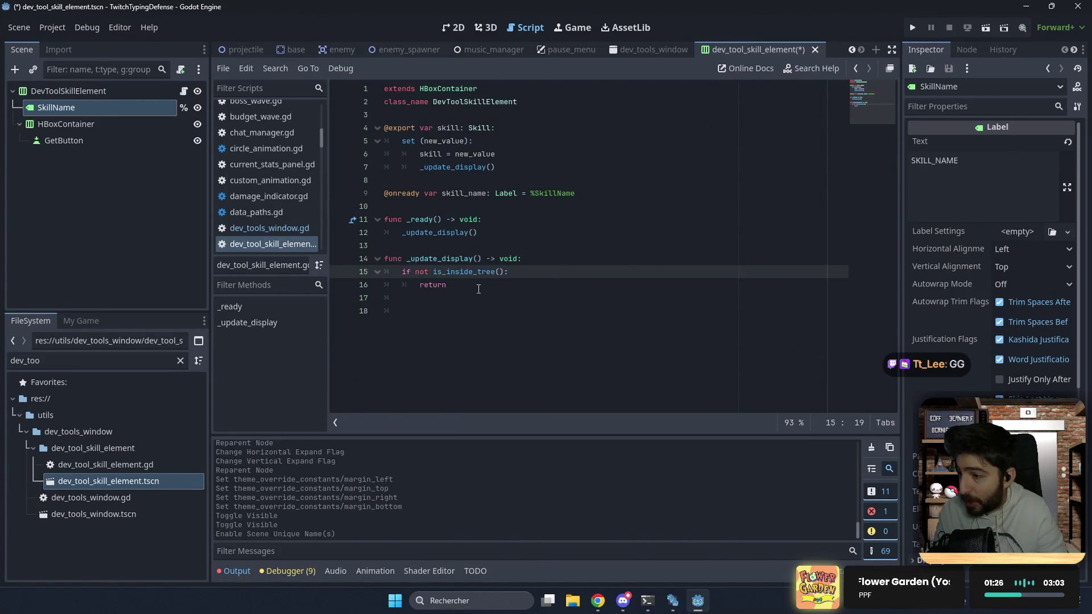
click(478, 296)
key(Return)
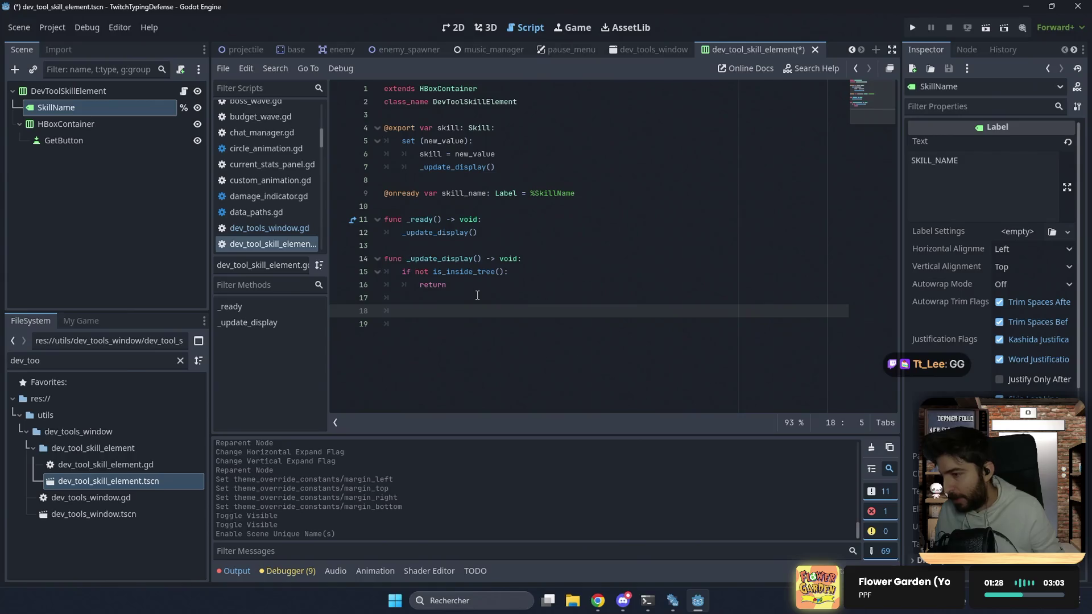
text(skill)
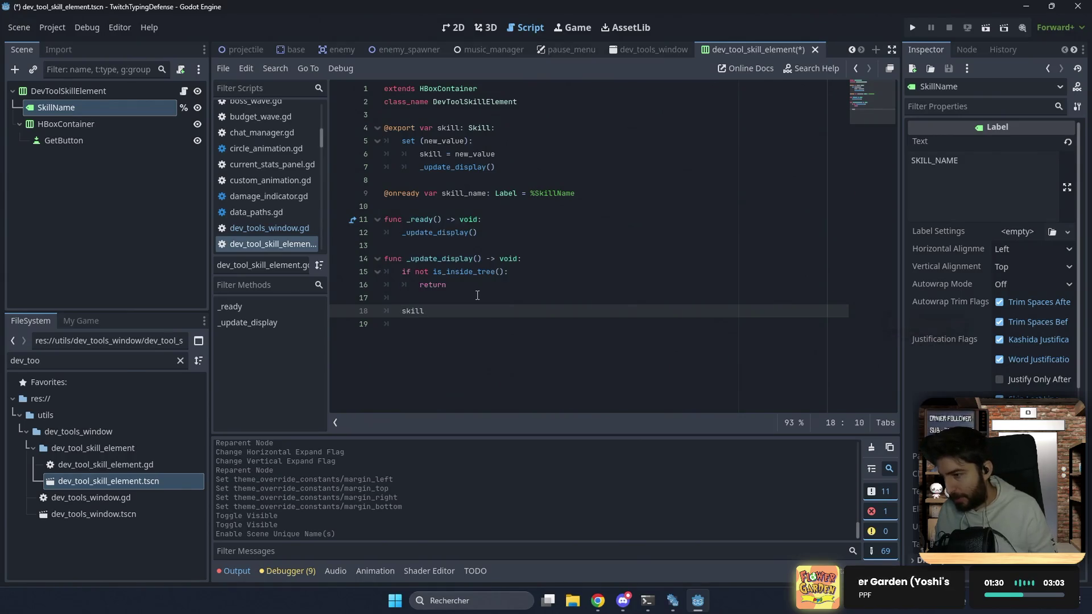
text(_name.te)
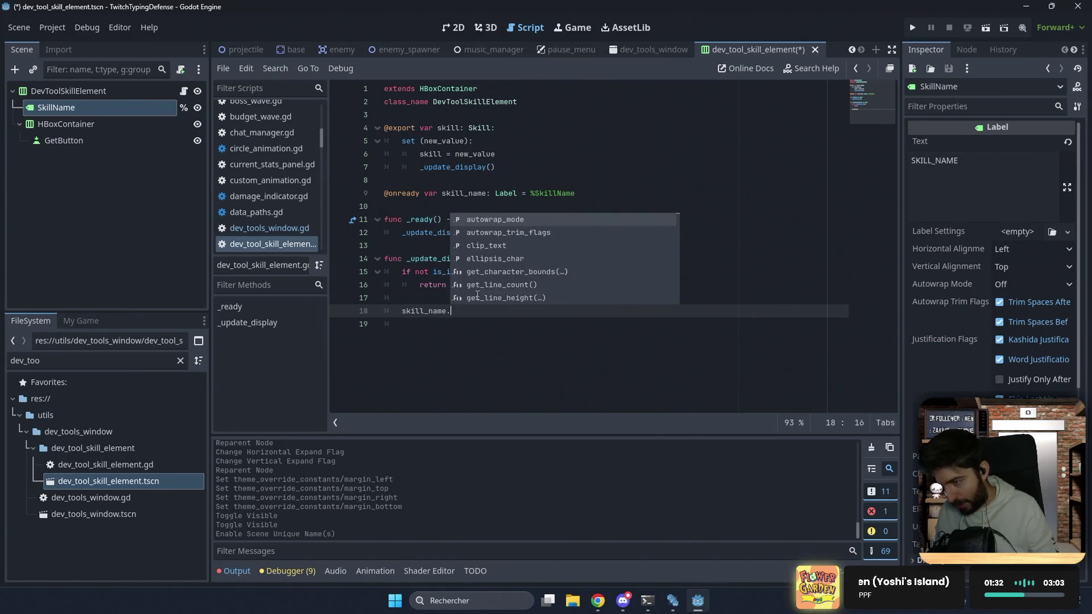
key(Return)
text(= skill.)
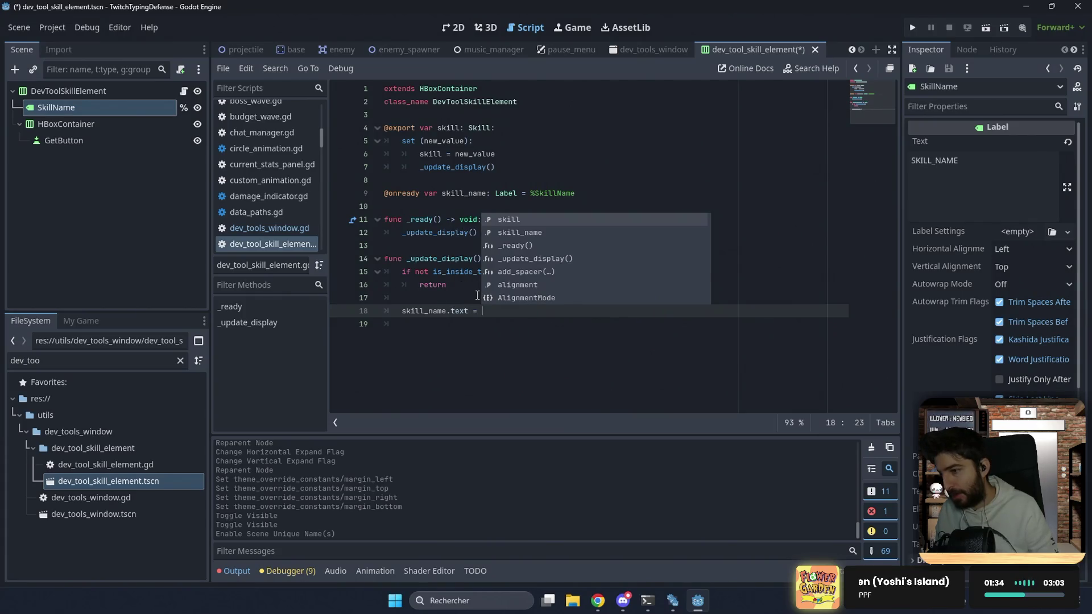
key(Return)
key(Down)
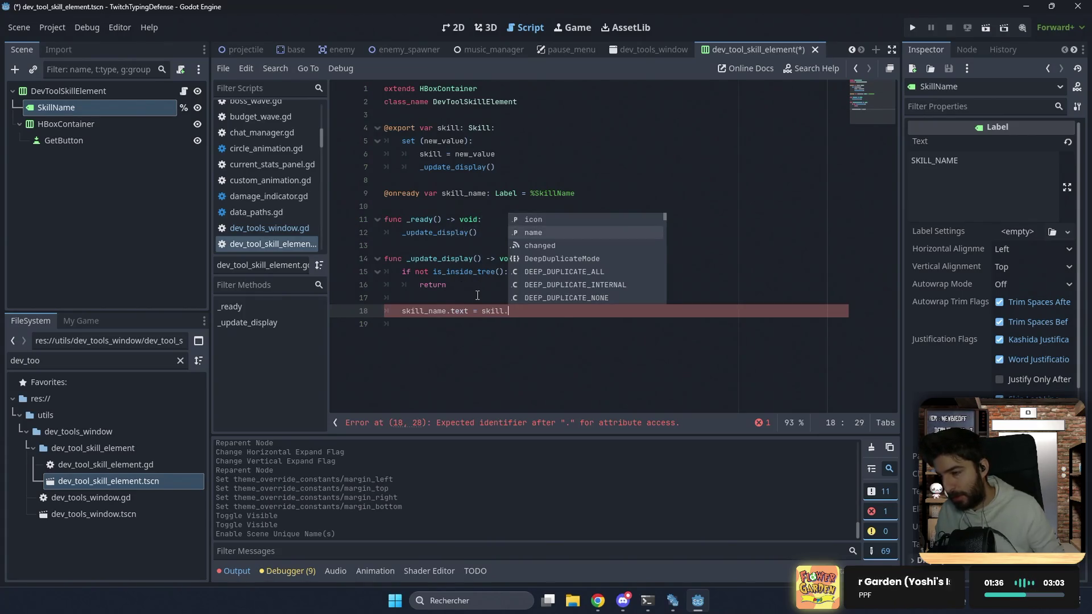
key(Return)
- Indent the label text assignment on line 19 under 'if skill:' and save the script
key(Up)
key(Return)
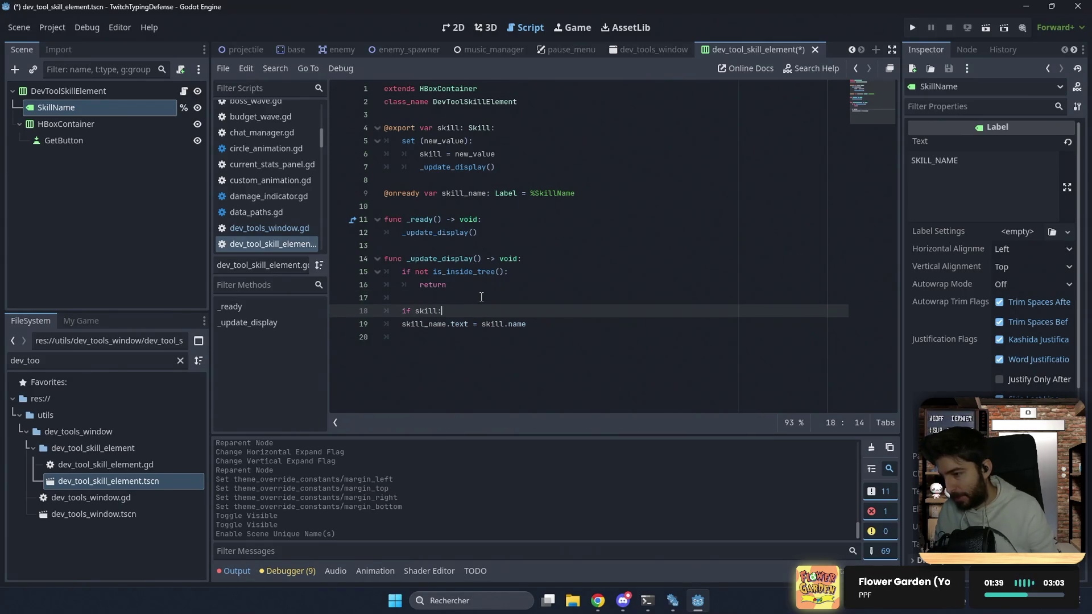
key(Down)
key(Home)
key(Tab)
click(568, 327)
key(ctrl+s)
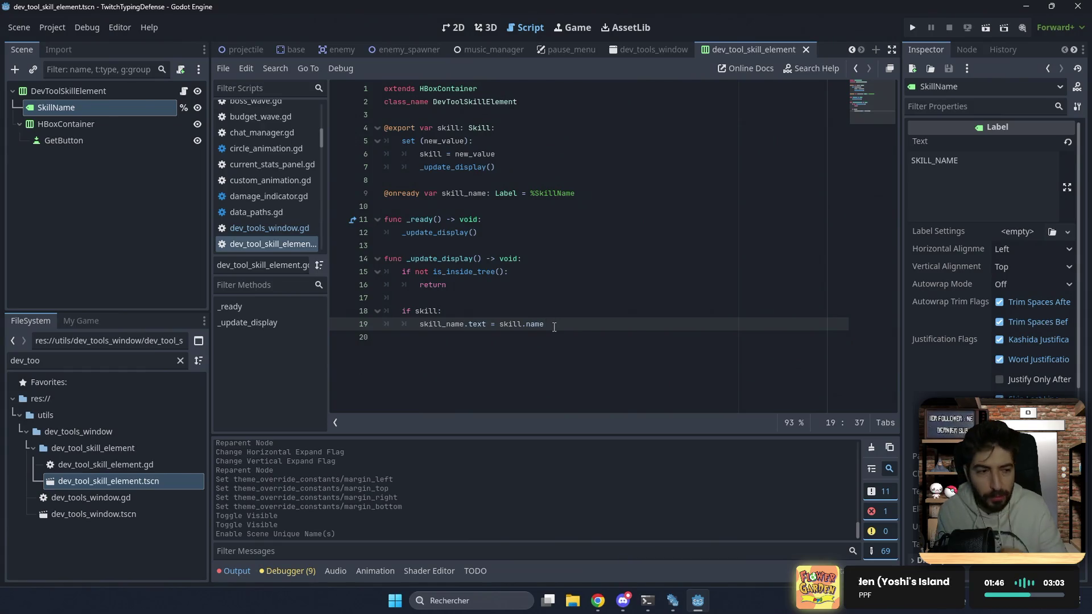
click(590, 292)
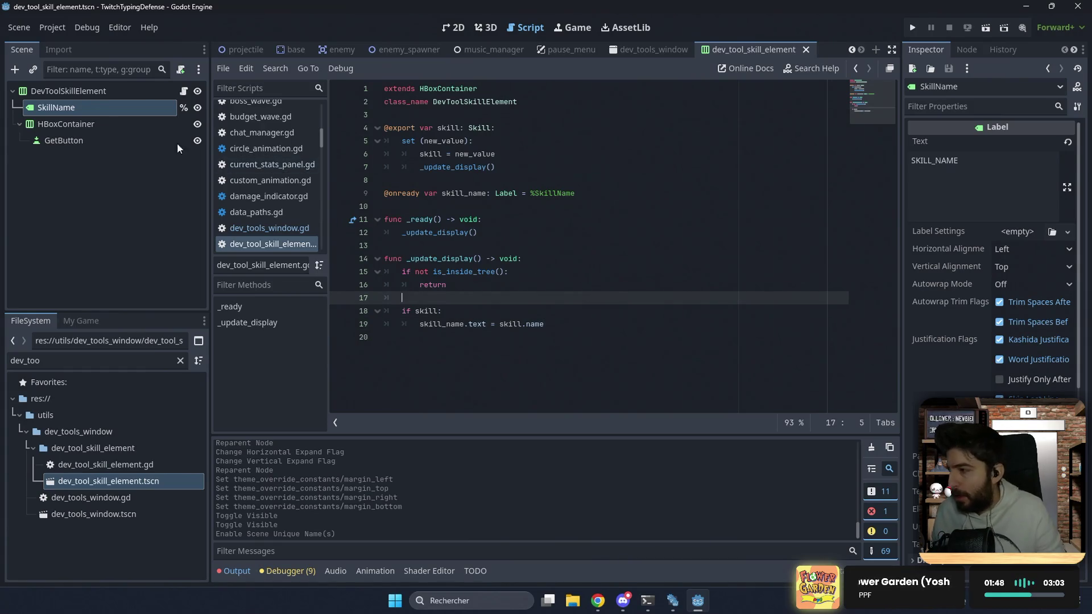
- Add 'instance.skill = skill' after the instantiate line in dev_tools_window.gd, save, and run the game
click(657, 46)
click(183, 91)
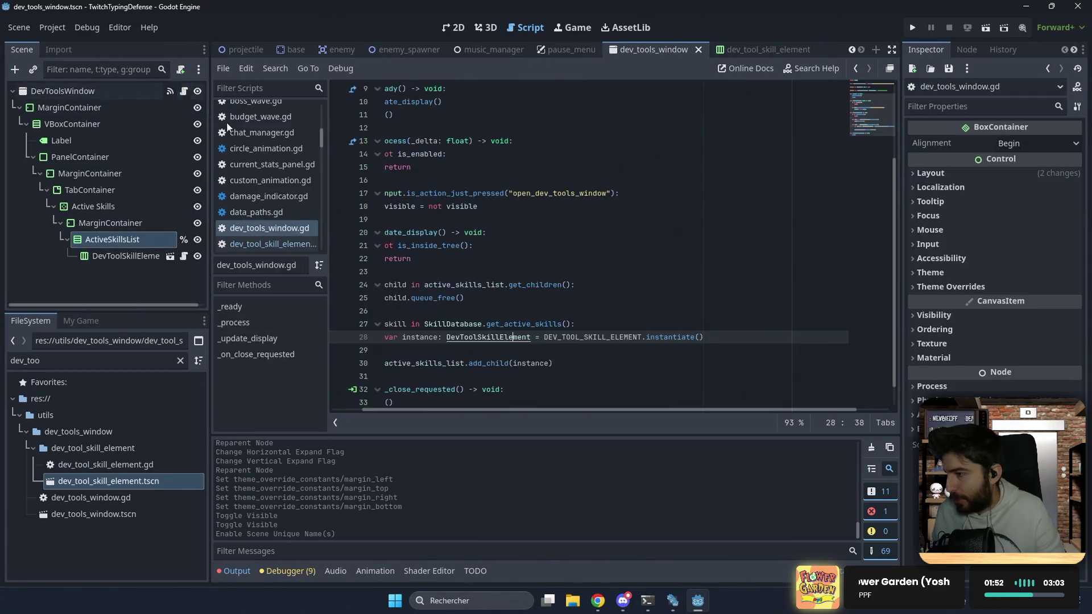
click(644, 354)
text(instance.s)
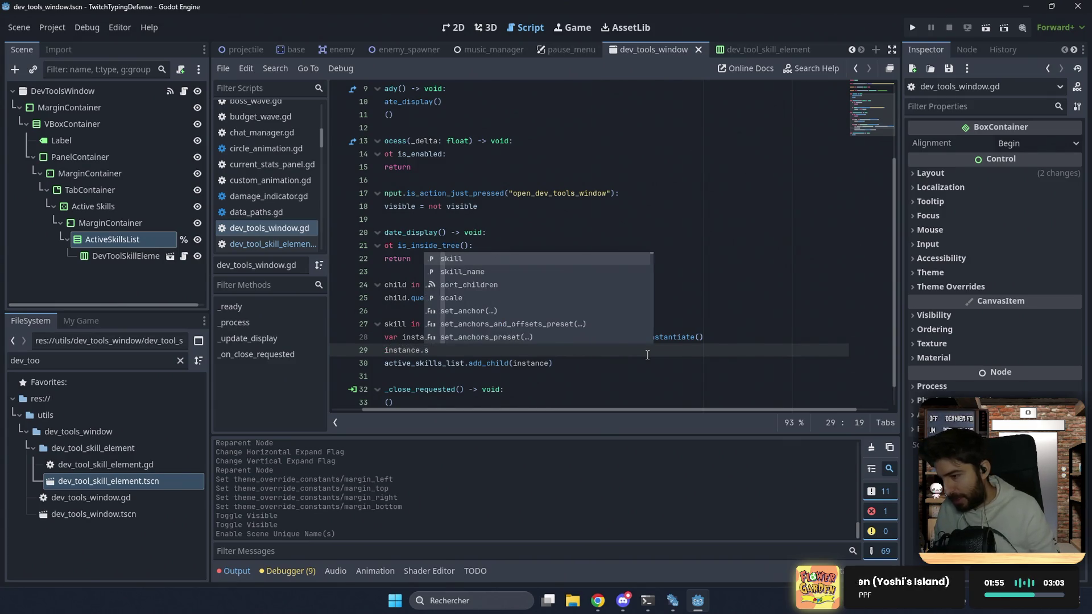
key(Return)
text(= sk)
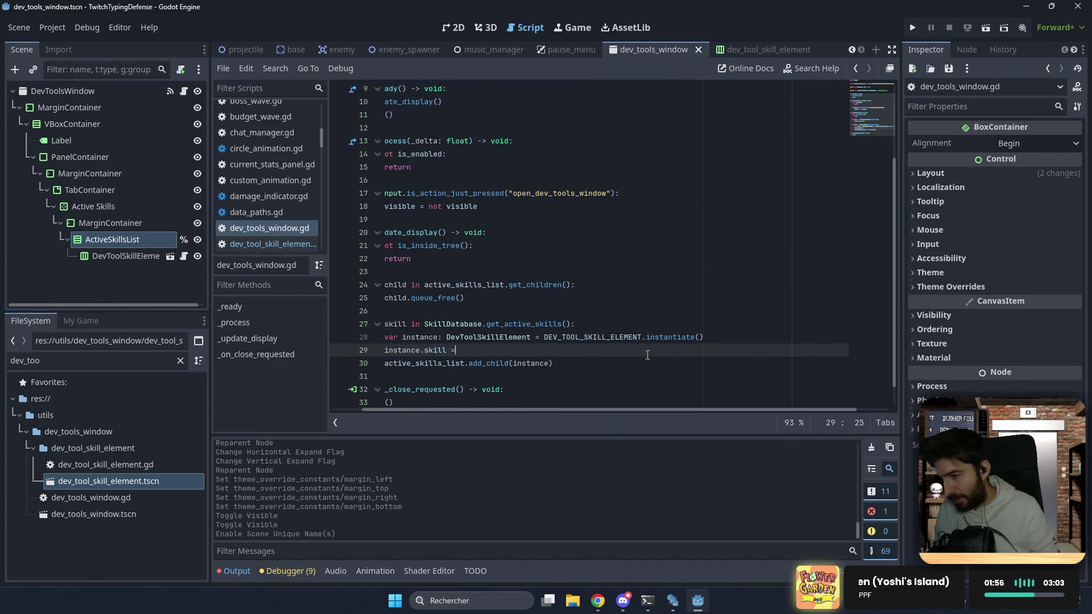
key(Return)
key(ctrl+s)
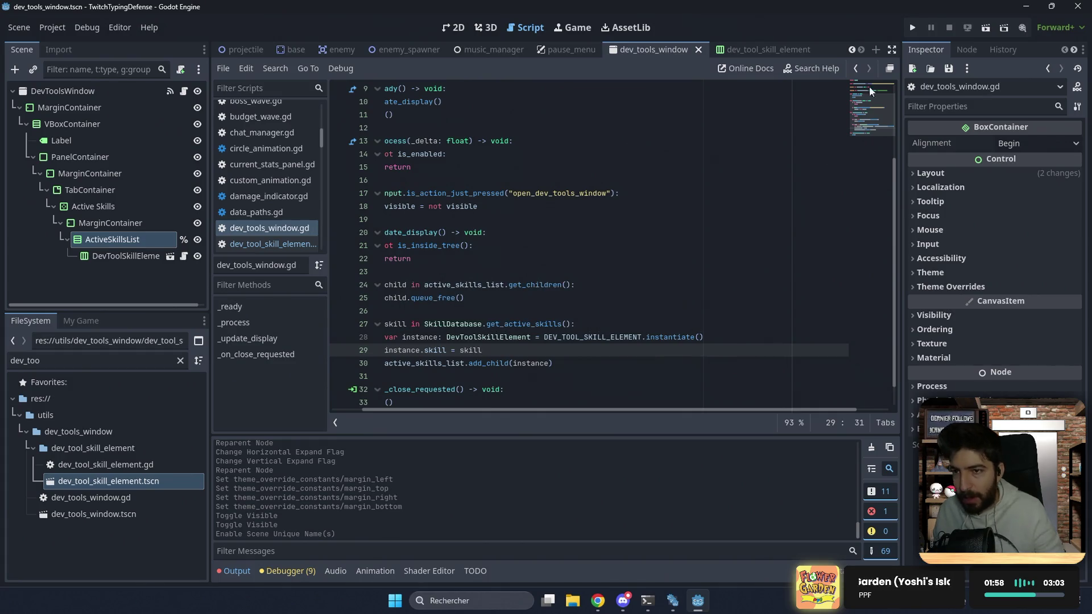
click(913, 27)
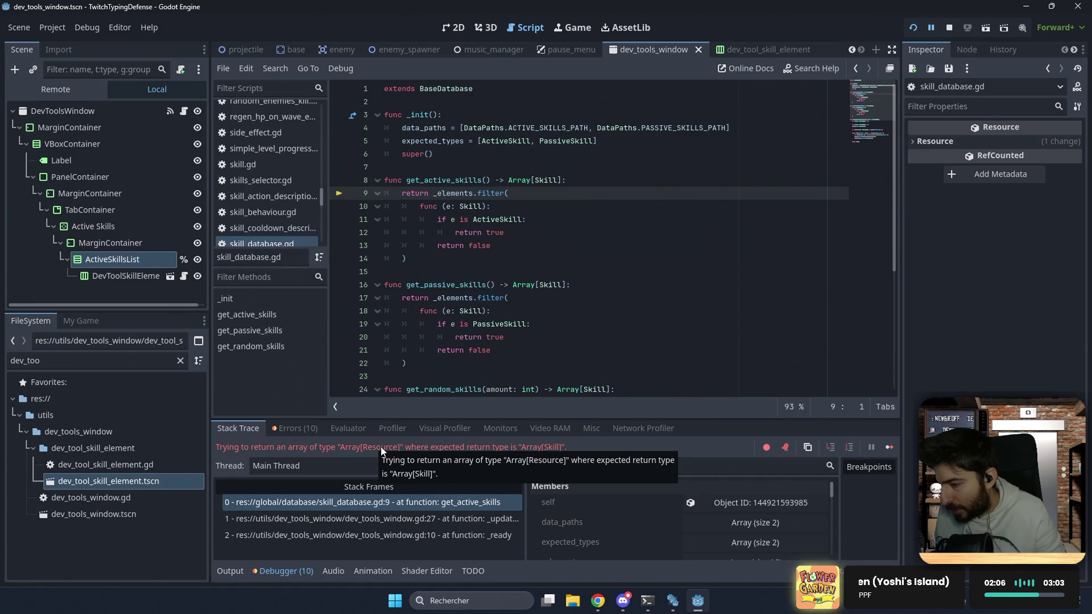
- In get_active_skills, replace the return with 'var skills: Array[Skill] = []'
double_click(413, 194)
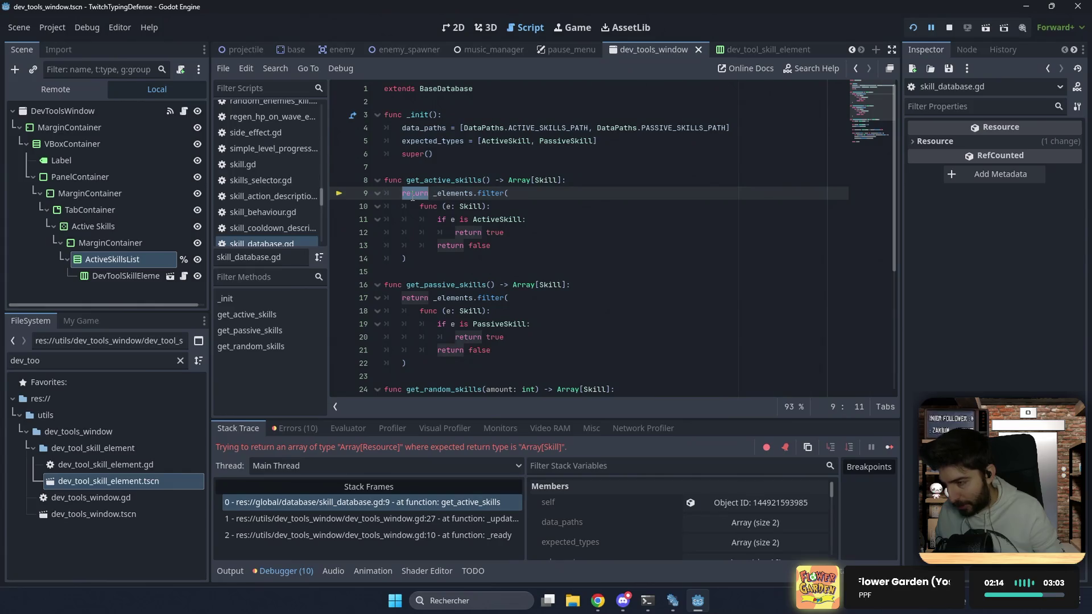
text(var )
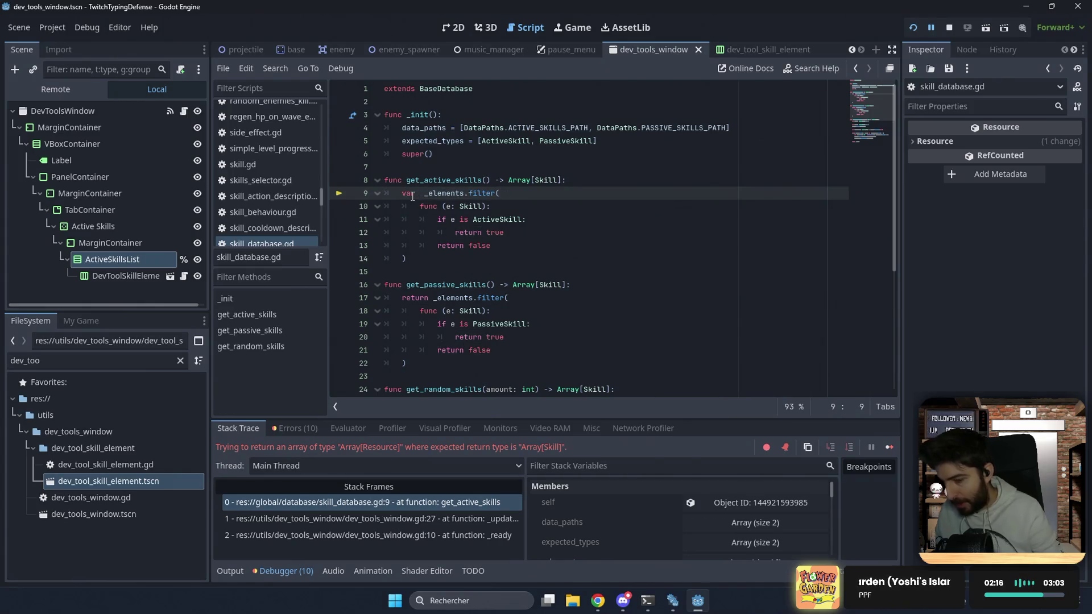
text(skills: Arr)
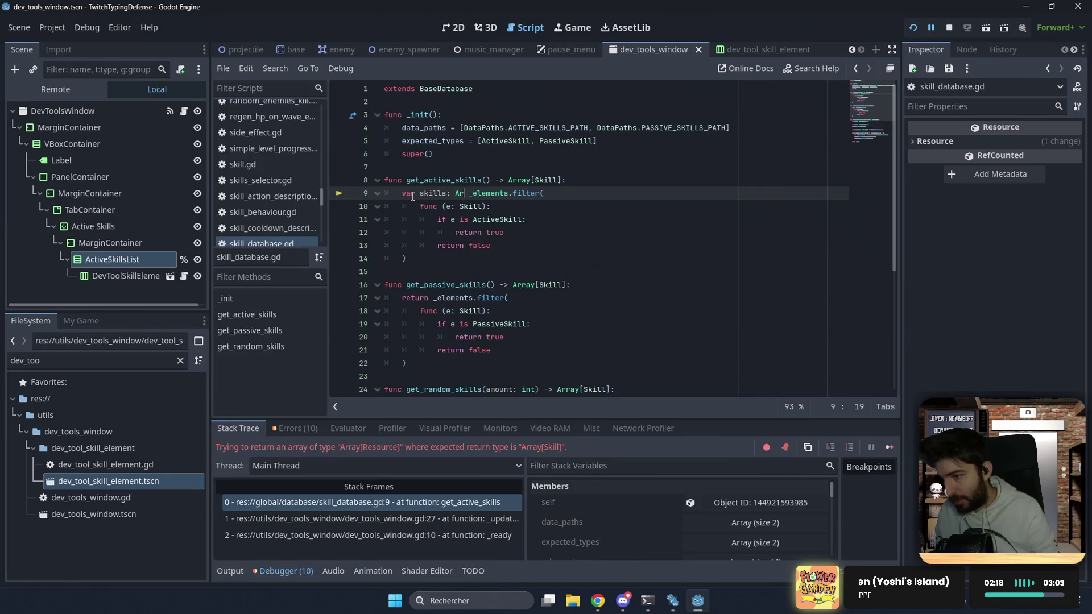
text(ay[)
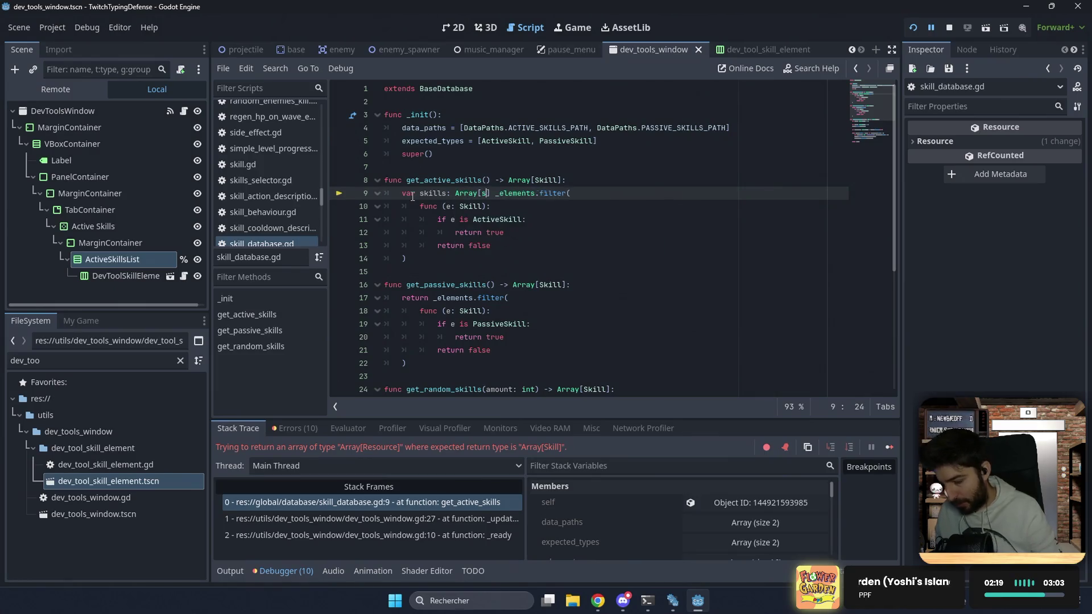
text(sk)
key(Return)
text(] = [)
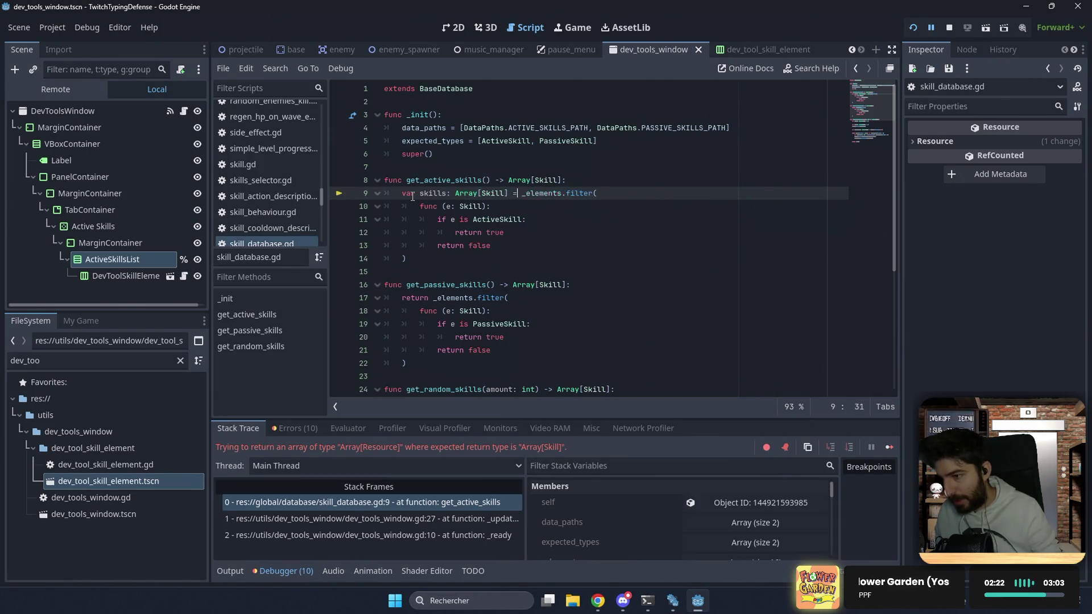
- Wrap the filter call in skills.assign(...) and return skills
key(Return)
text(skills.s)
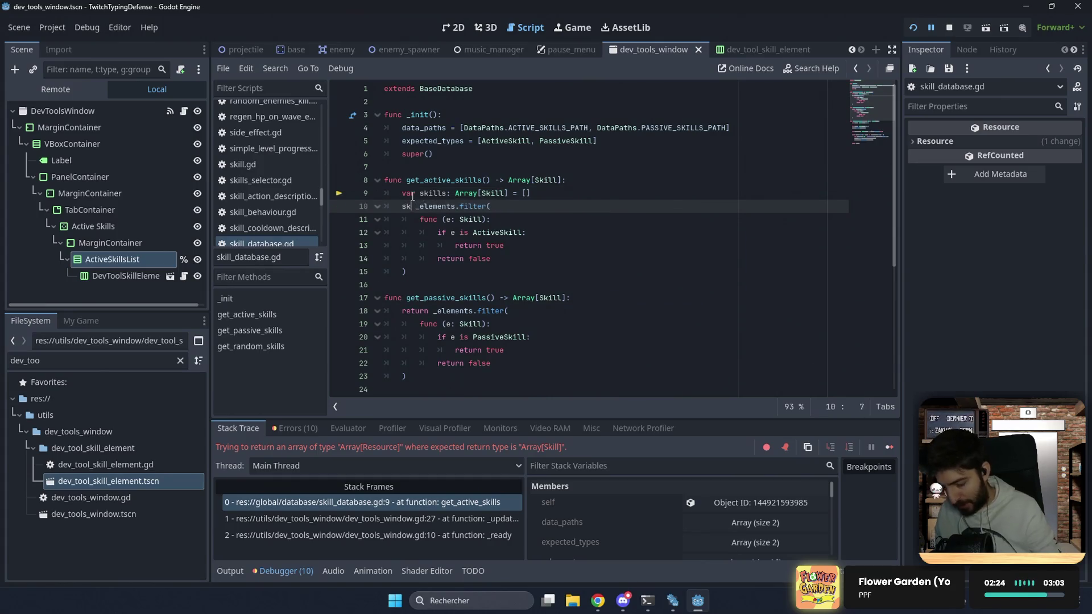
key(BackSpace)
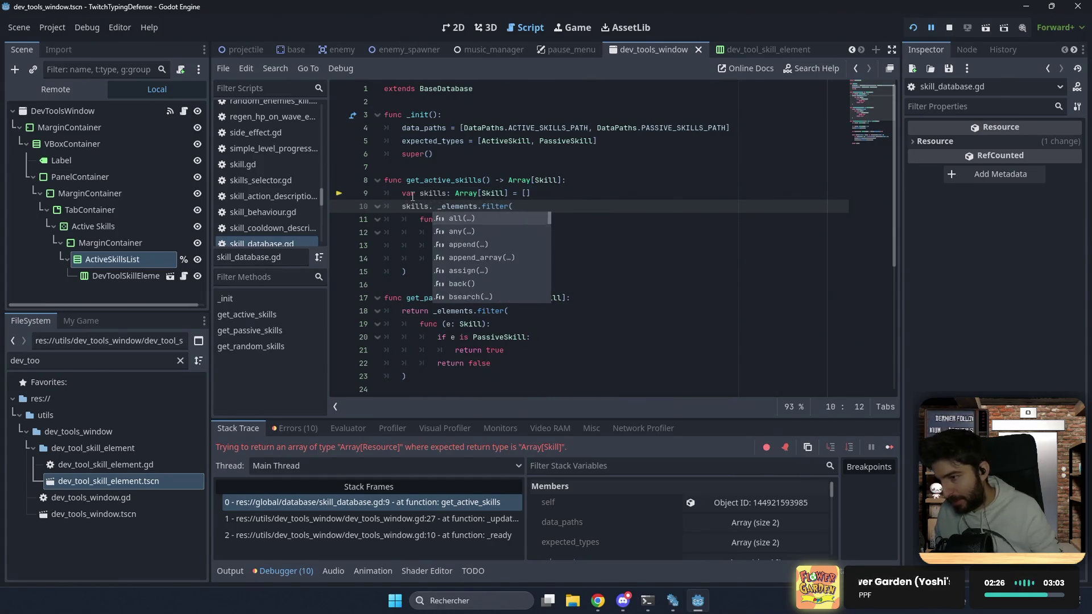
text(as)
key(Return)
key(Delete)
key(Delete)
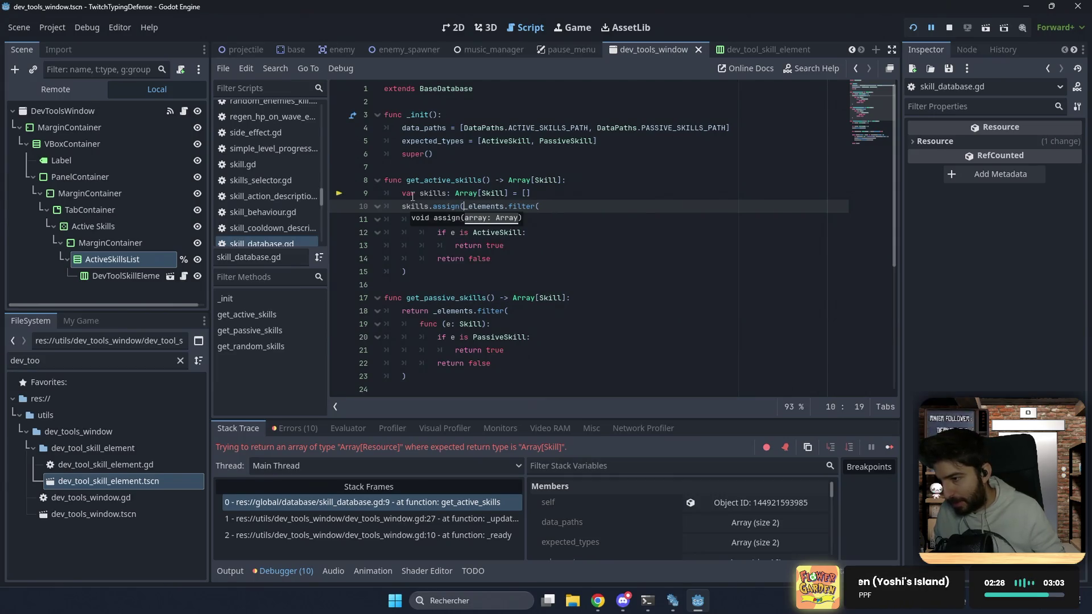
click(431, 271)
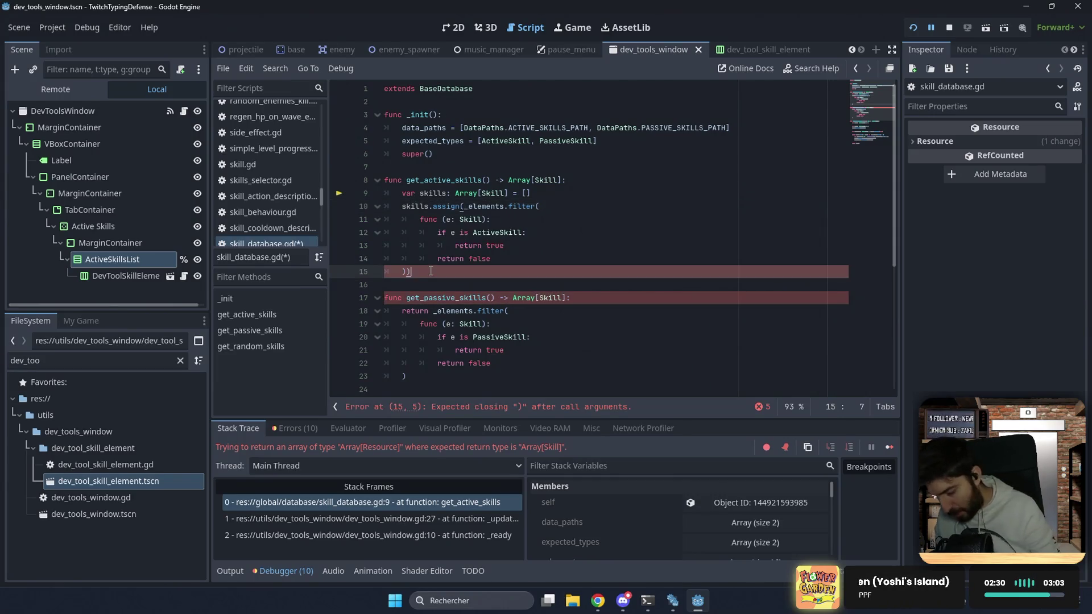
text())
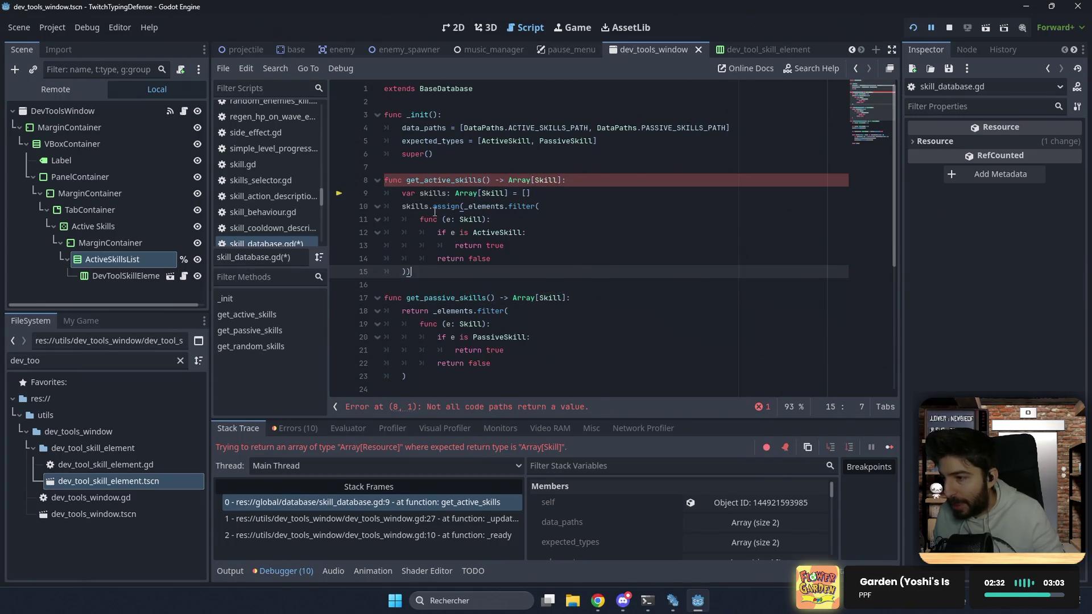
key(Return)
text(return ski)
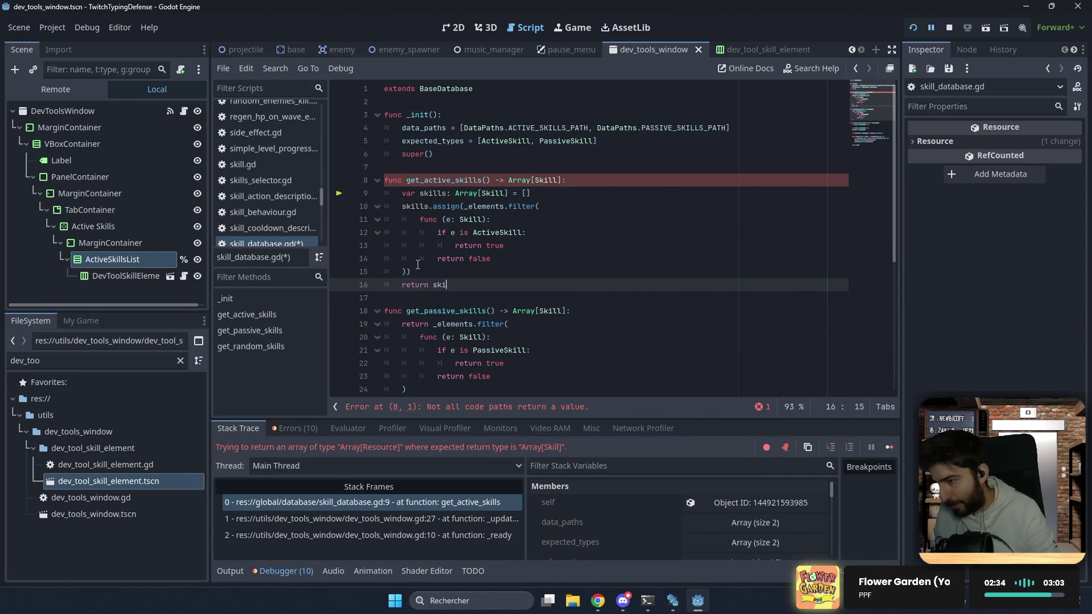
key(Return)
- Copy the typed-array body into get_passive_skills and change ActiveSkill to PassiveSkill
key(shift+Up)
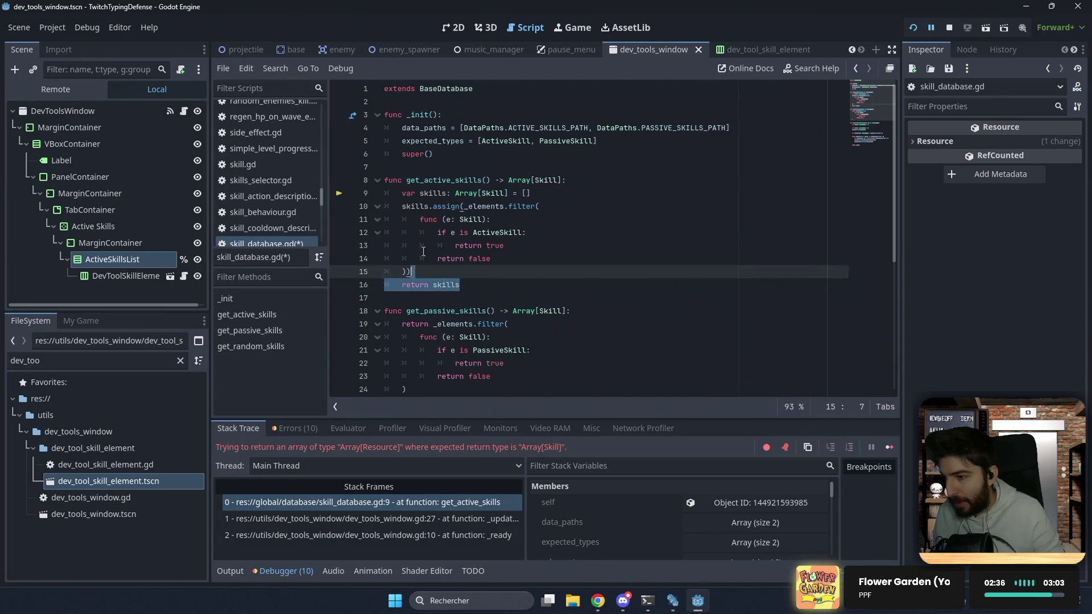
key(shift+Up)
key(shift+Up)
key(shift+Up)
scroll(455, 279, down, 2)
drag(407, 311, 327, 247)
text(var skills: Array[Skill] = [] 	skills.assign(_elements.filter( 		func (e: Skill): 			if e is ActiveSkill: 				return true 			return false 	)) 	return skills)
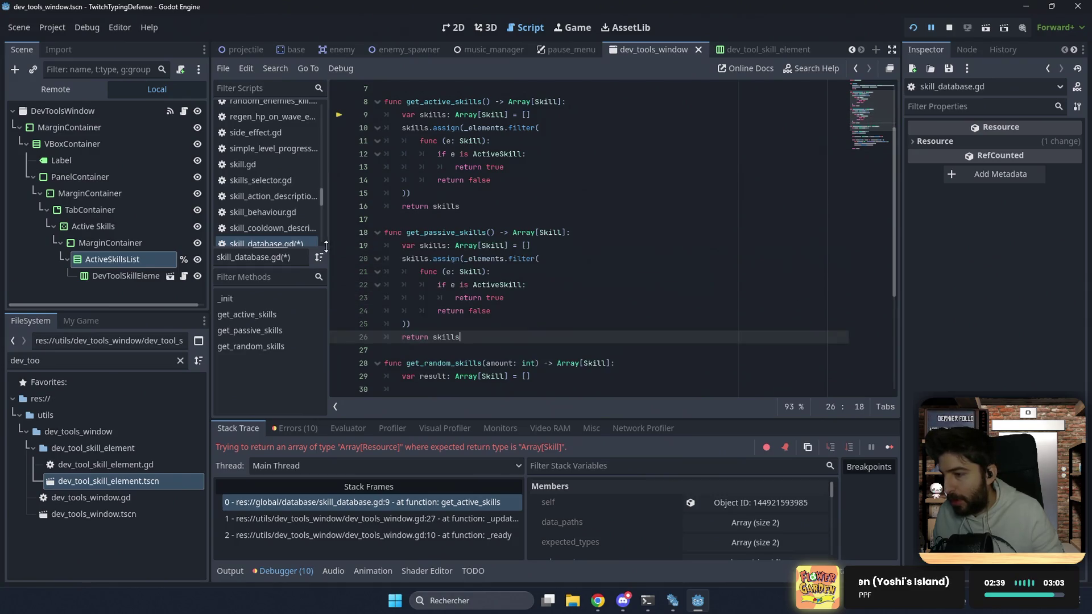
double_click(497, 284)
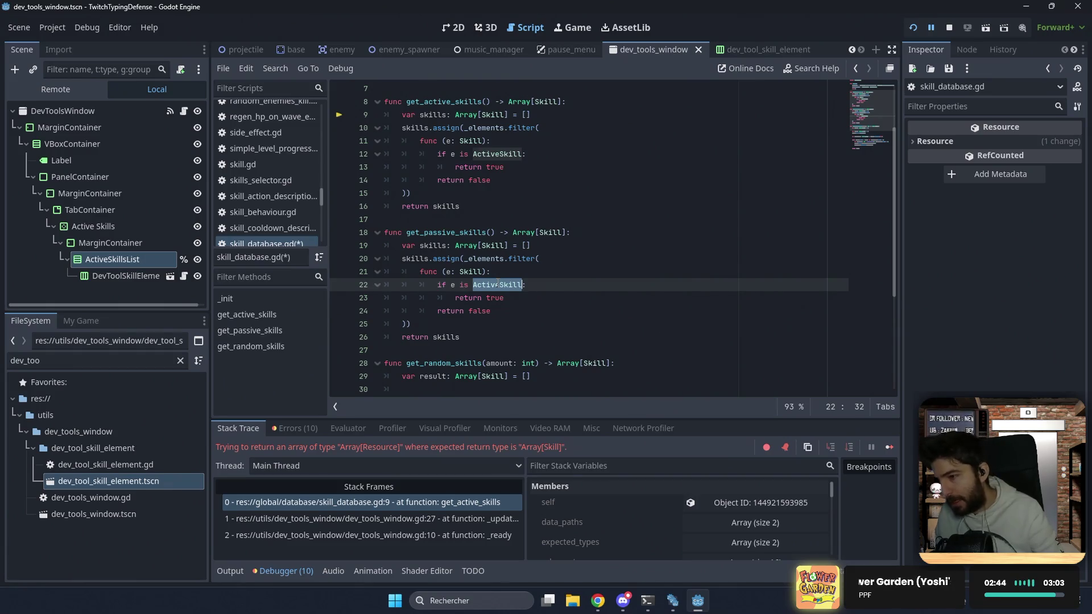
text(Pass)
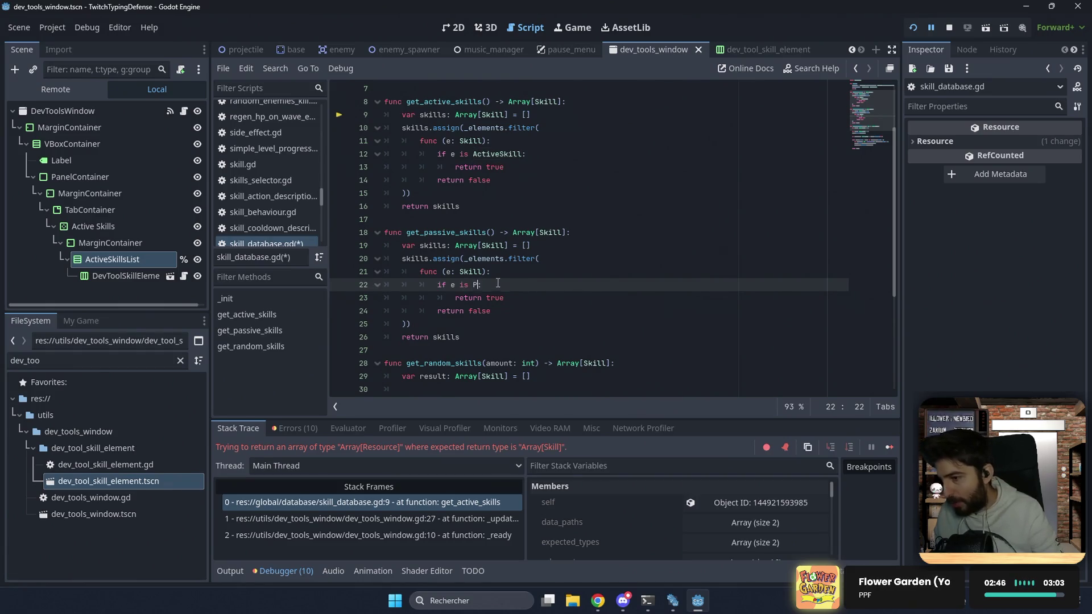
key(Return)
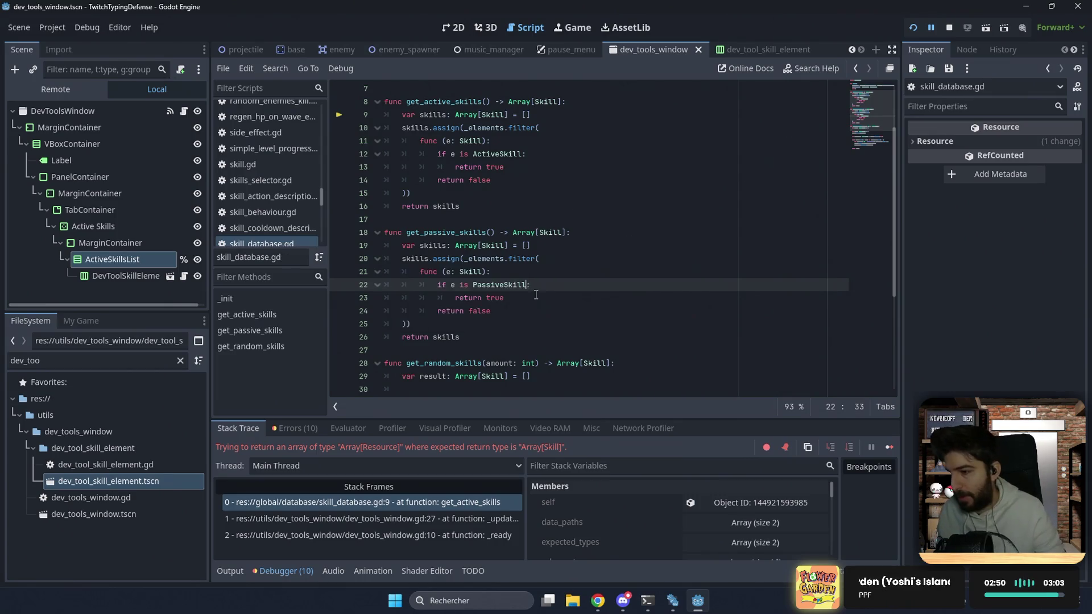
- Restart the game and press F1 to show the Dev Tools window with six active skills
click(913, 29)
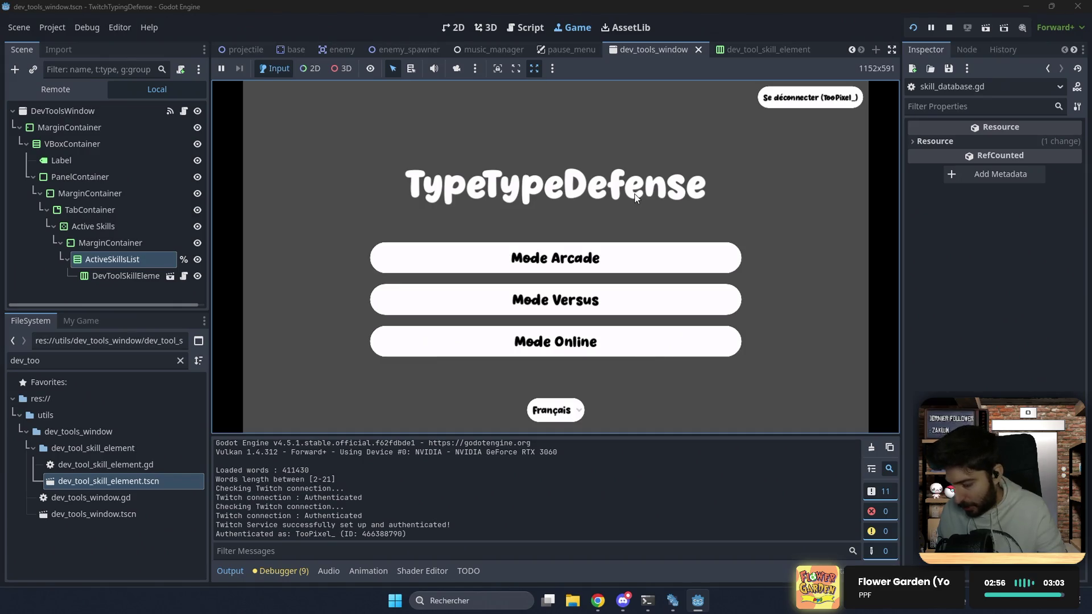
key(F1)
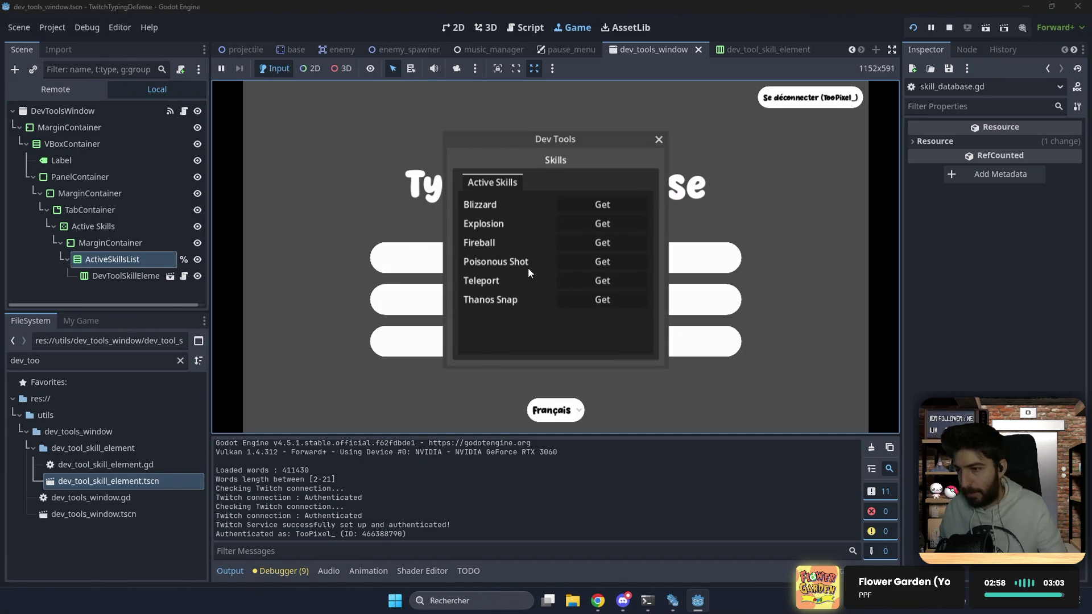
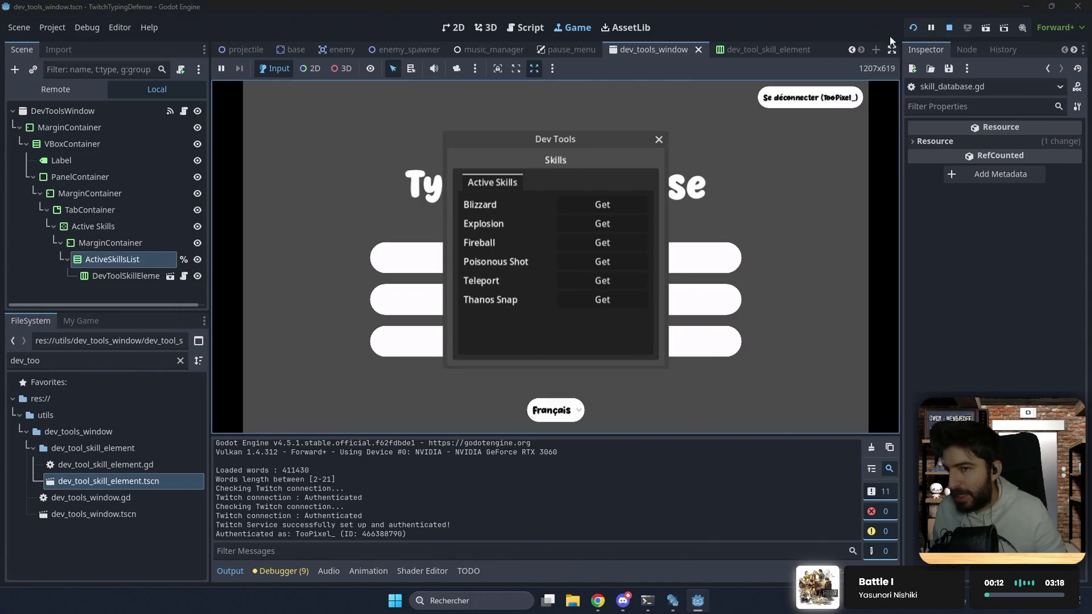
- Stop the running game and open the dev_tools_window scene in the 2D view
click(951, 27)
click(743, 49)
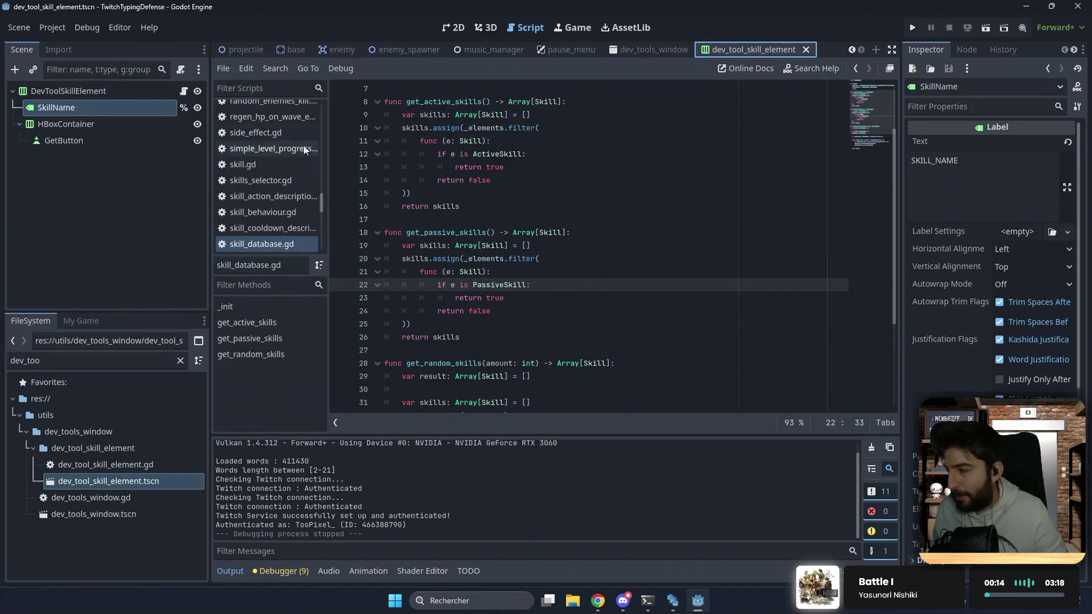
click(643, 49)
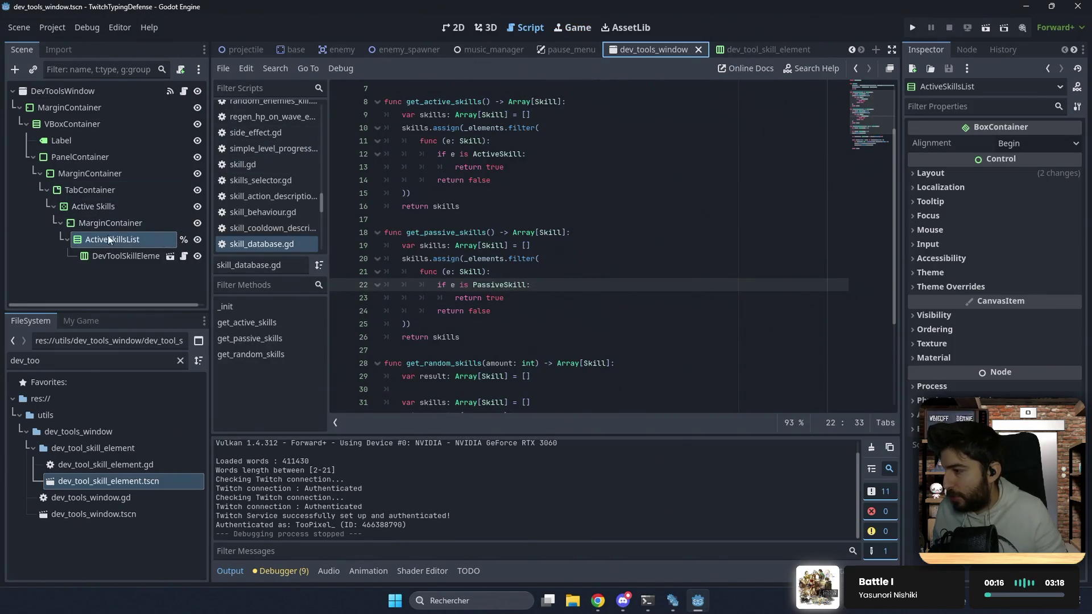
click(448, 23)
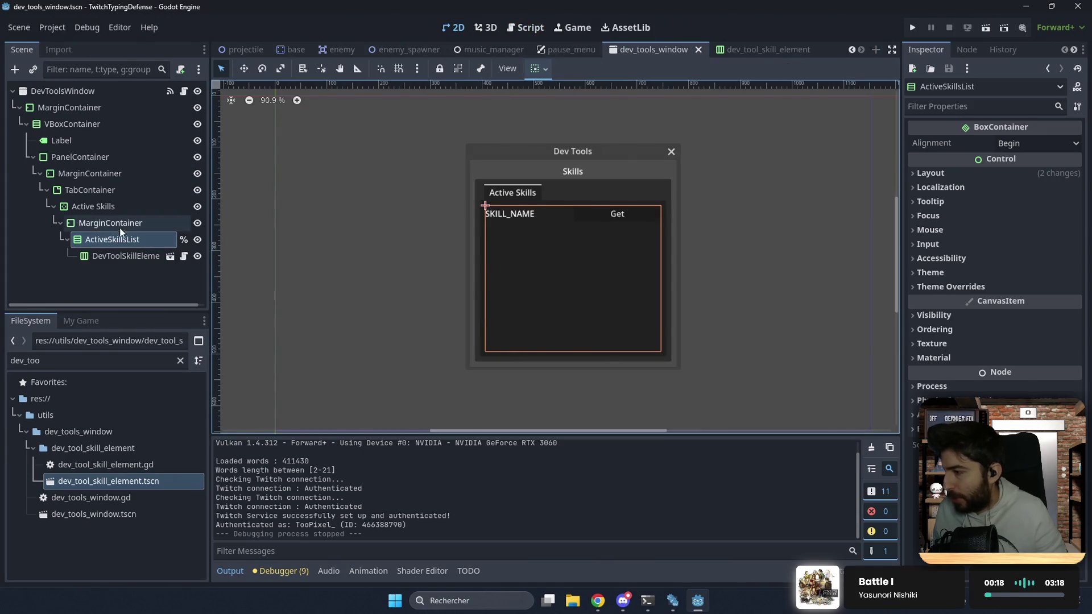
- Duplicate the Active Skills tab container and rename the copy to Passive Skills
click(93, 206)
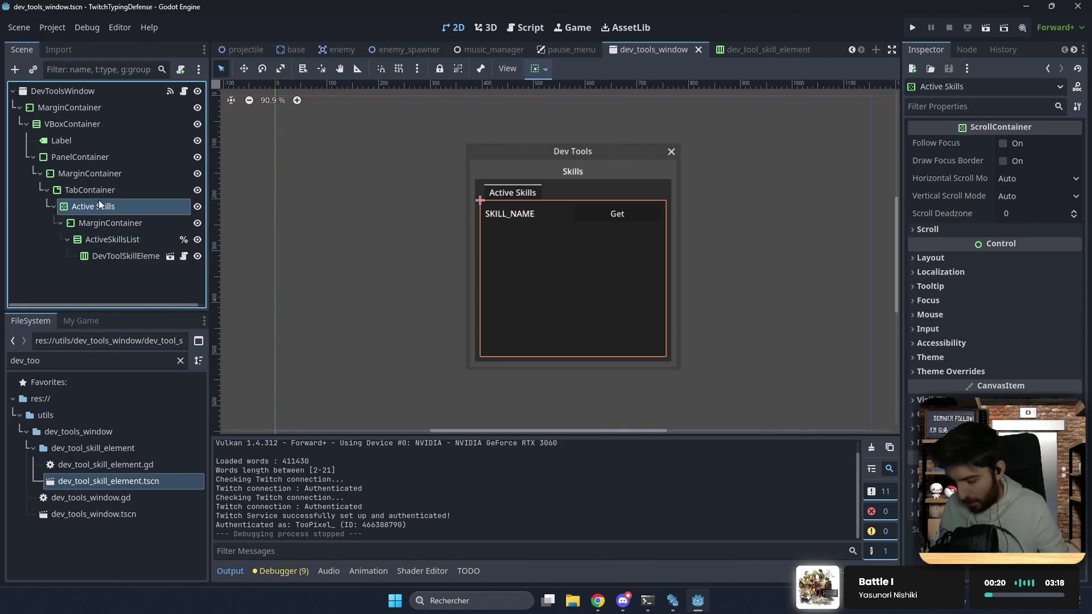
key(ctrl+d)
click(83, 272)
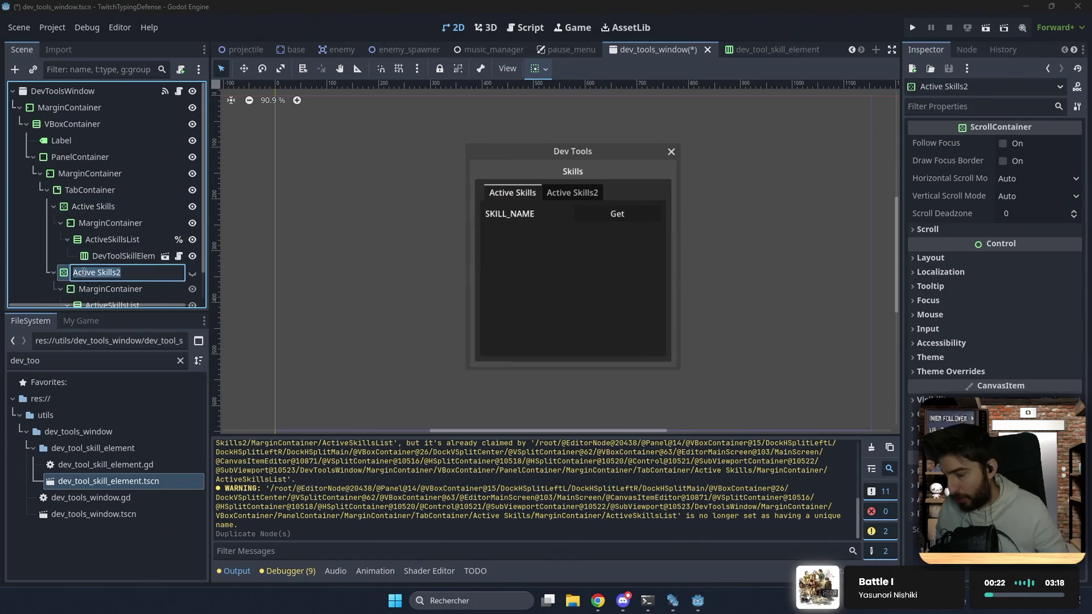
key(End)
key(BackSpace)
text(Passive)
key(Delete)
key(Delete)
key(Delete)
key(Return)
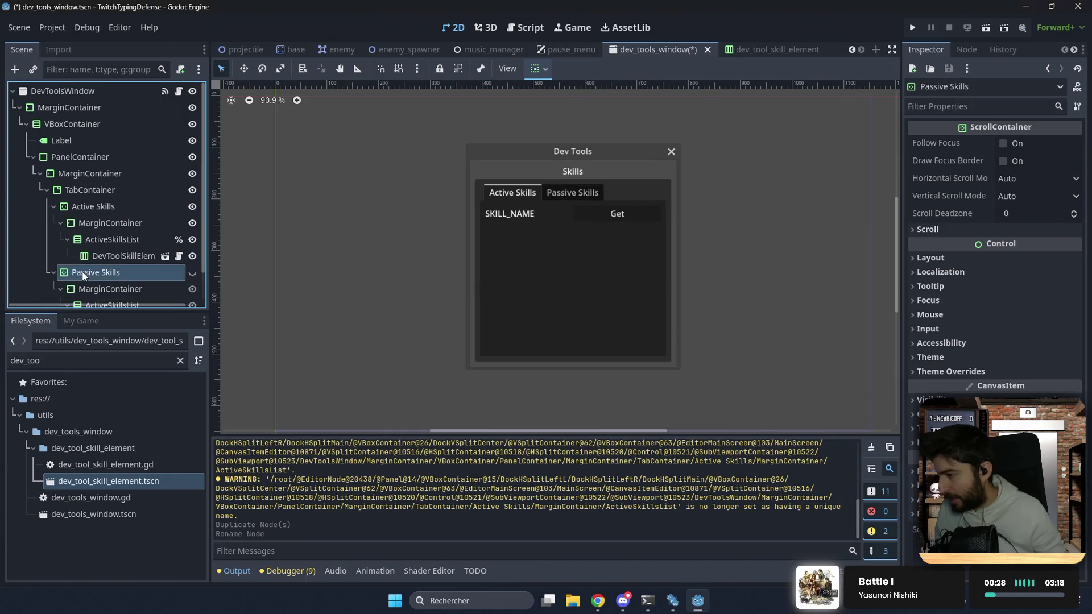
- Rename the copied list inside Passive Skills to PassiveSkillsList
scroll(91, 273, down, 1)
click(112, 270)
click(112, 269)
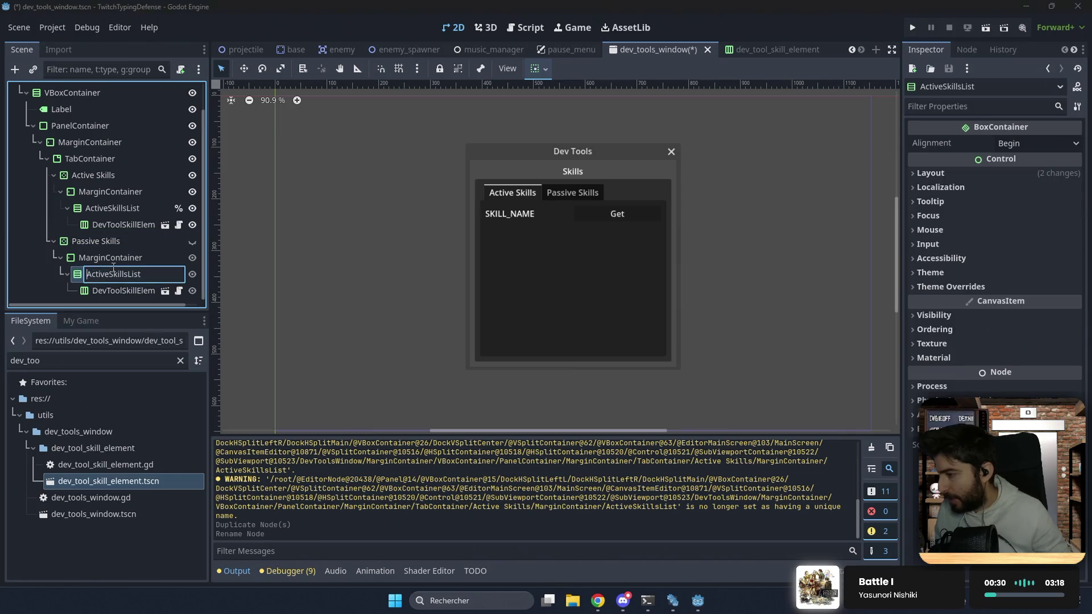
text(Passive)
key(Delete)
key(Delete)
key(Delete)
key(Delete)
key(Delete)
key(Delete)
key(Return)
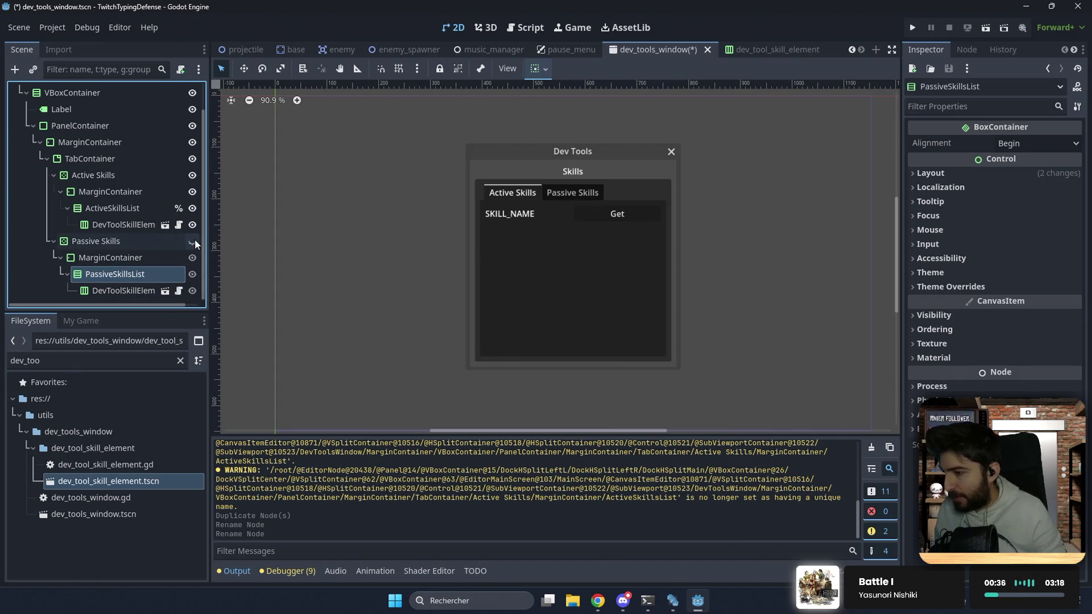
- Toggle the Passive Skills tab's visibility, save, and make PassiveSkillsList accessible as a unique name
click(195, 244)
click(193, 176)
key(ctrl+s)
double_click(111, 274)
right_click(112, 274)
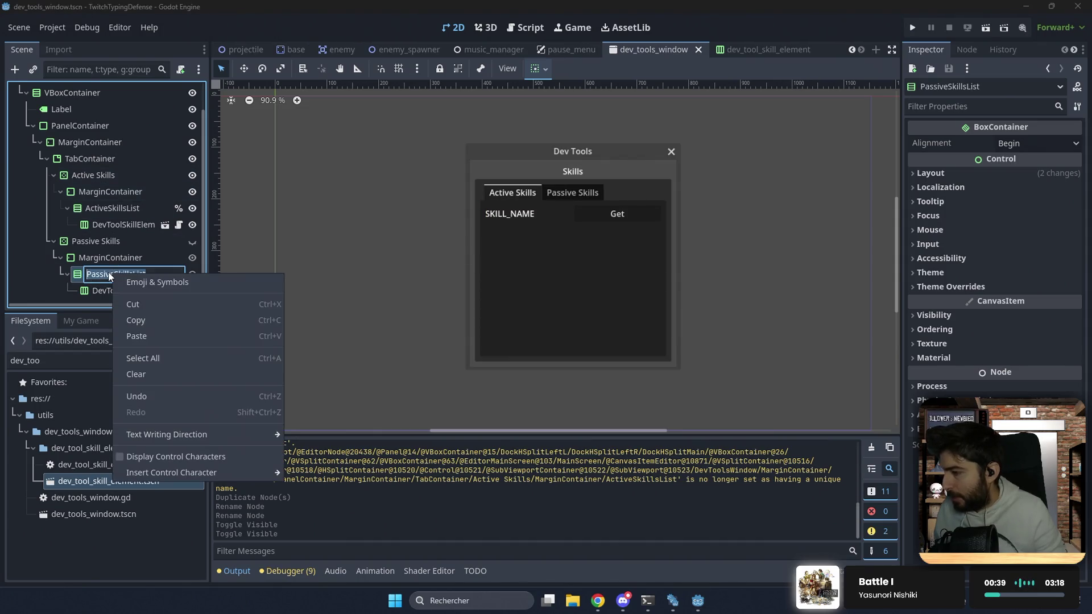
right_click(70, 268)
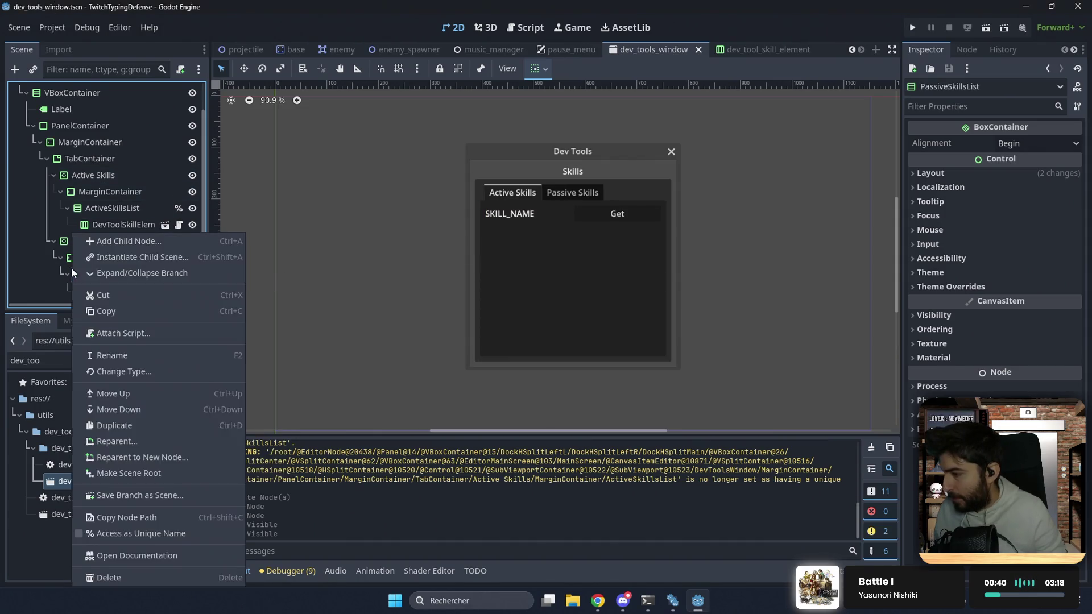
click(161, 531)
scroll(180, 178, up, 2)
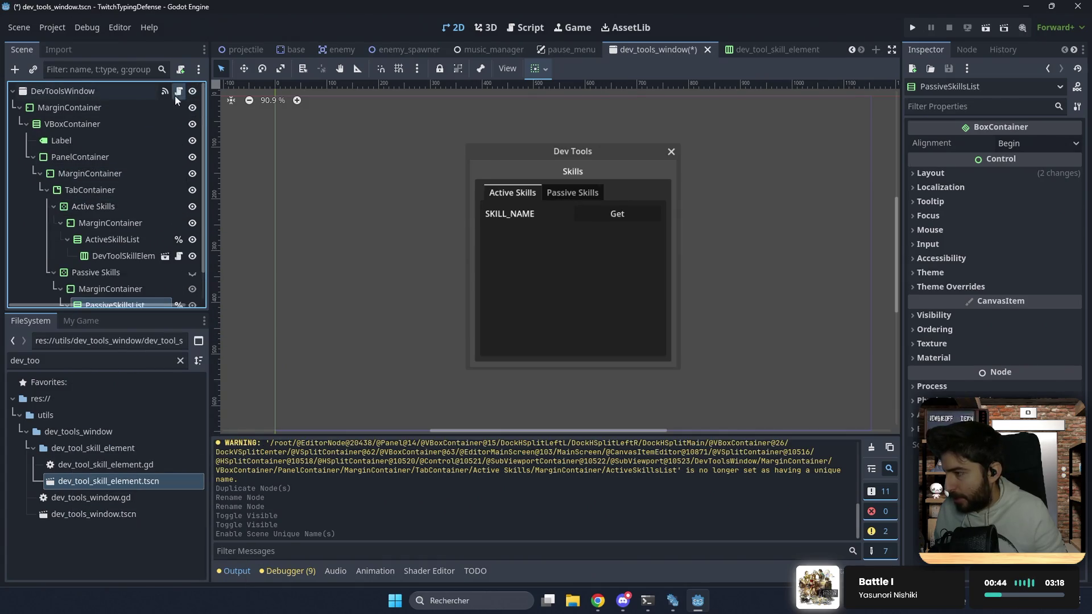
click(178, 93)
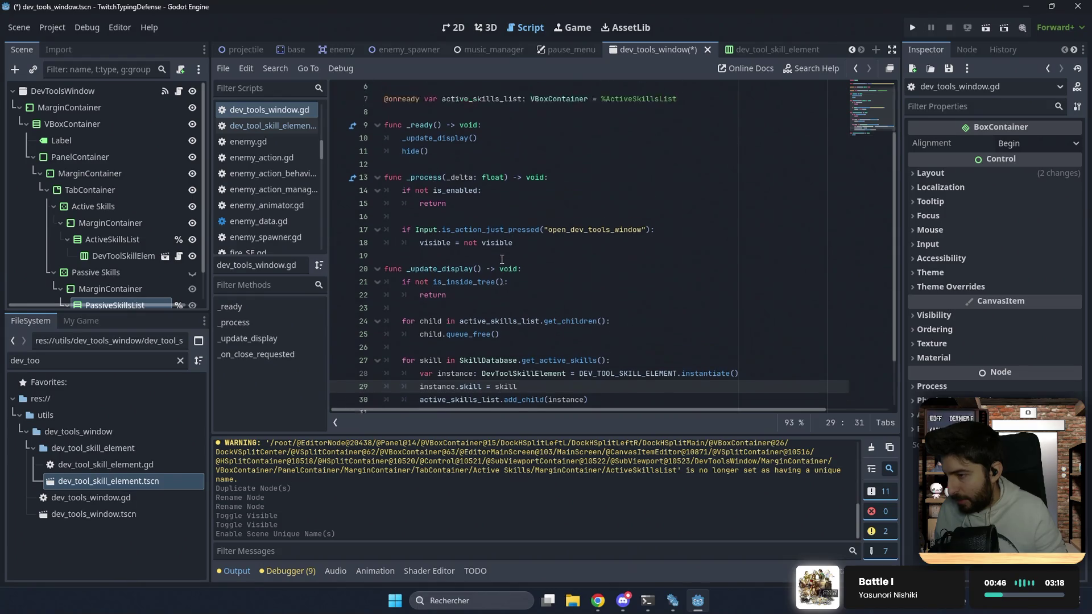
scroll(80, 283, down, 1)
drag(81, 275, 405, 180)
double_click(469, 180)
- Comment the active skills loops and paste a copy of them below with corrected indentation
scroll(495, 239, down, 4)
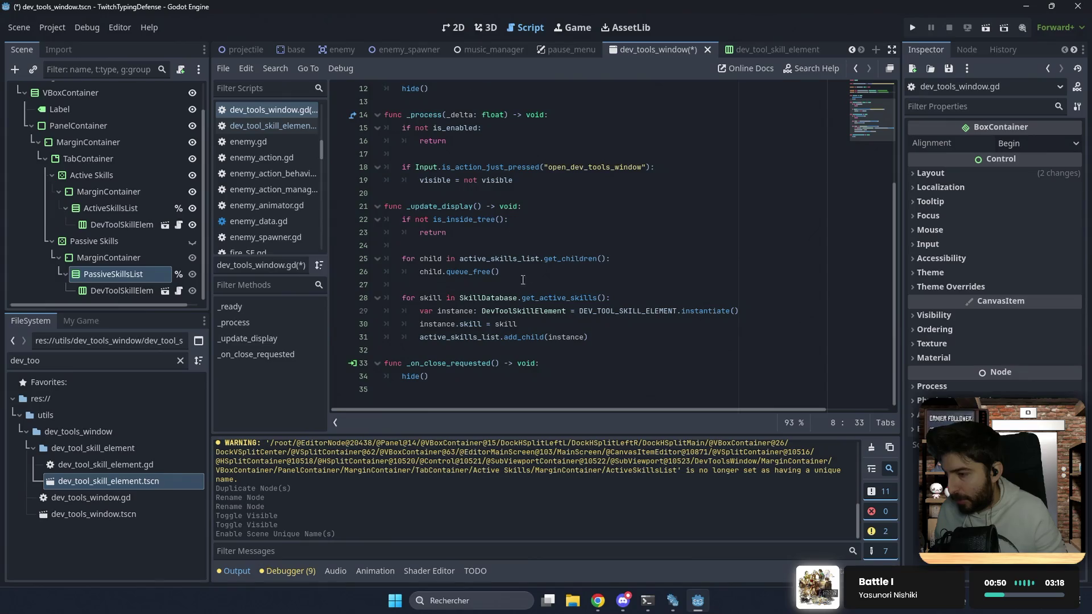
mouse_move(590, 337)
mouse_down()
mouse_move(399, 296)
mouse_move(392, 262)
mouse_move(433, 245)
mouse_up()
key(ctrl+c)
click(433, 244)
key(Return)
text(# Active skill)
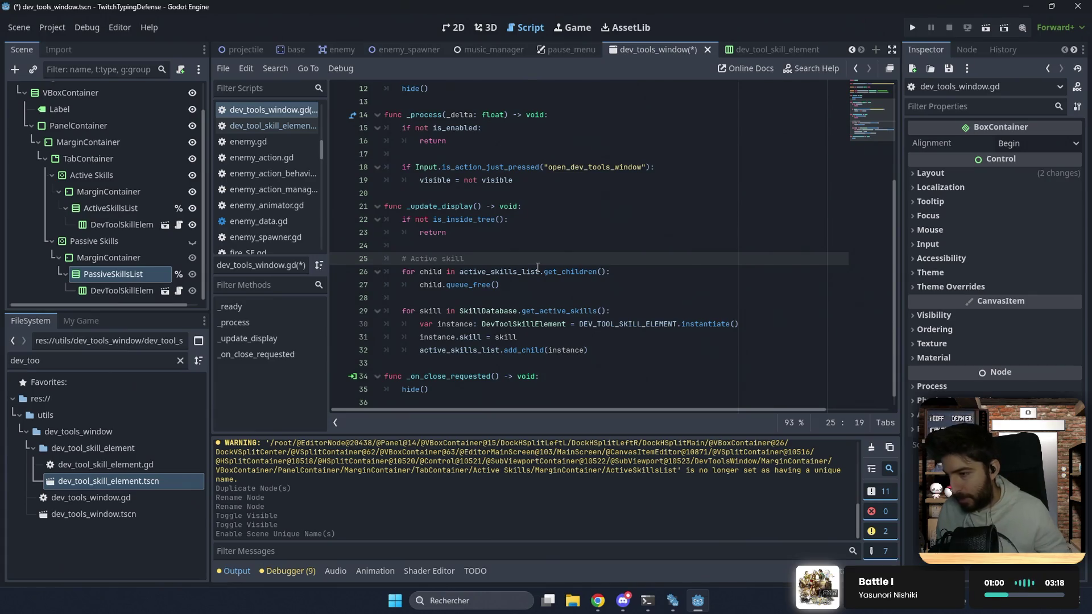
click(592, 350)
key(Return)
key(Return)
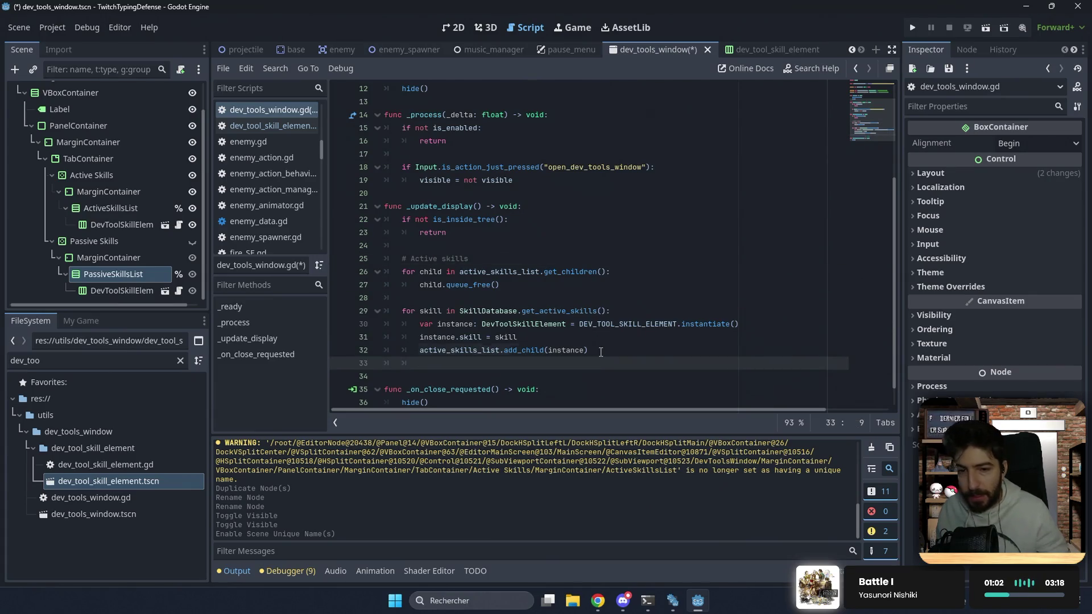
key(ctrl+v)
click(529, 324)
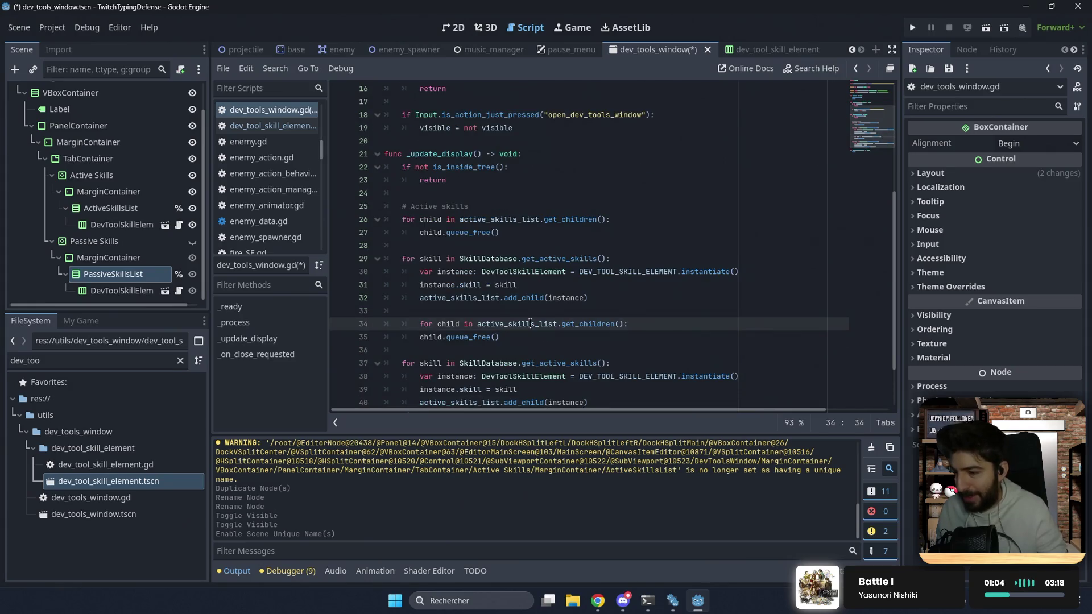
key(shift+Tab)
key(ctrl+shift+Return)
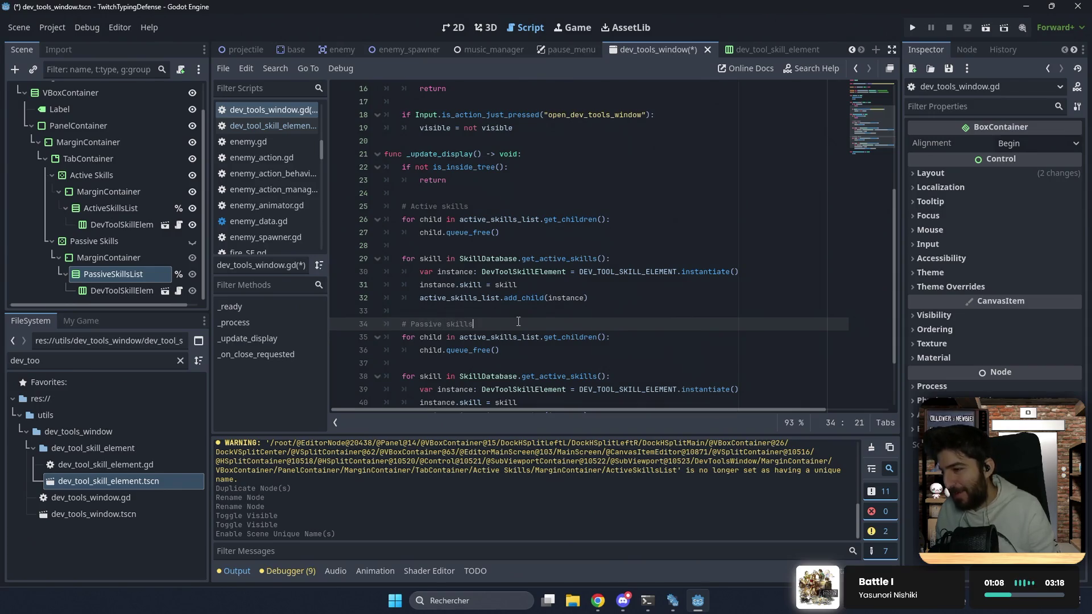
- Point the copied loops at passive_skills_list and get_passive_skills, save, and run the game
scroll(499, 341, up, 5)
double_click(472, 180)
key(ctrl+c)
scroll(489, 246, down, 7)
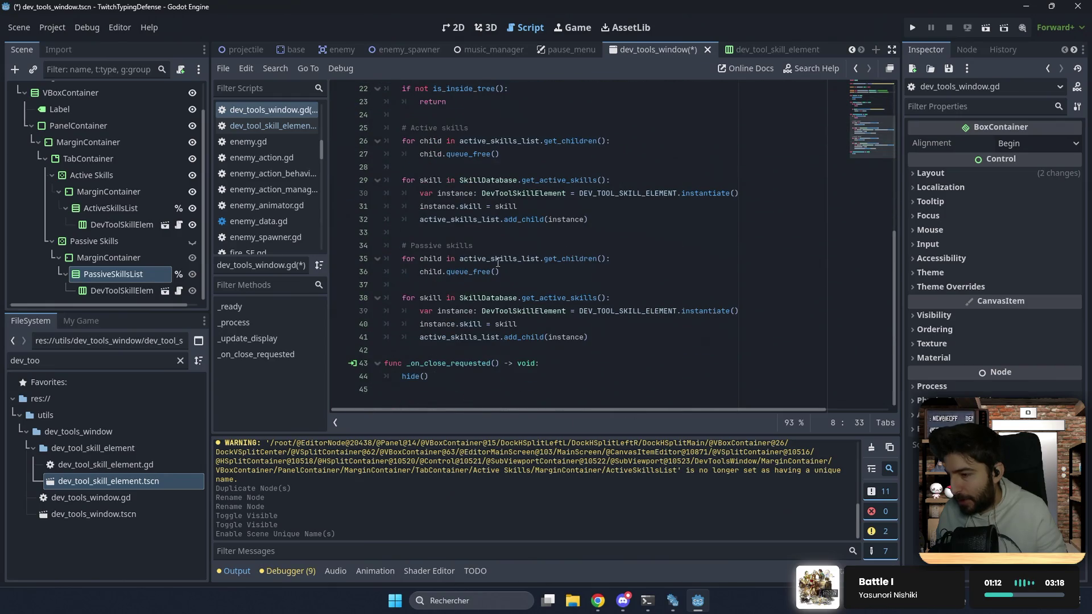
double_click(493, 259)
key(ctrl+v)
double_click(456, 337)
key(ctrl+v)
double_click(545, 298)
text(ge)
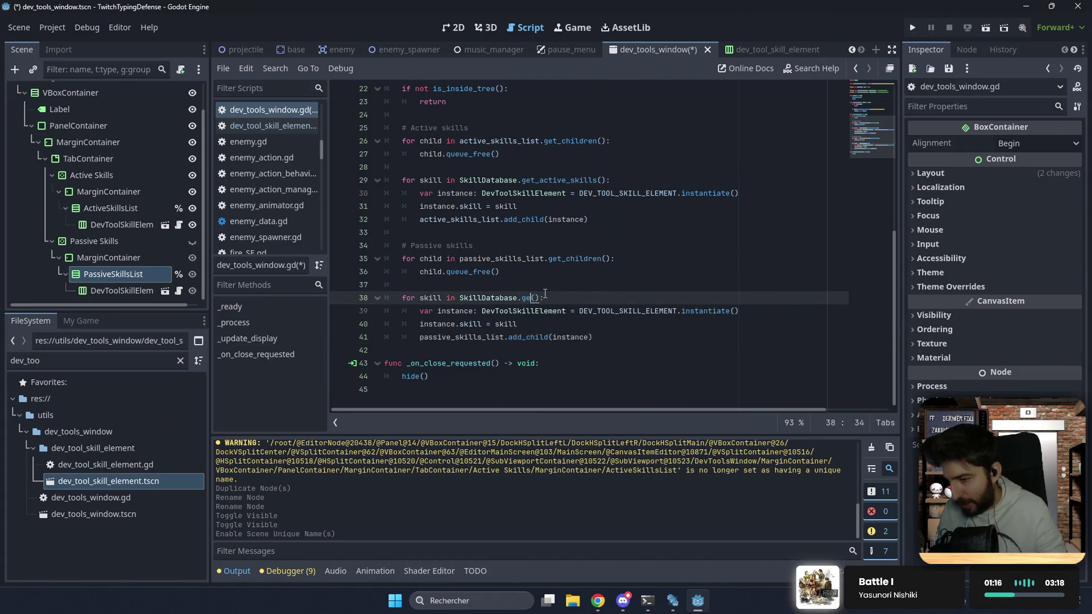
click(571, 322)
key(ctrl+s)
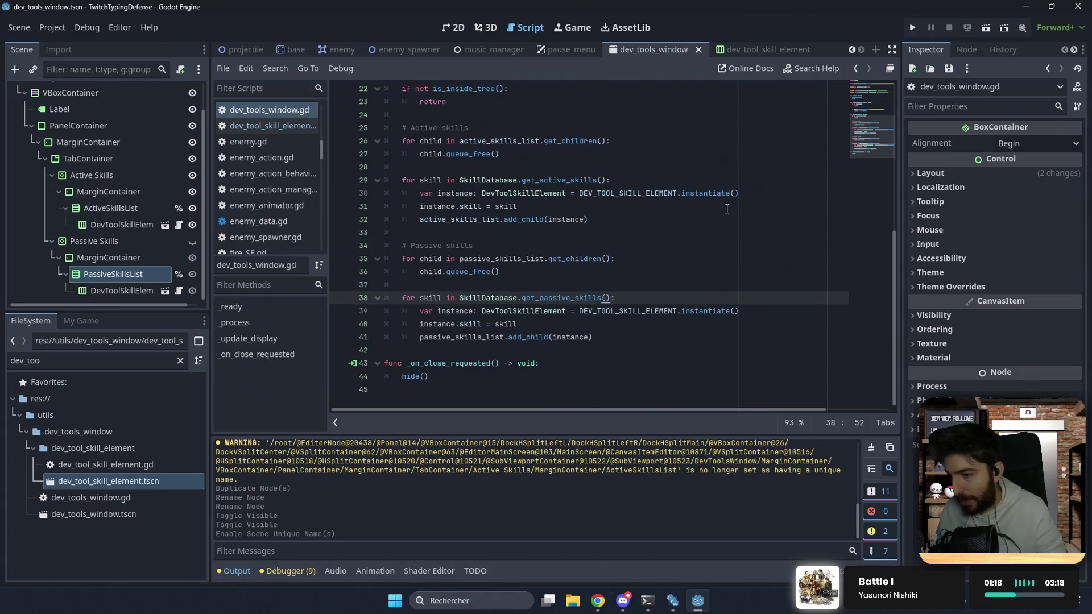
click(910, 28)
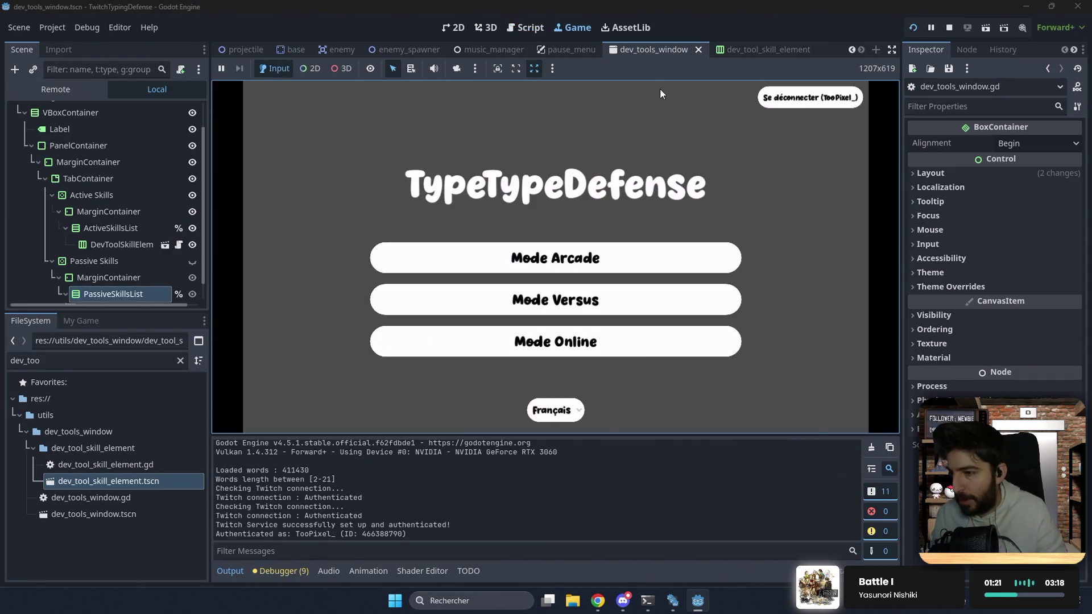
- Check in-game that the Dev Tools Passive Skills tab lists skills, then close it and stop the game
key(F1)
click(555, 182)
scroll(565, 257, down, 2)
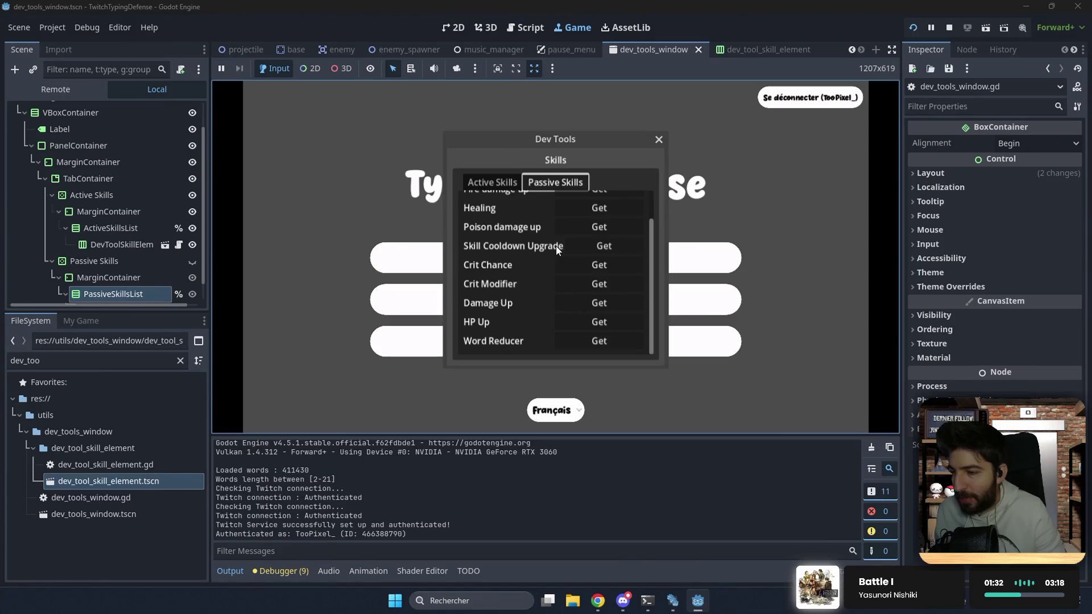
click(876, 49)
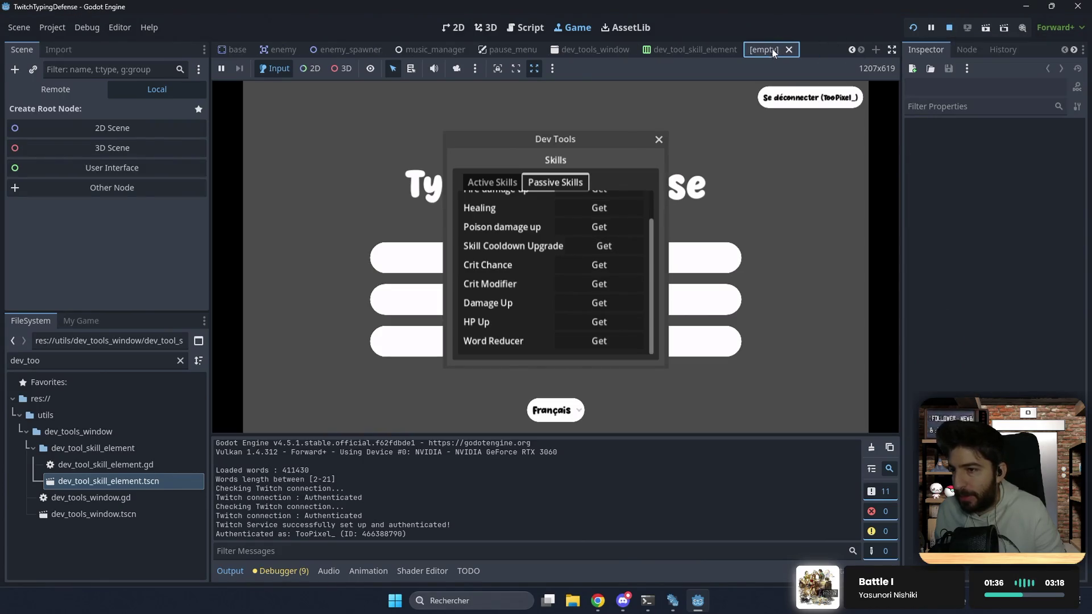
click(695, 49)
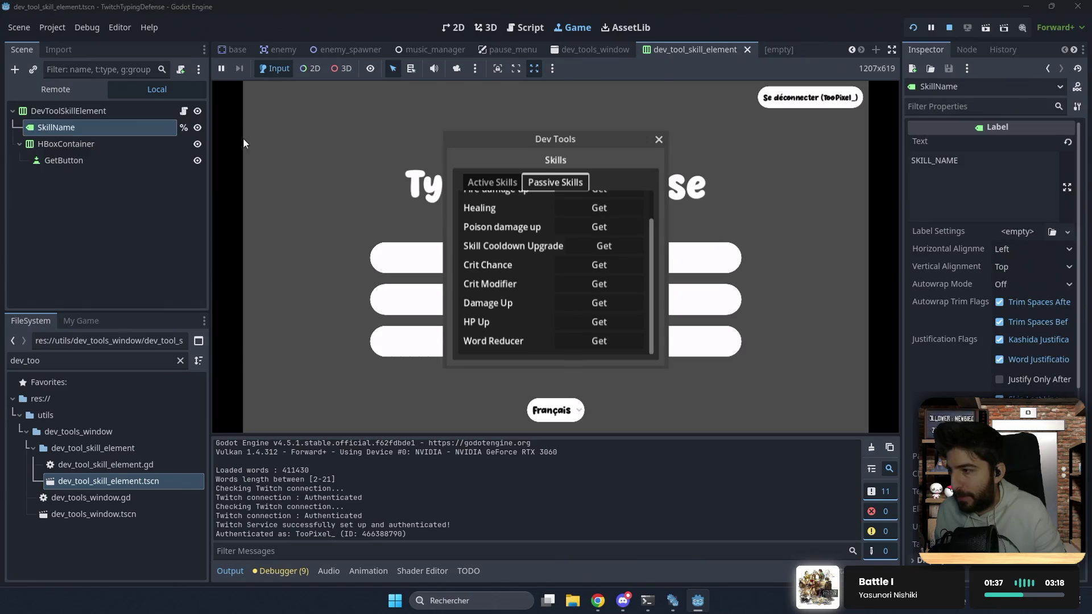
click(660, 141)
click(950, 26)
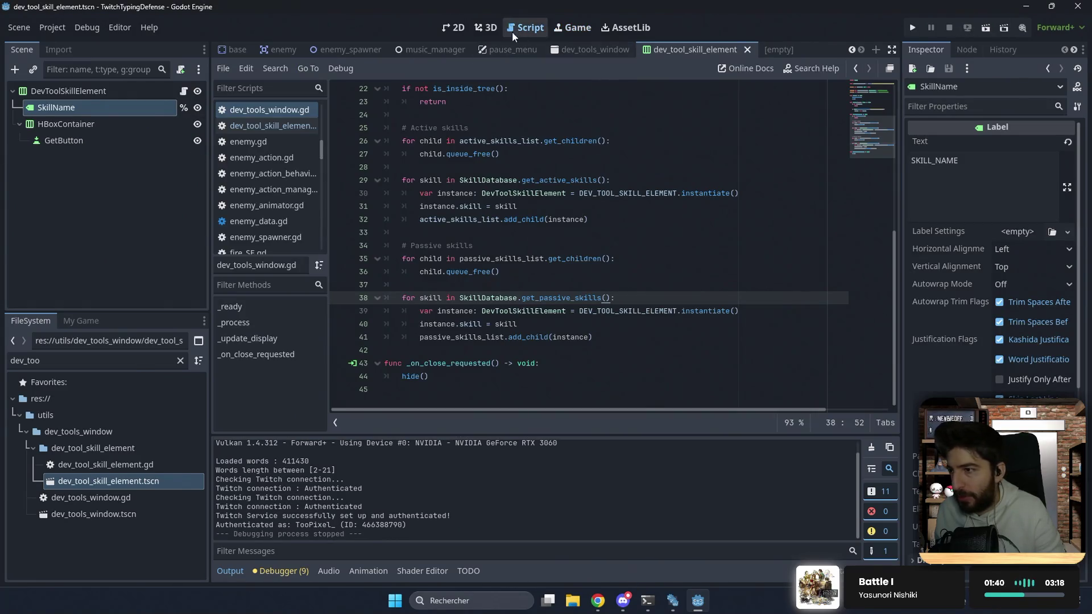
- Stretch the DevToolSkillElement root across the full width using the anchor presets
click(453, 31)
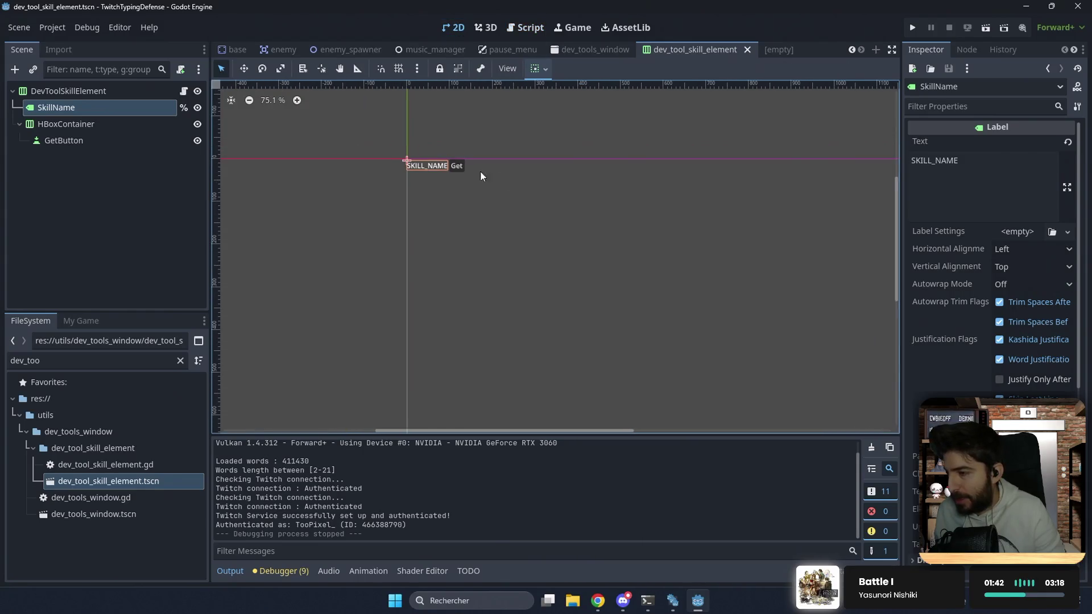
click(83, 95)
click(537, 69)
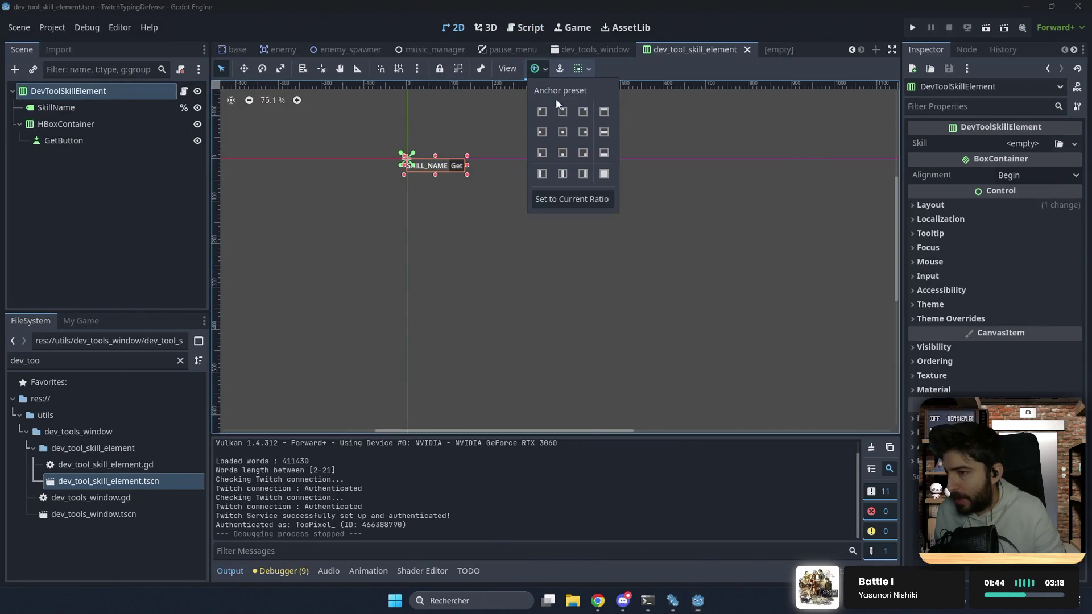
click(607, 111)
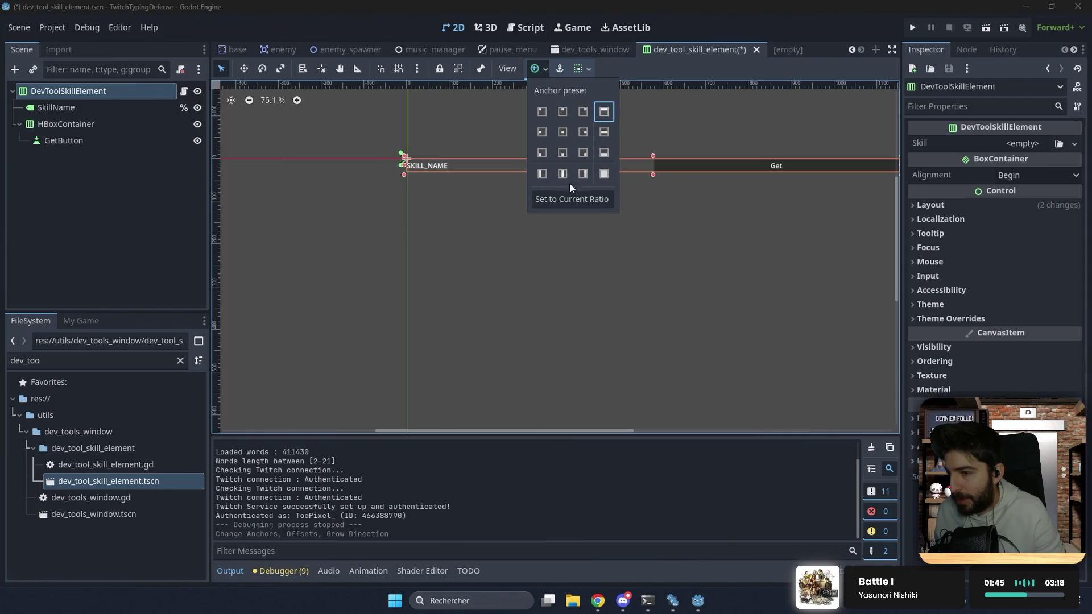
click(760, 218)
- Set the Get button container's stretch ratio to 0.5, save the scene, and run the game
click(141, 124)
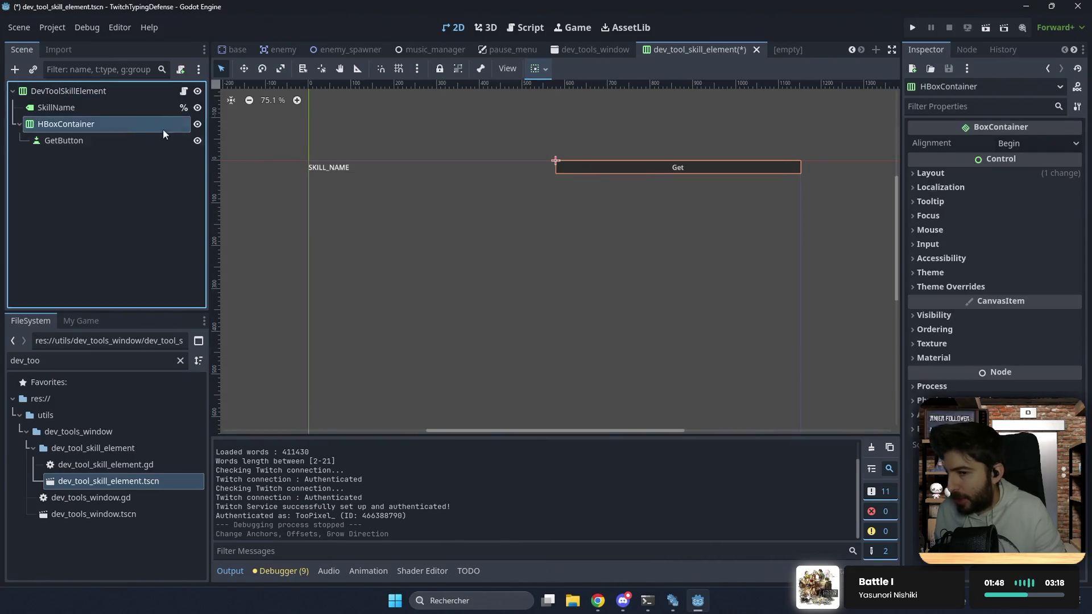
click(954, 173)
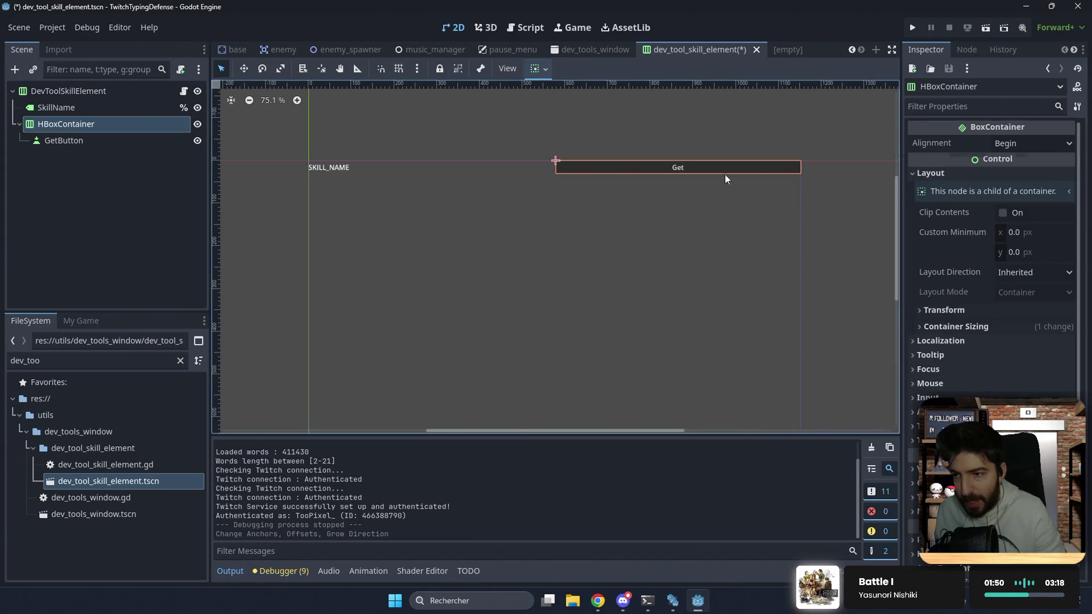
click(956, 326)
click(1069, 403)
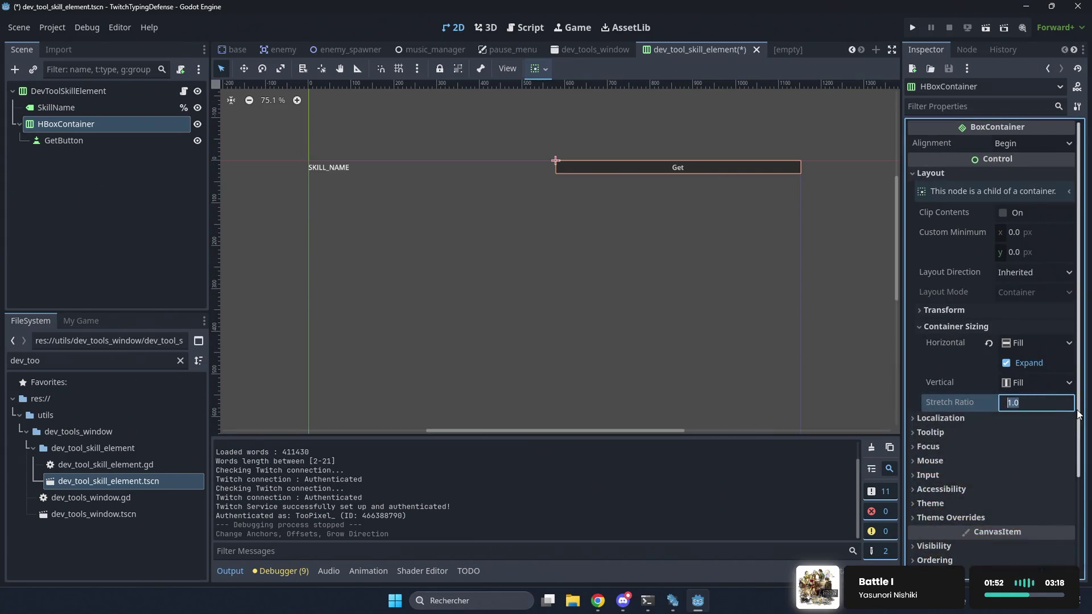
text(5)
key(Return)
key(ctrl+s)
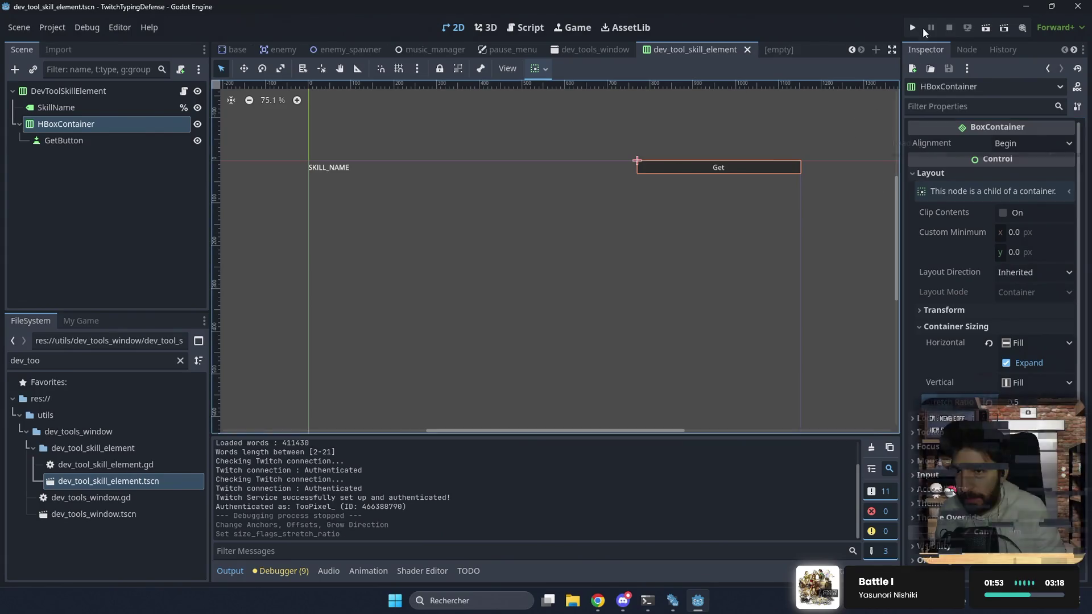
click(912, 23)
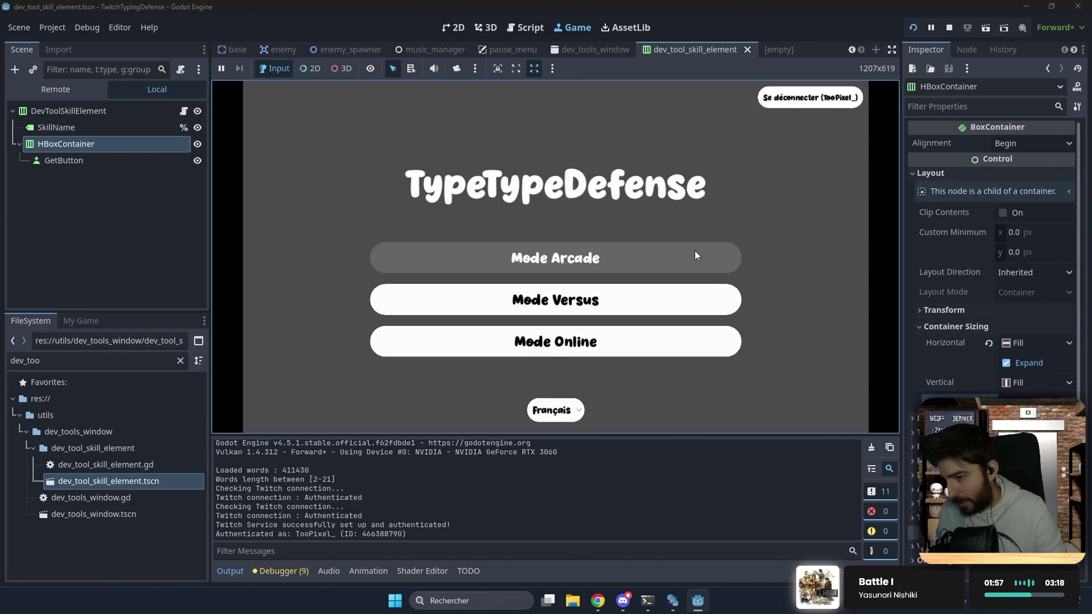
click(694, 250)
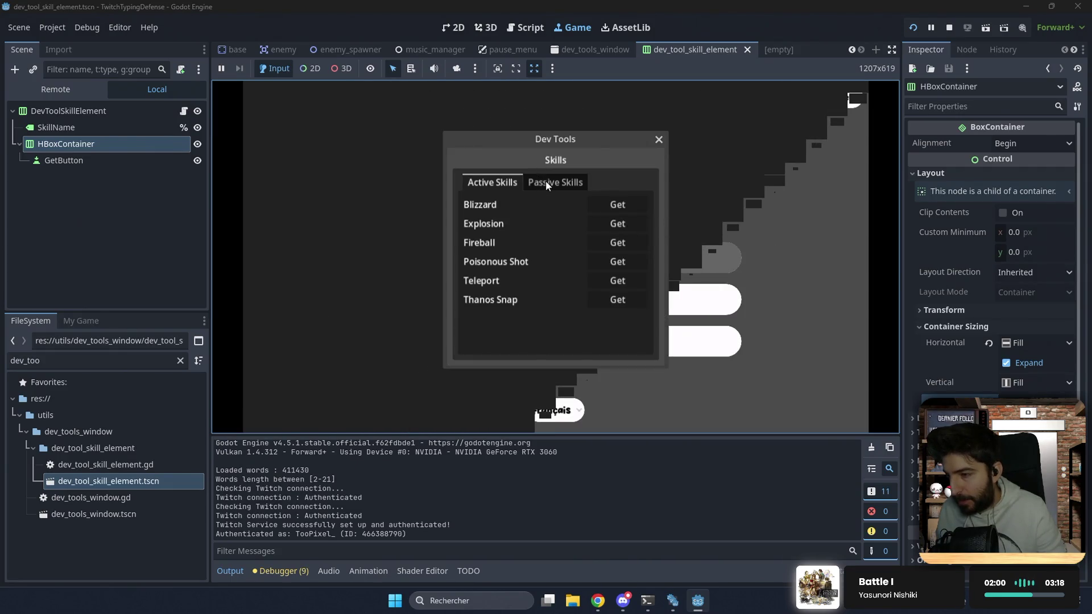
click(659, 139)
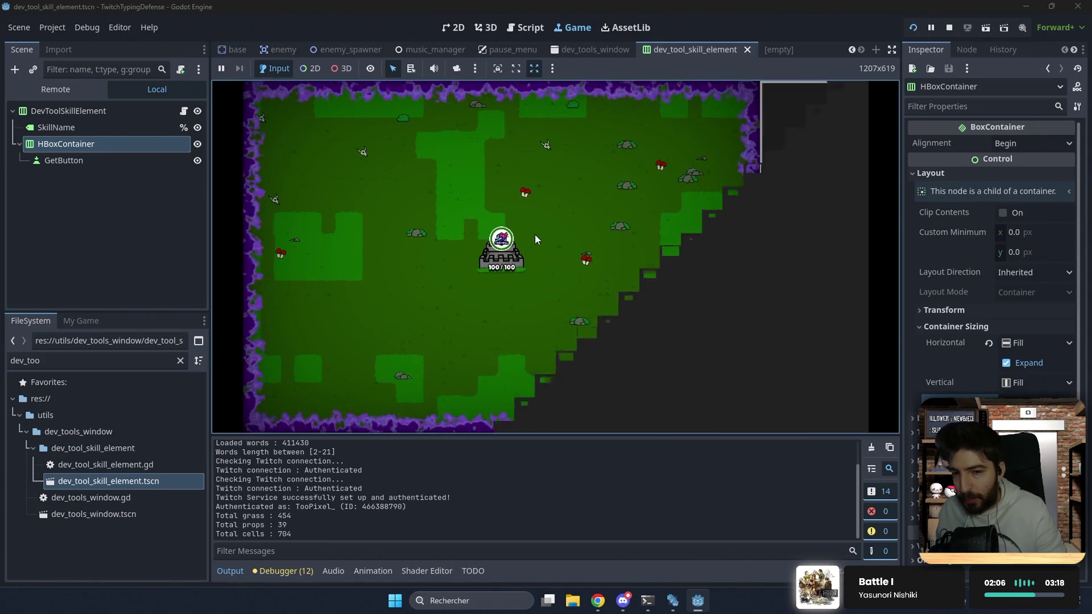
scroll(557, 226, down, 2)
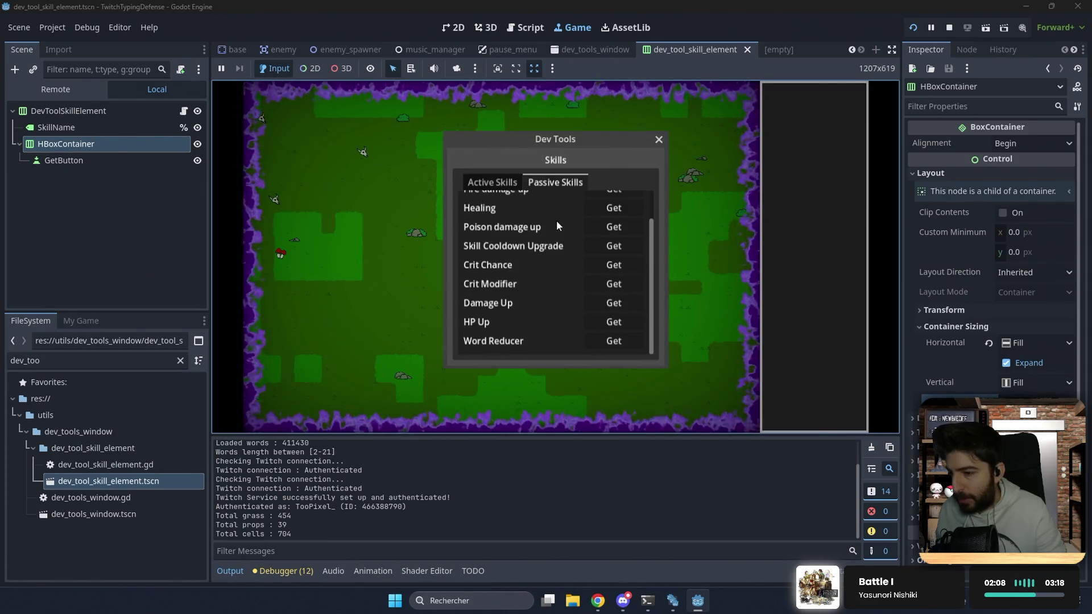
scroll(569, 302, up, 2)
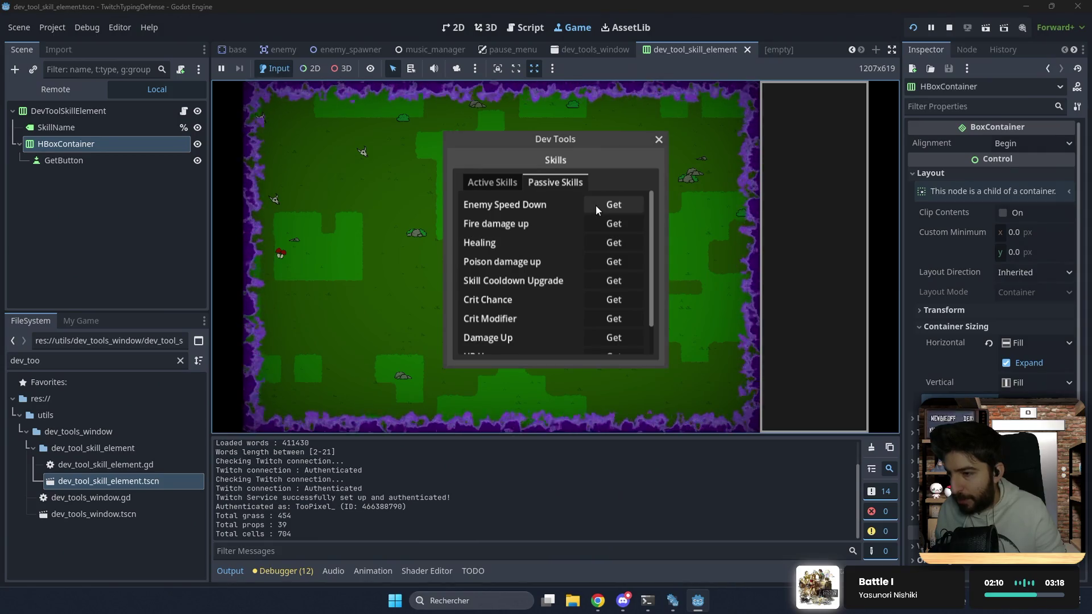
click(949, 26)
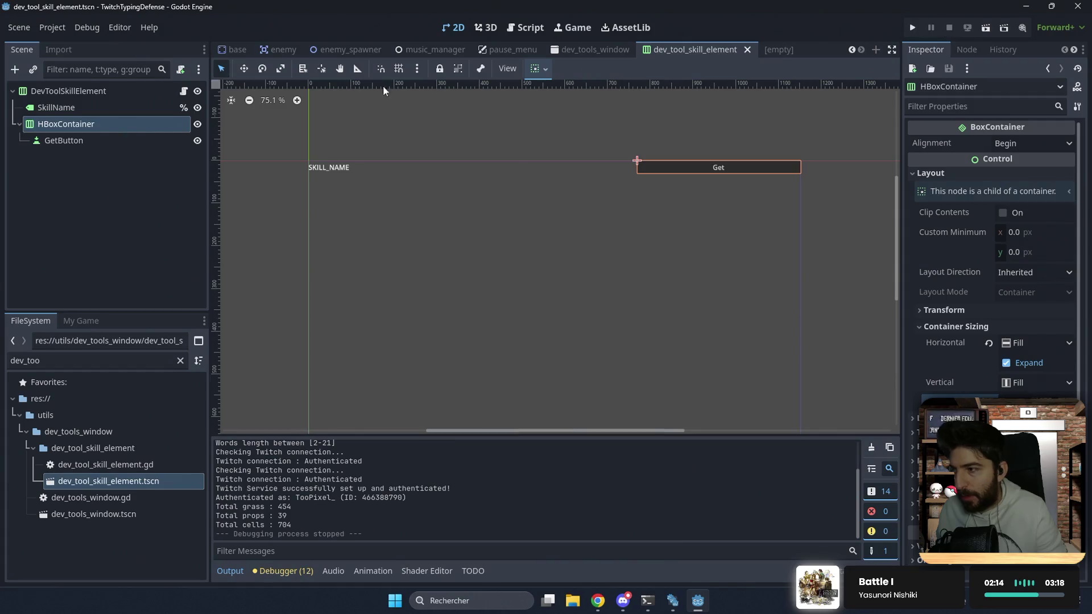
- Set GetButton's default cursor shape to Pointing Hand and save the scene
click(97, 136)
scroll(988, 282, down, 5)
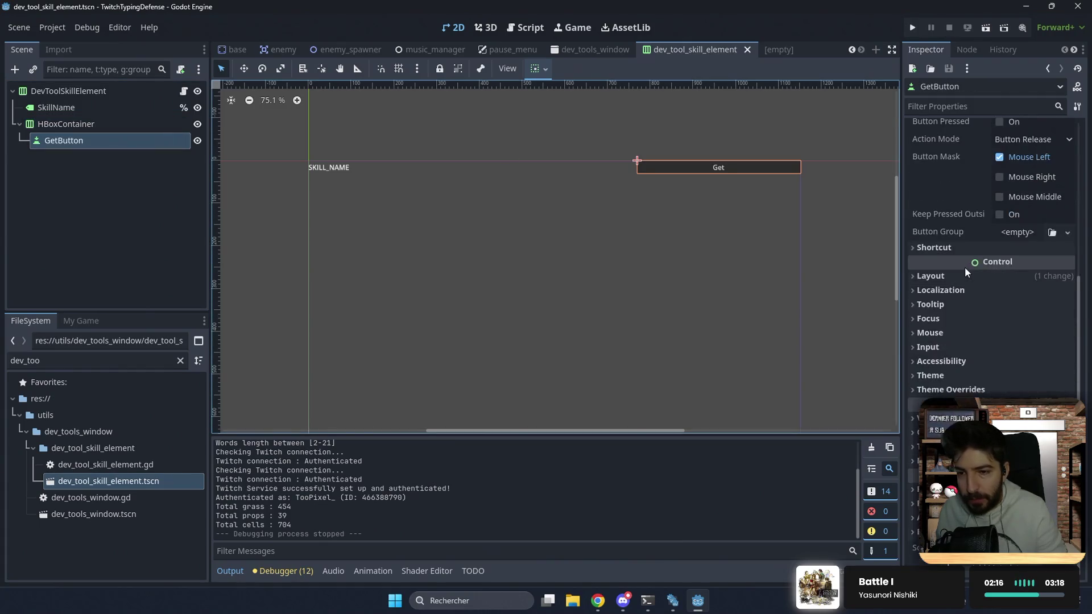
click(944, 331)
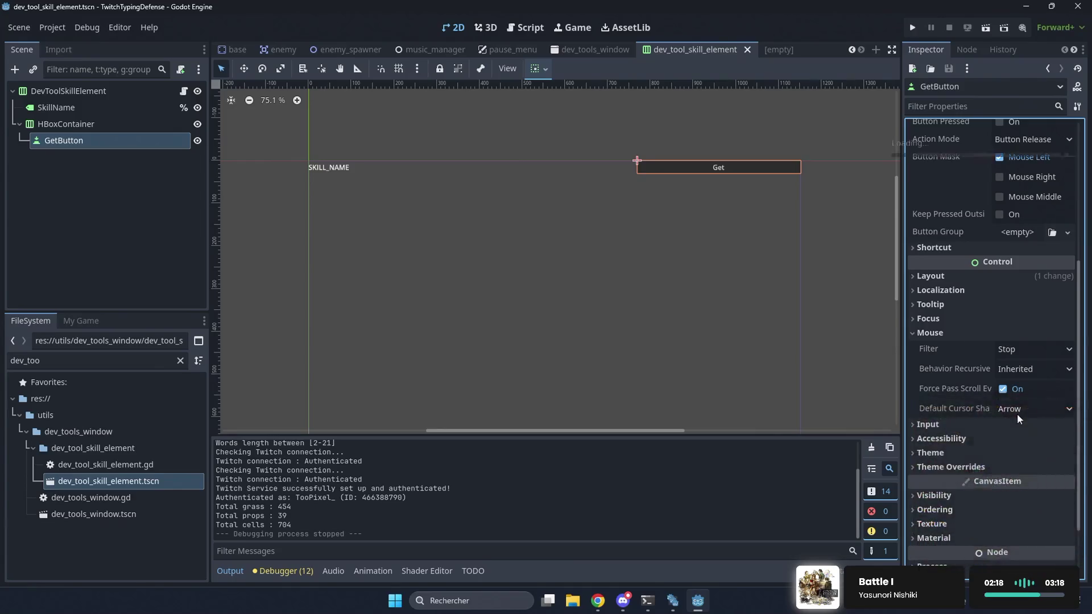
click(1017, 414)
click(1010, 358)
key(ctrl+s)
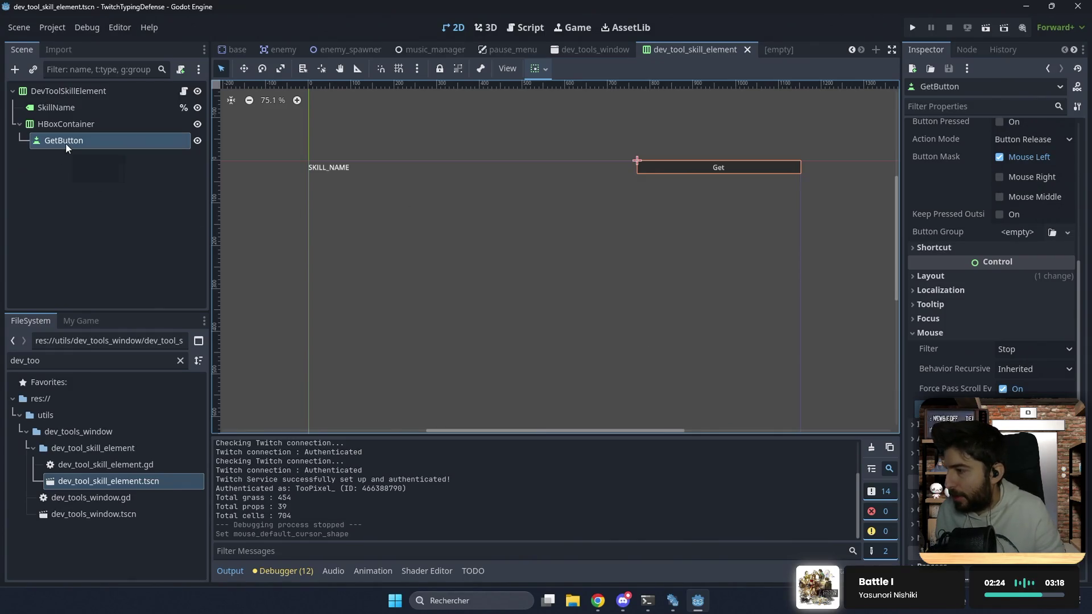
- Open dev_tool_skill_element.gd with the caret on the empty line 3
click(184, 91)
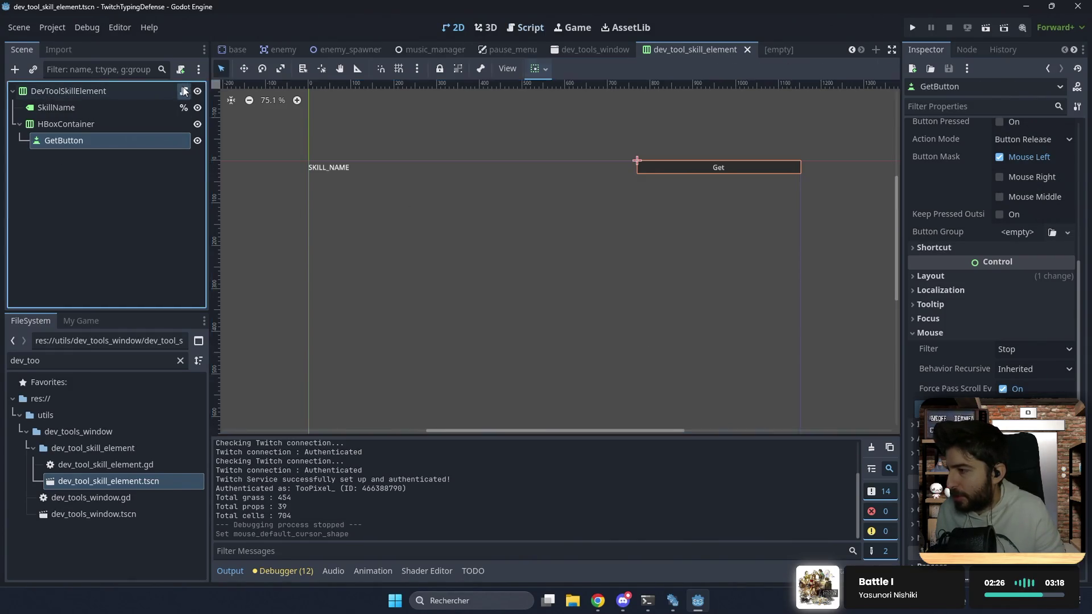
click(592, 107)
click(593, 111)
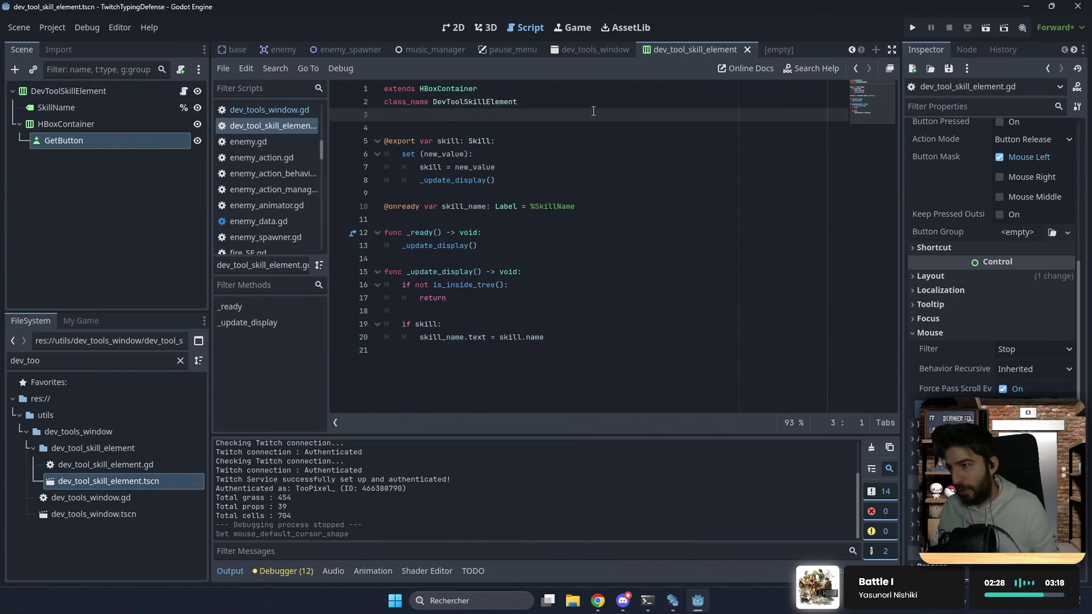
- Declare 'signal element_clicked' and connect GetButton's pressed signal to a new handler
key(Return)
text(signal element_clicked)
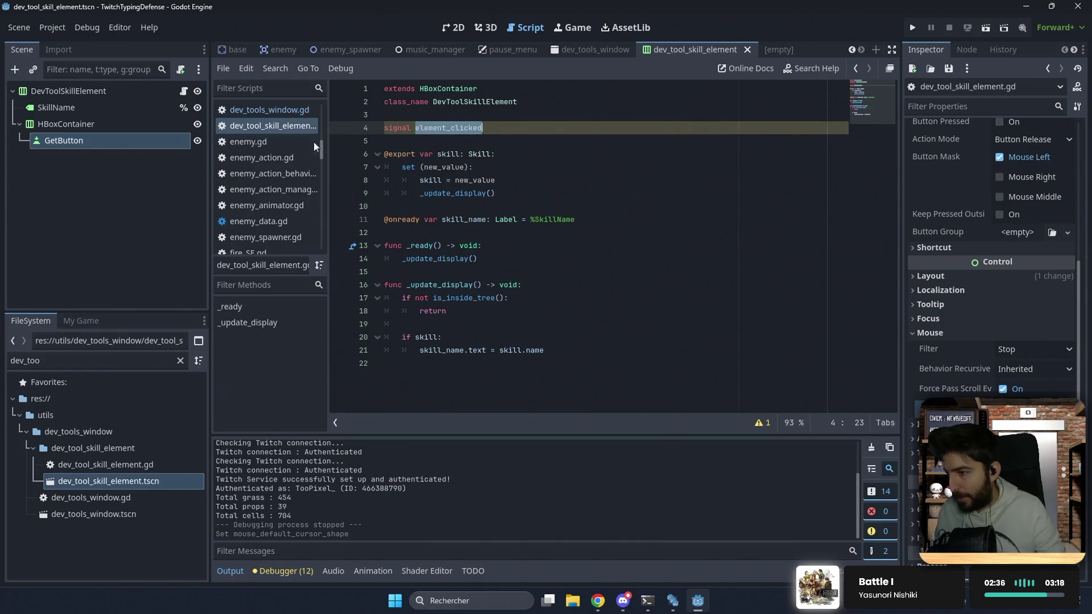
click(967, 49)
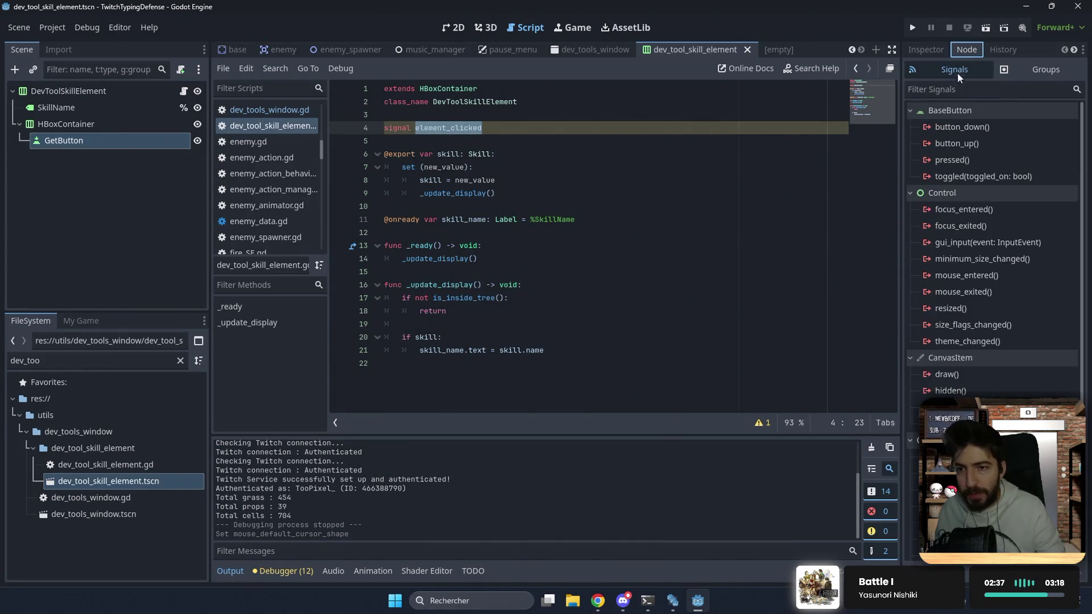
double_click(952, 160)
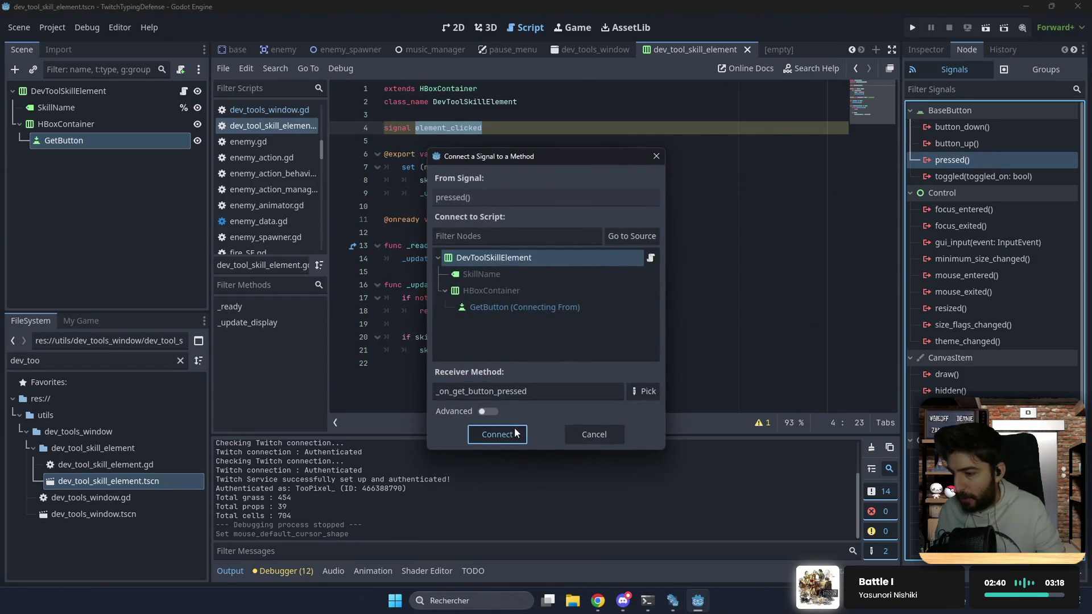
click(514, 433)
click(529, 369)
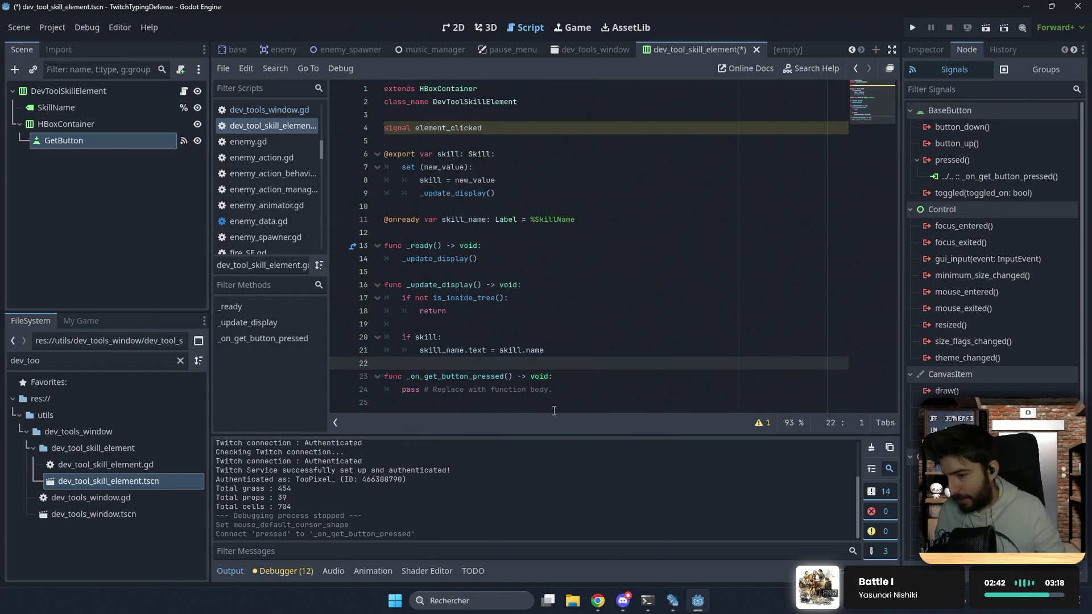
- Make the pressed handler's body element_clicked.emit() and save
drag(551, 389, 402, 390)
text(element_clicked.emi)
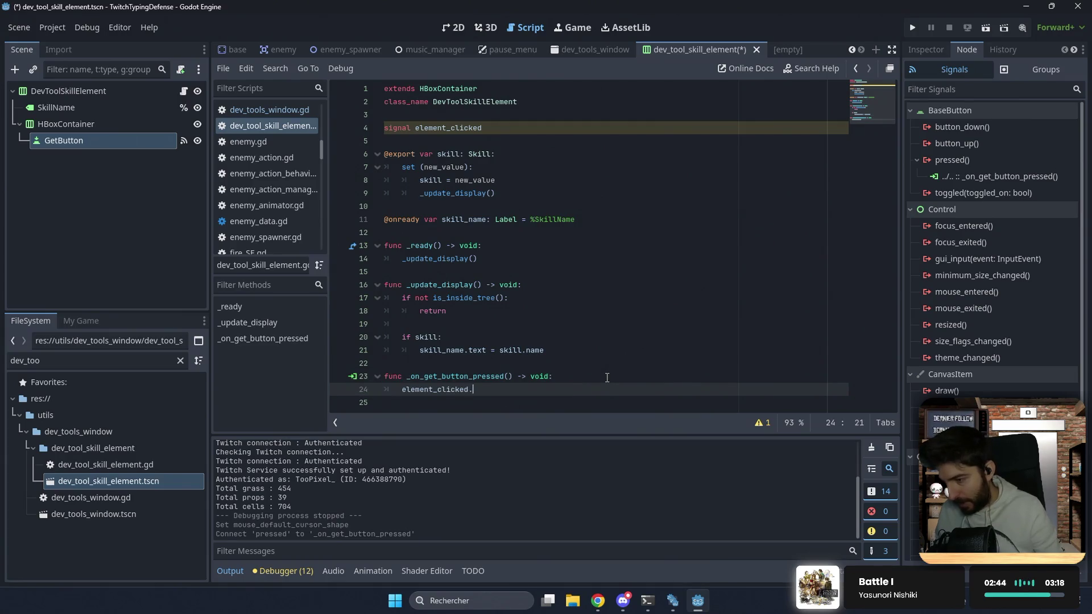
text(t()
key(Return)
key(ctrl+s)
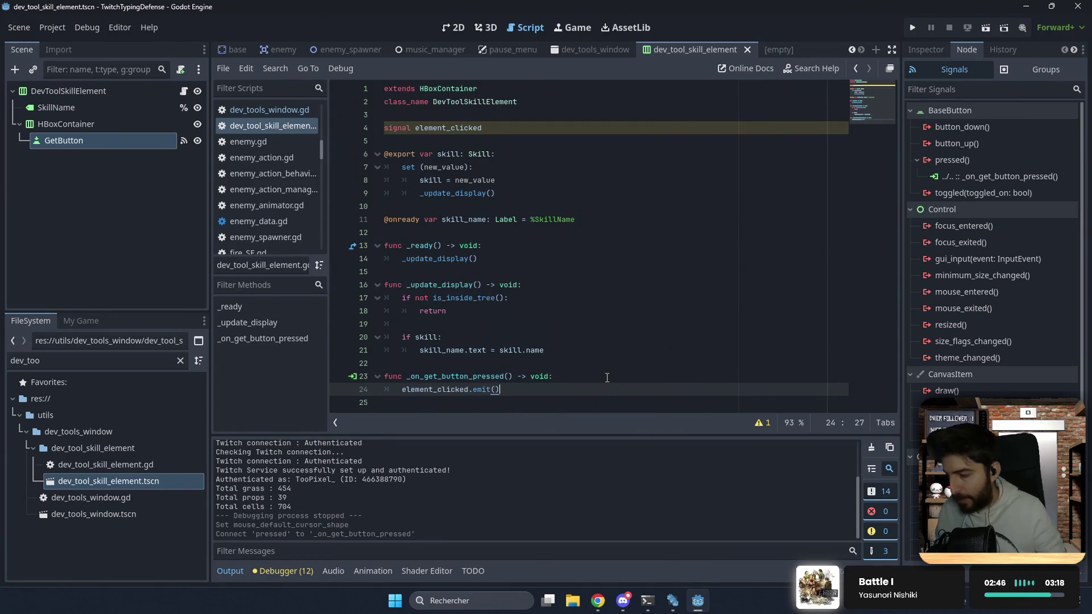
click(586, 49)
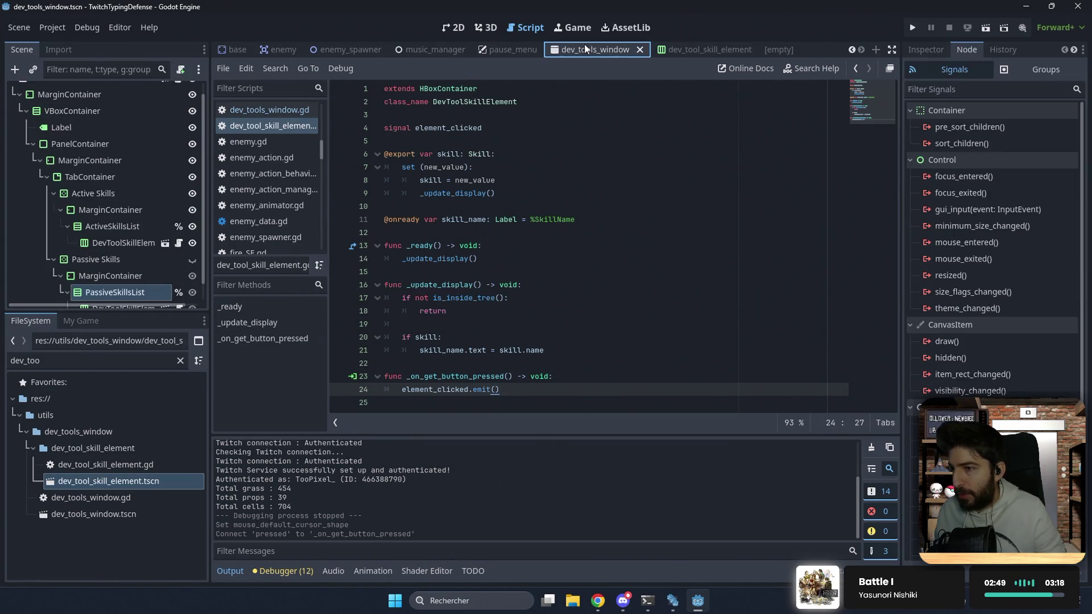
- Connect each skill element's element_clicked signal to a callback calling _on_skill_get(skill)
scroll(179, 94, up, 1)
click(178, 91)
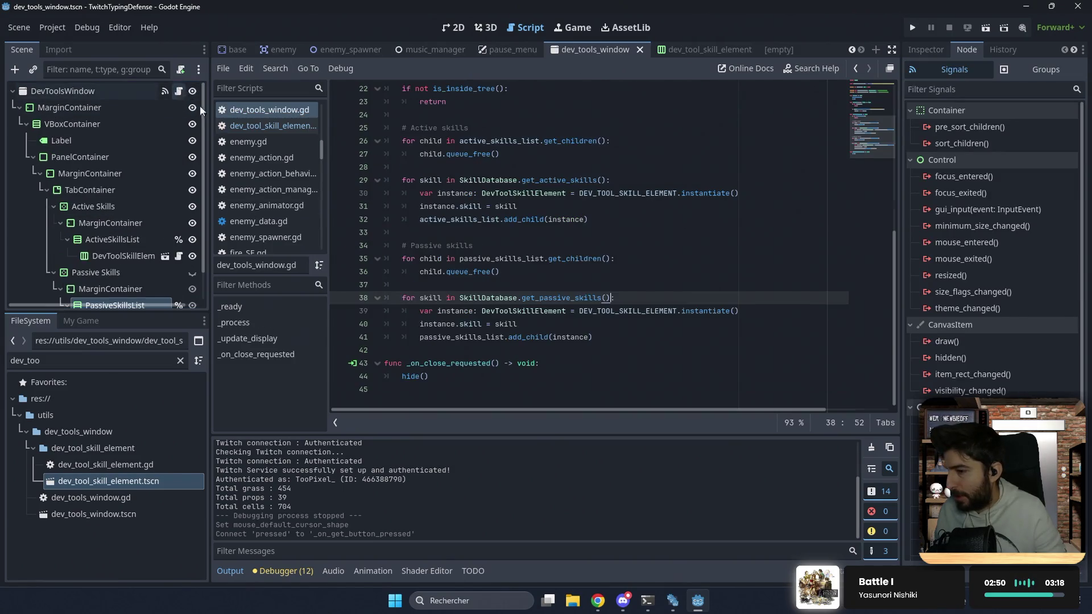
click(612, 328)
key(Return)
text(ins)
key(Return)
text(.element_clicked.co)
key(Return)
key(Return)
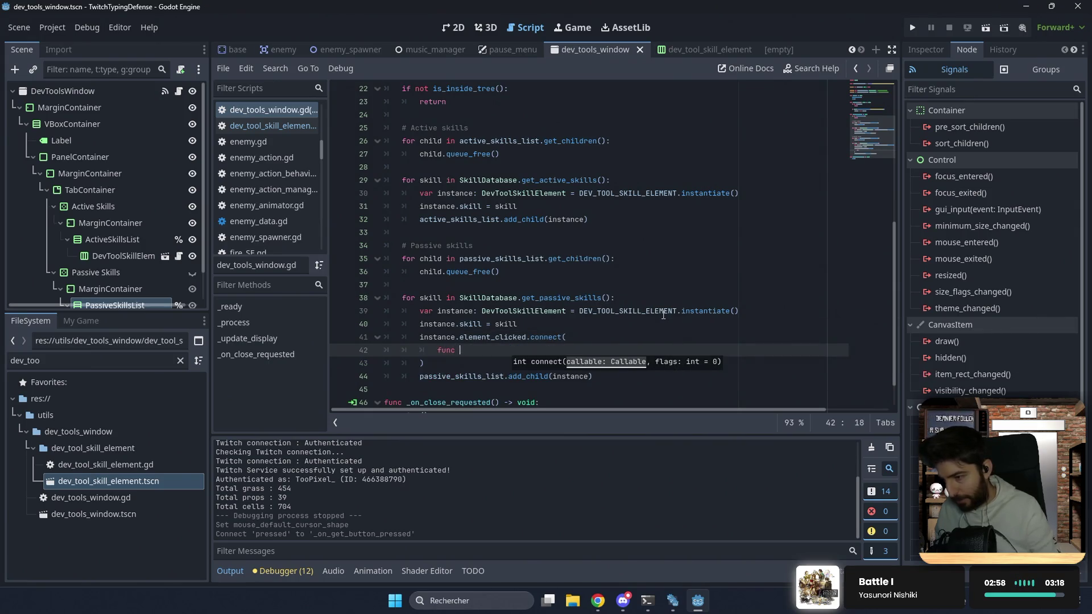
text(():)
key(Return)
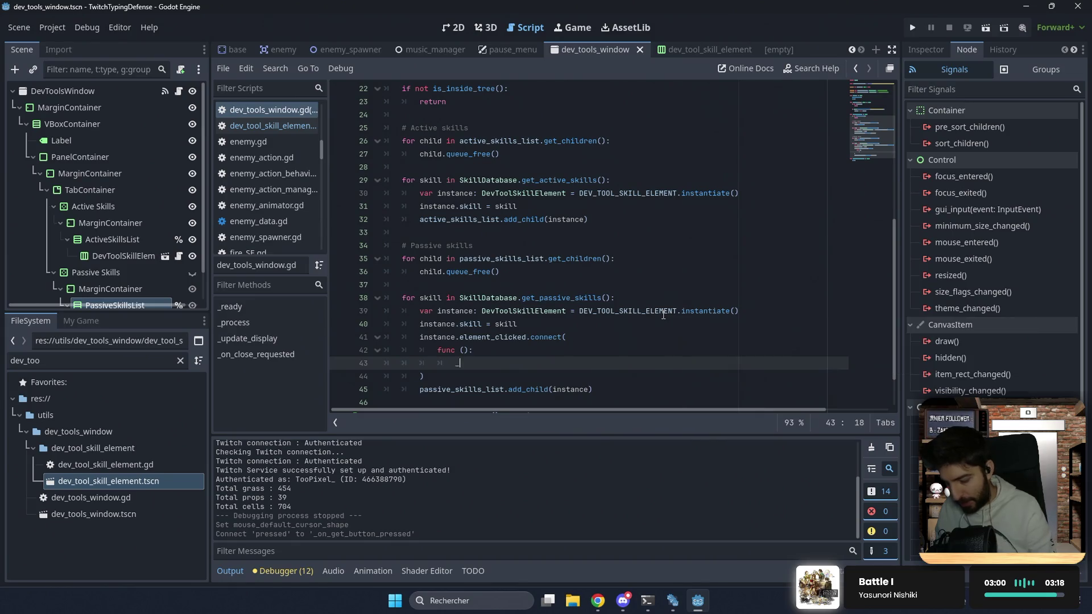
text(on_skill_get(skill)
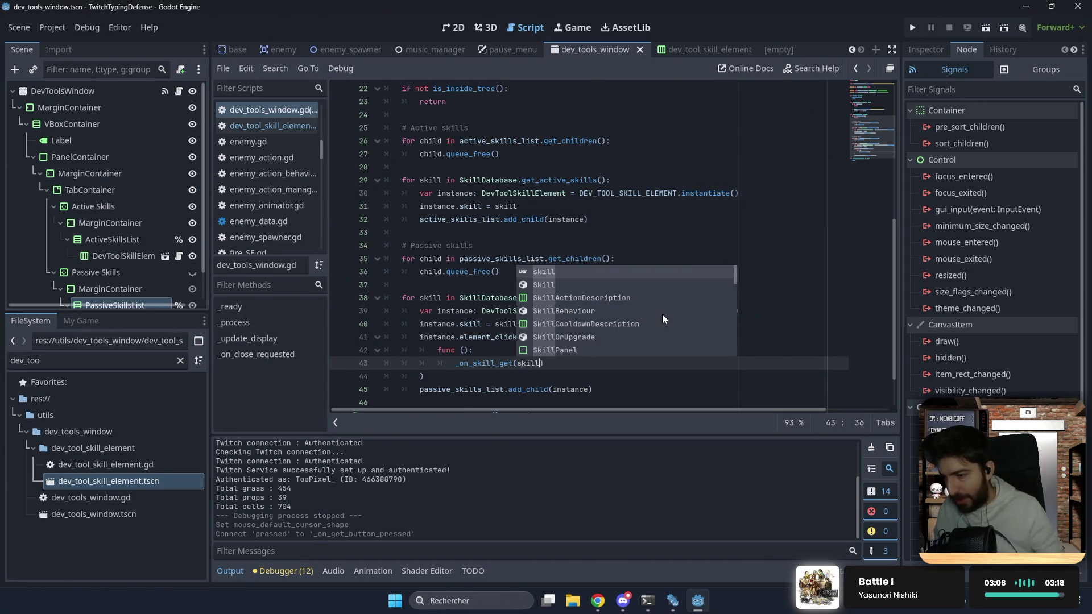
drag(575, 364, 574, 357)
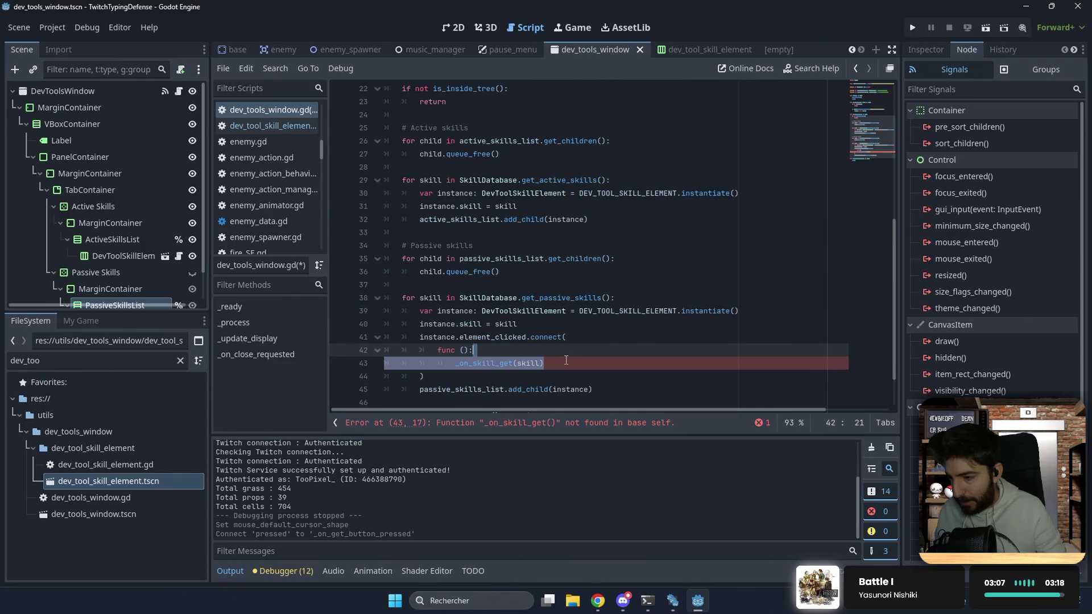
click(566, 360)
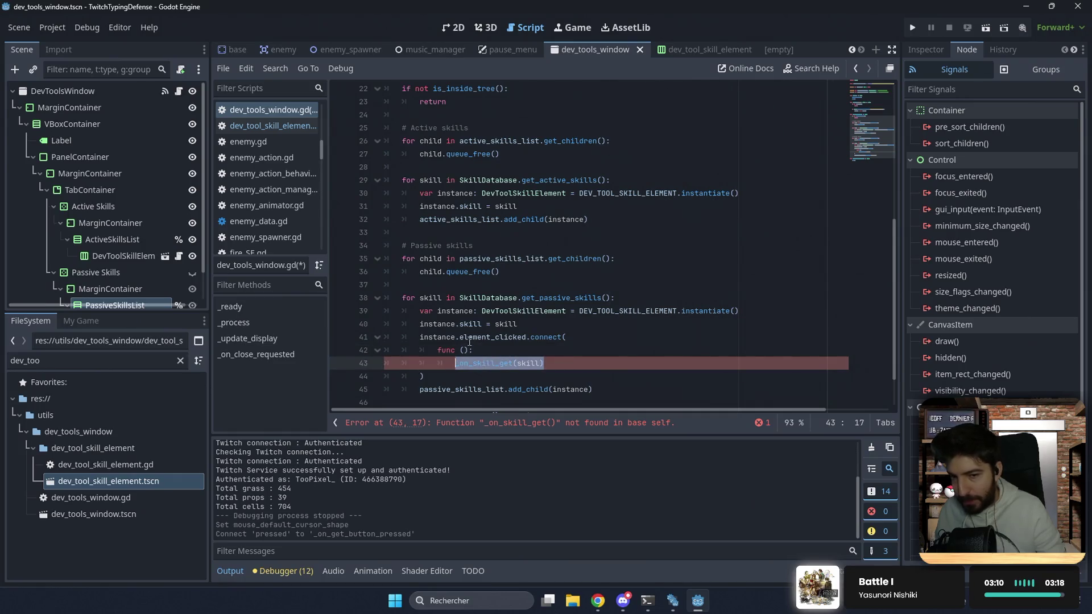
- Add func _on_skill_get(skill: Skill) -> void: with a pass body, fixing the 'fuunc' typo, and save
scroll(462, 353, down, 2)
click(449, 388)
key(Return)
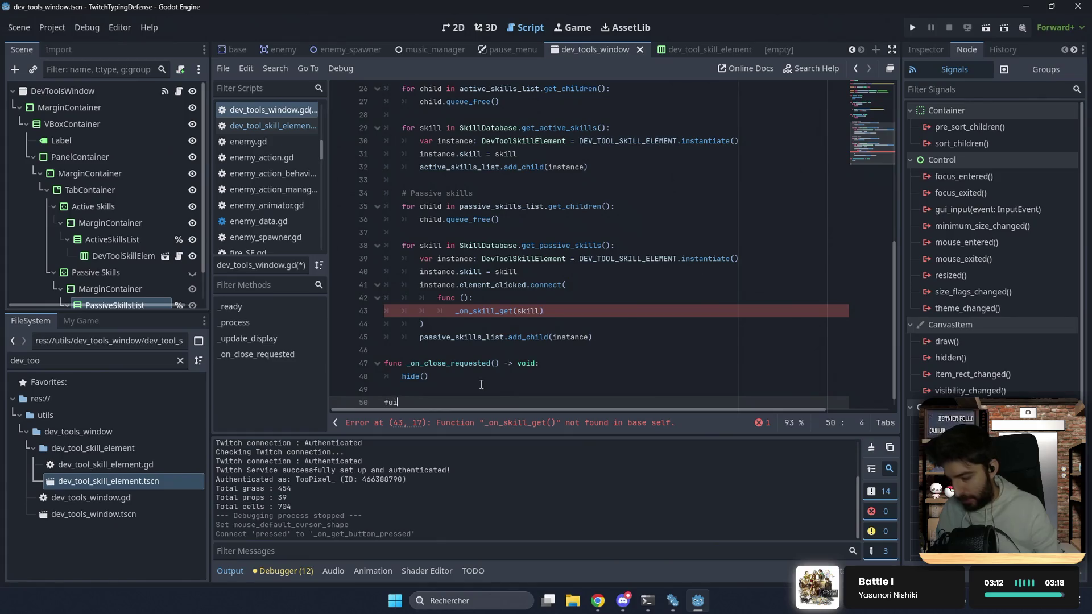
text(_on_skill_get(skill: Skill) -> vo)
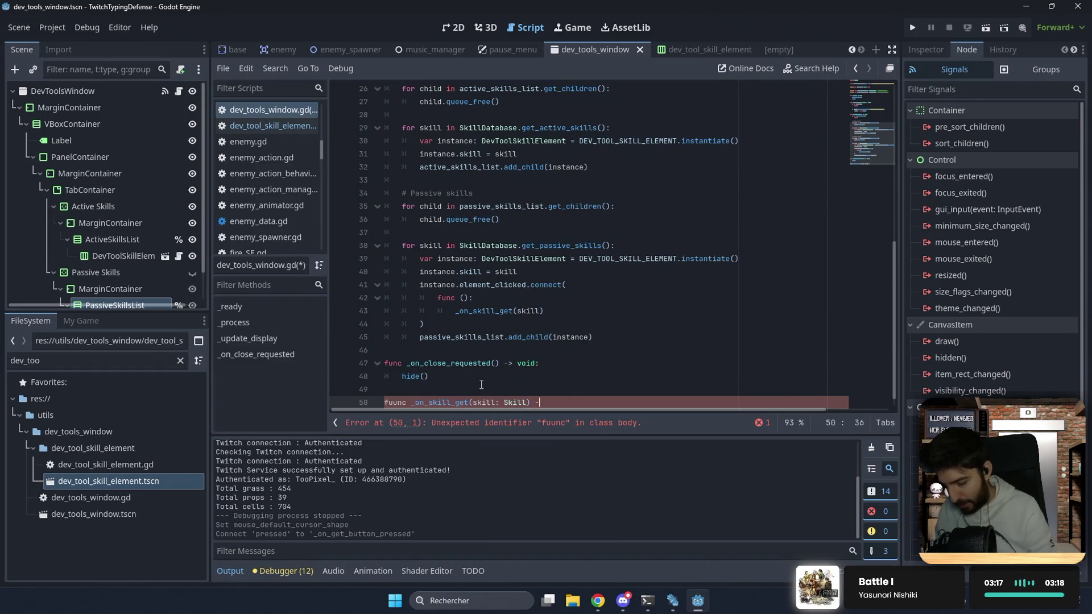
text(id:)
key(Return)
text(pas)
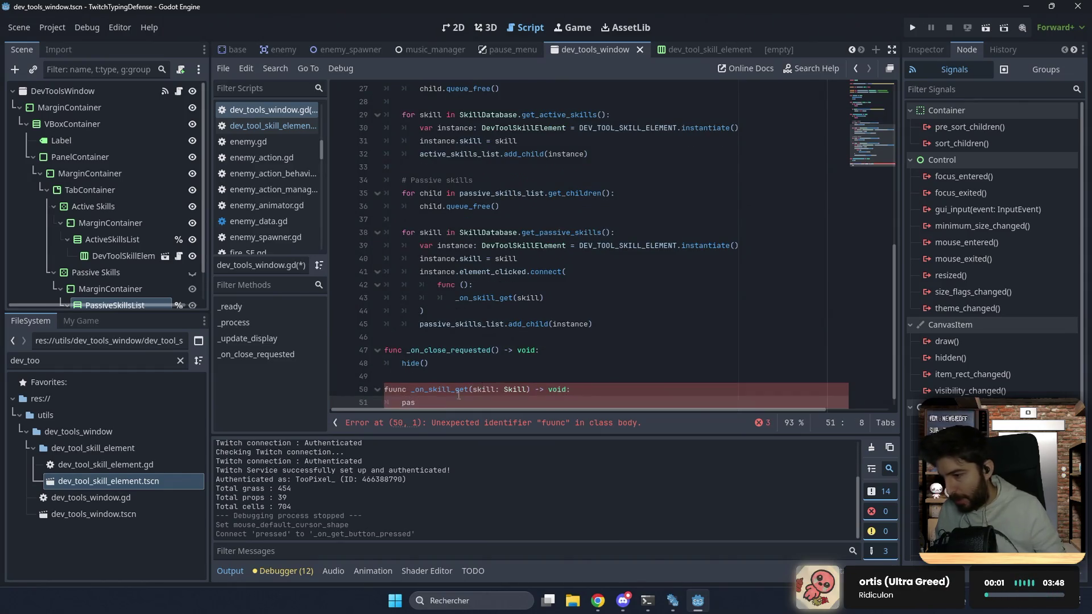
click(390, 390)
key(Delete)
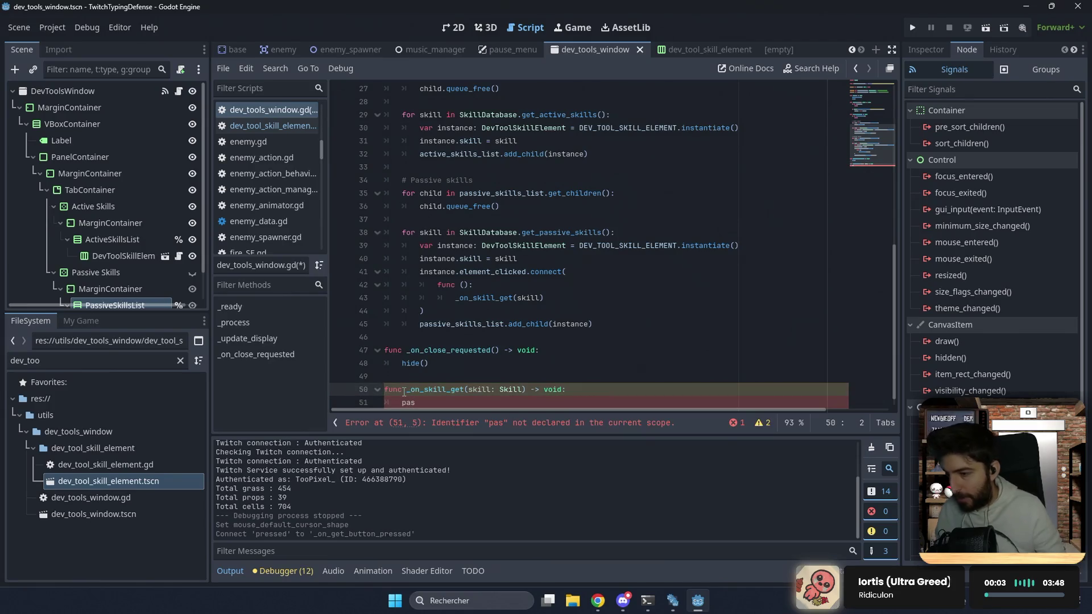
scroll(448, 375, down, 1)
click(482, 393)
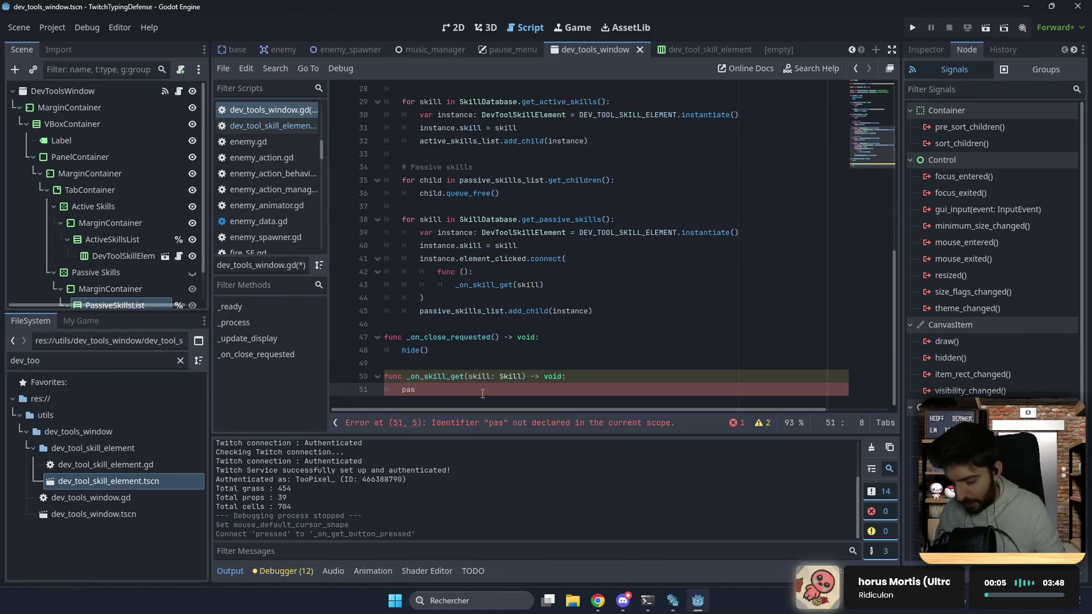
key(ctrl+s)
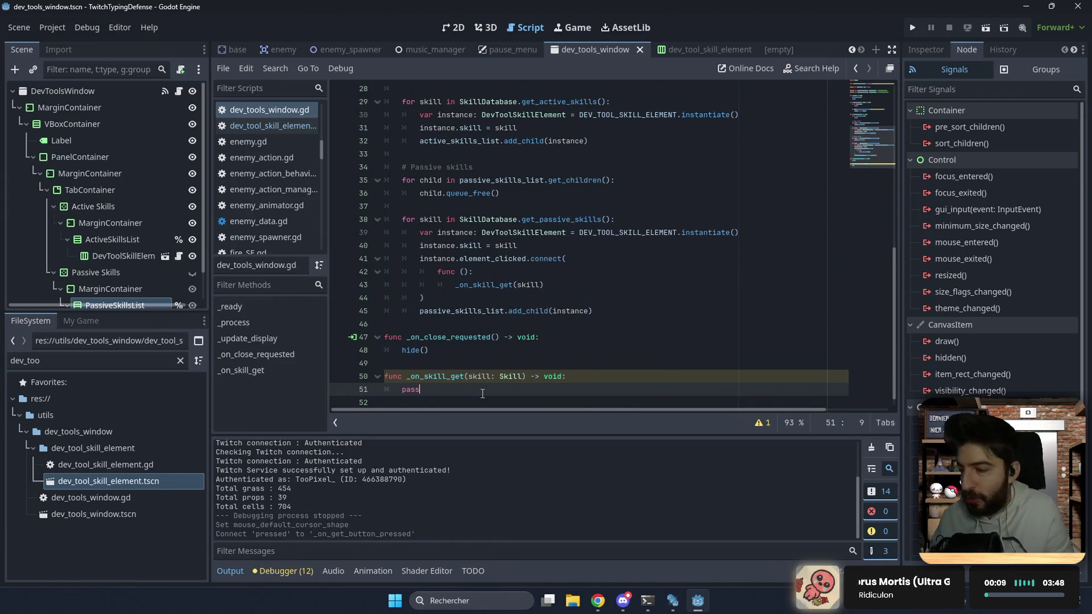
- Briefly edit the pass placeholder, revert it, and save the script again
double_click(418, 389)
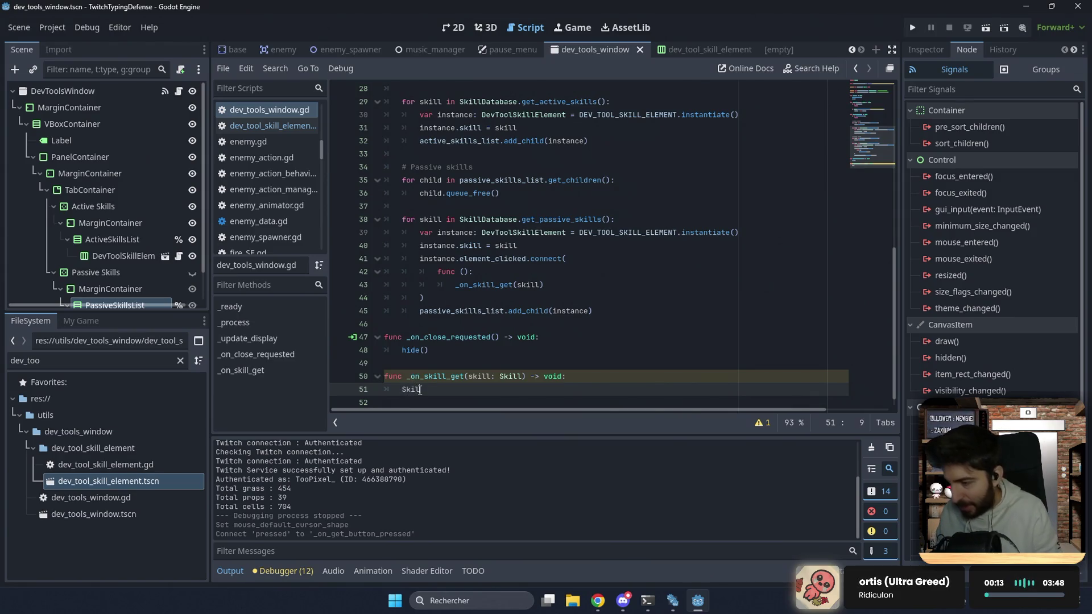
text(lM)
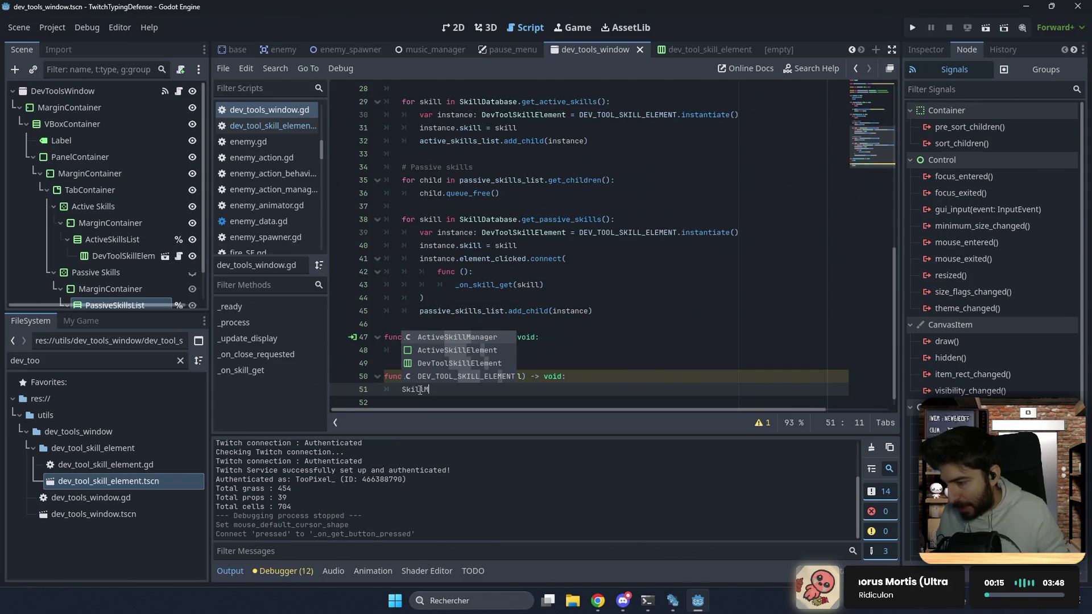
key(BackSpace)
key(BackSpace)
key(BackSpace)
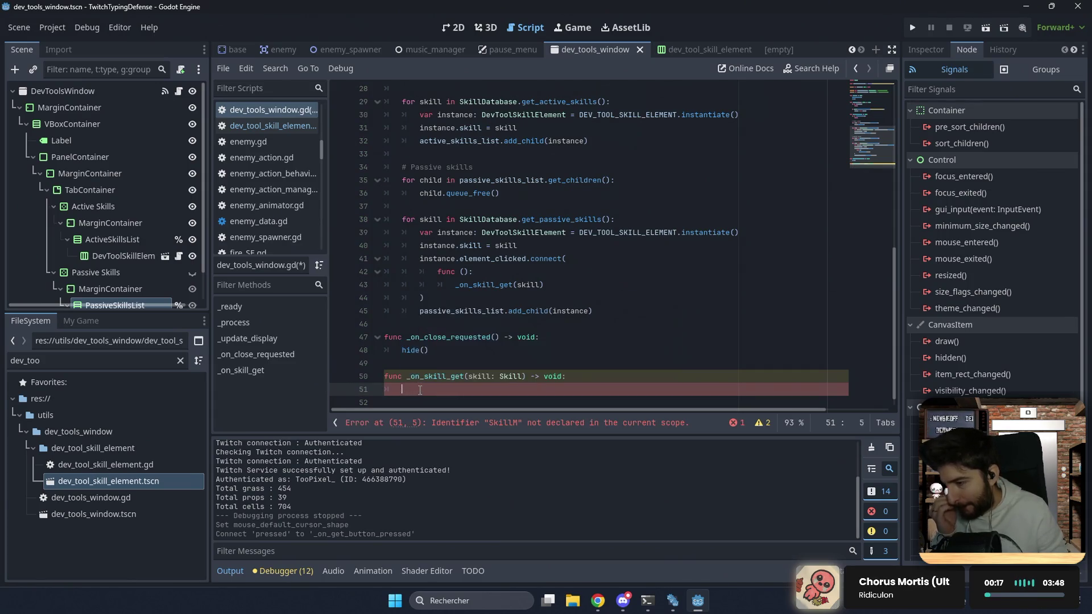
key(ctrl+s)
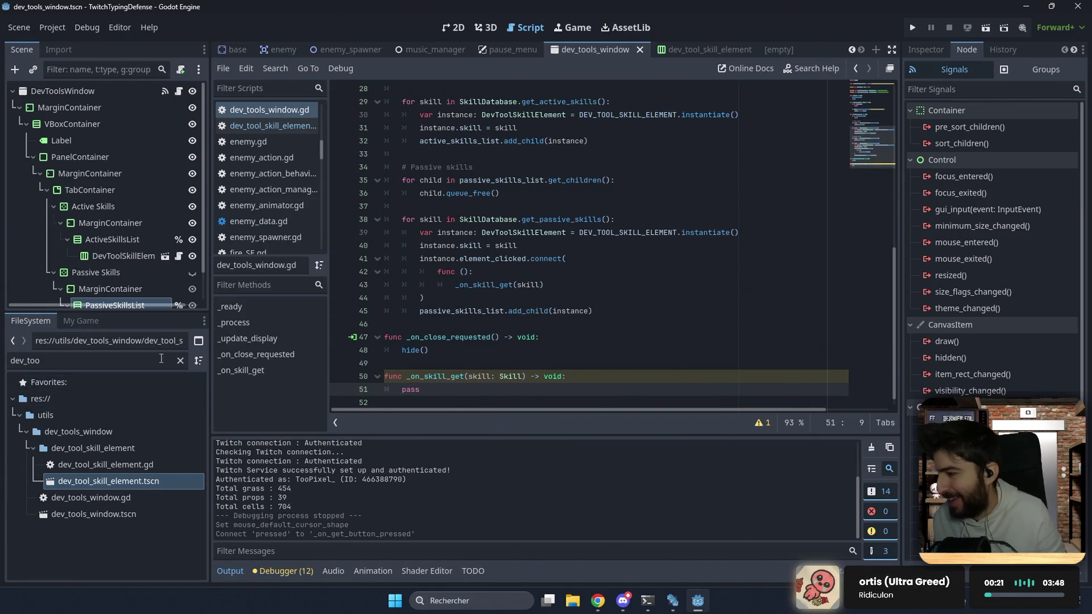
click(180, 361)
- Filter the FileSystem dock for 'selector' and open skills_selector.gd
text(s)
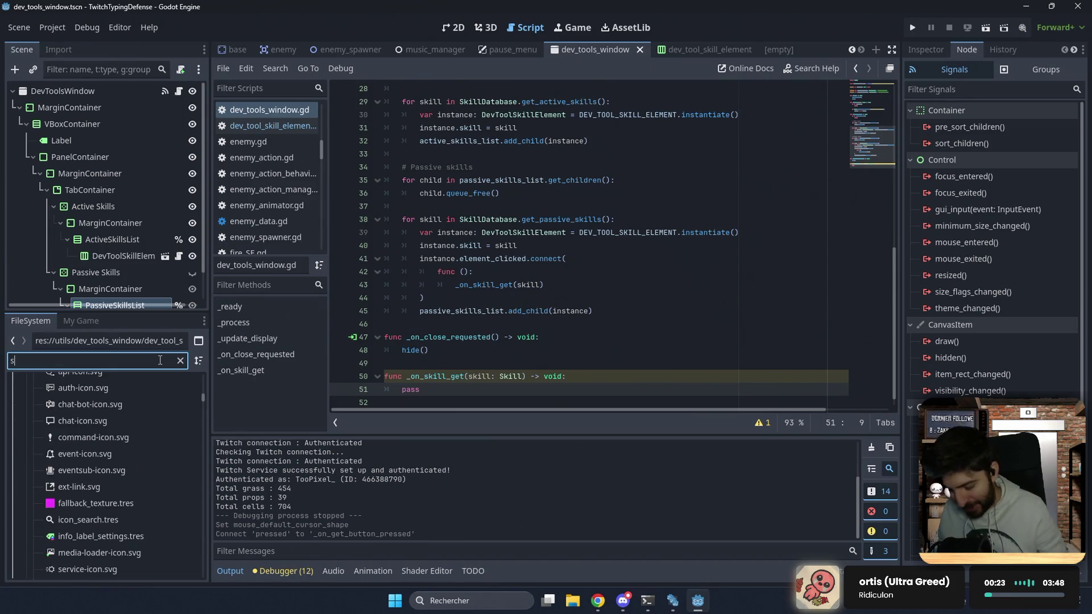
text(elector)
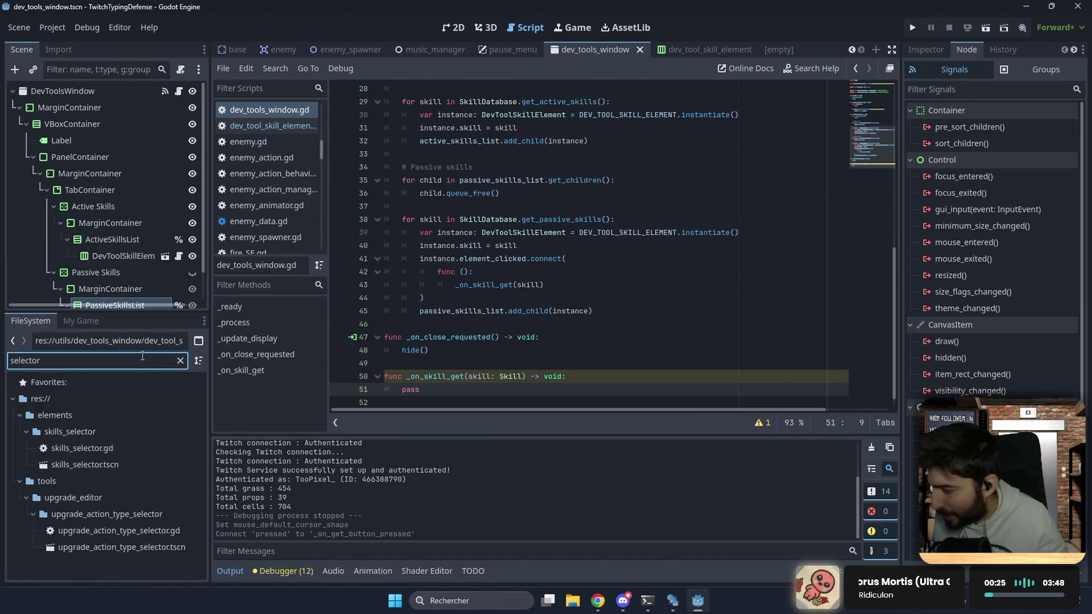
double_click(91, 449)
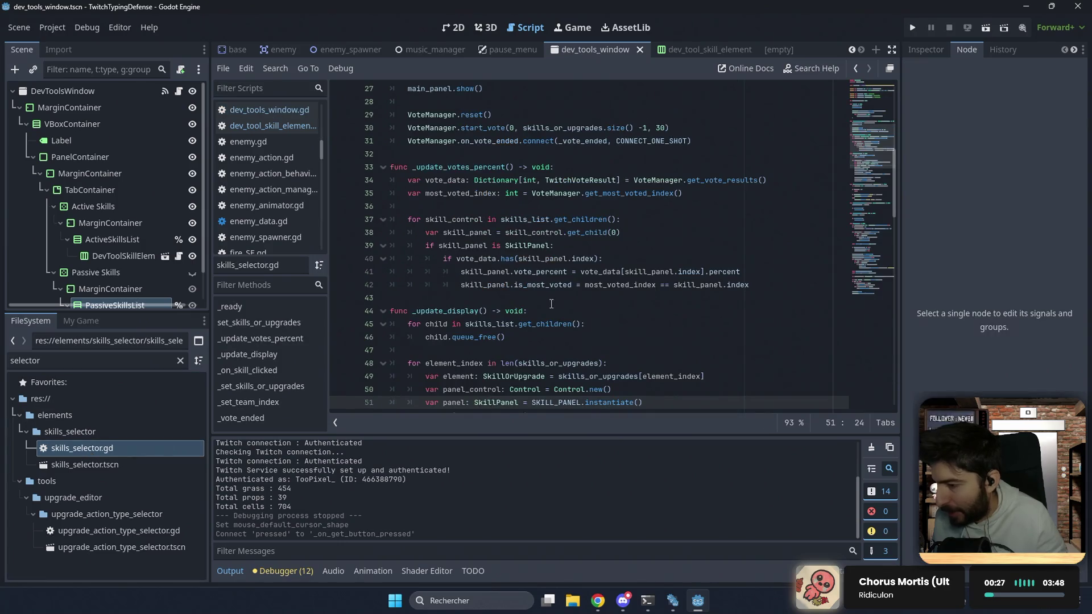
scroll(552, 303, down, 10)
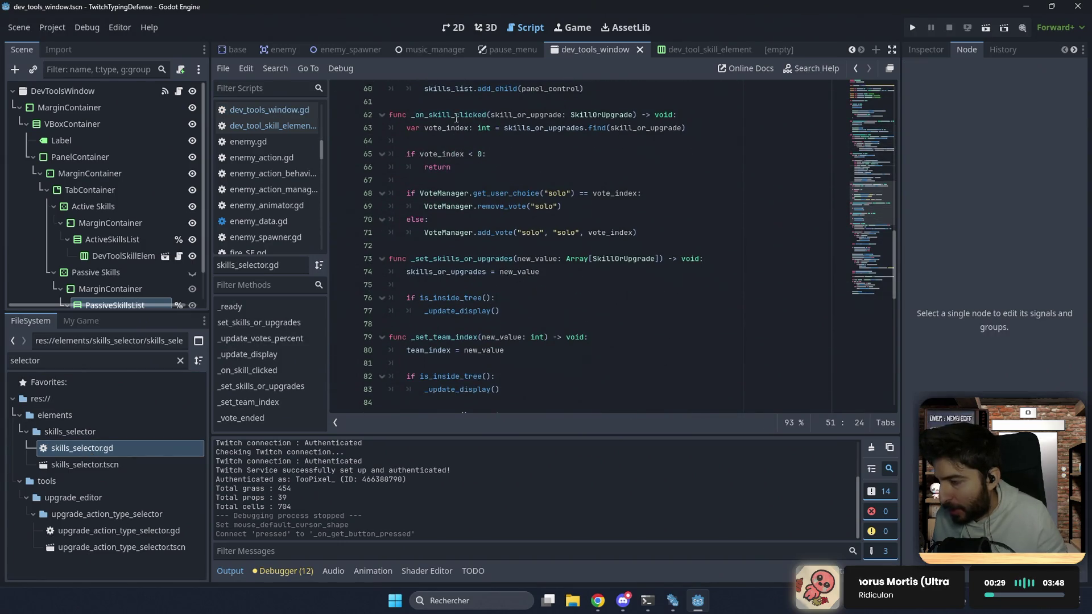
scroll(466, 307, down, 5)
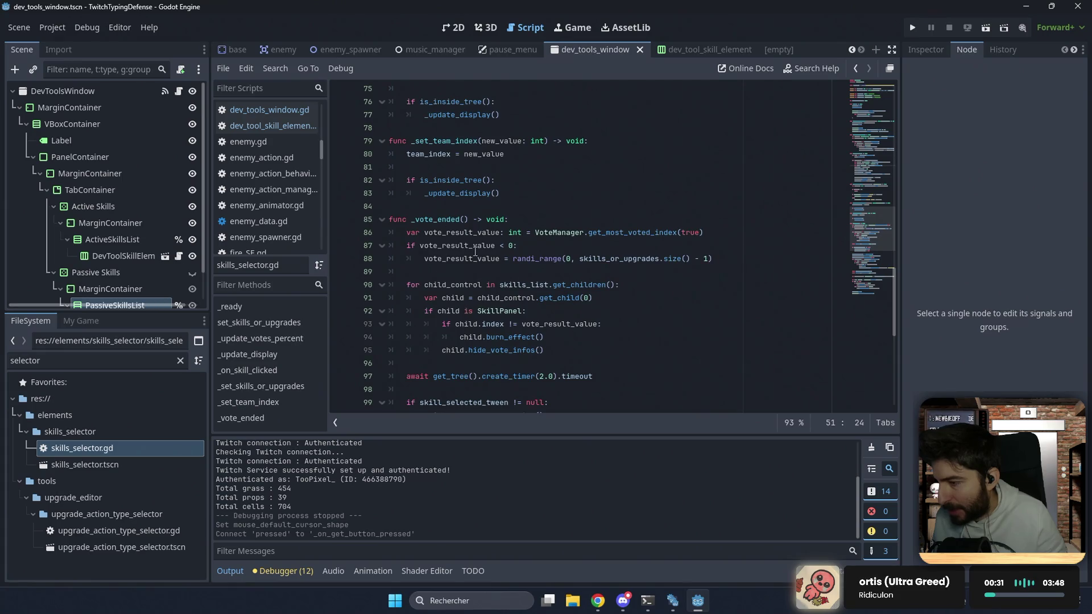
scroll(475, 251, down, 1)
scroll(507, 336, down, 5)
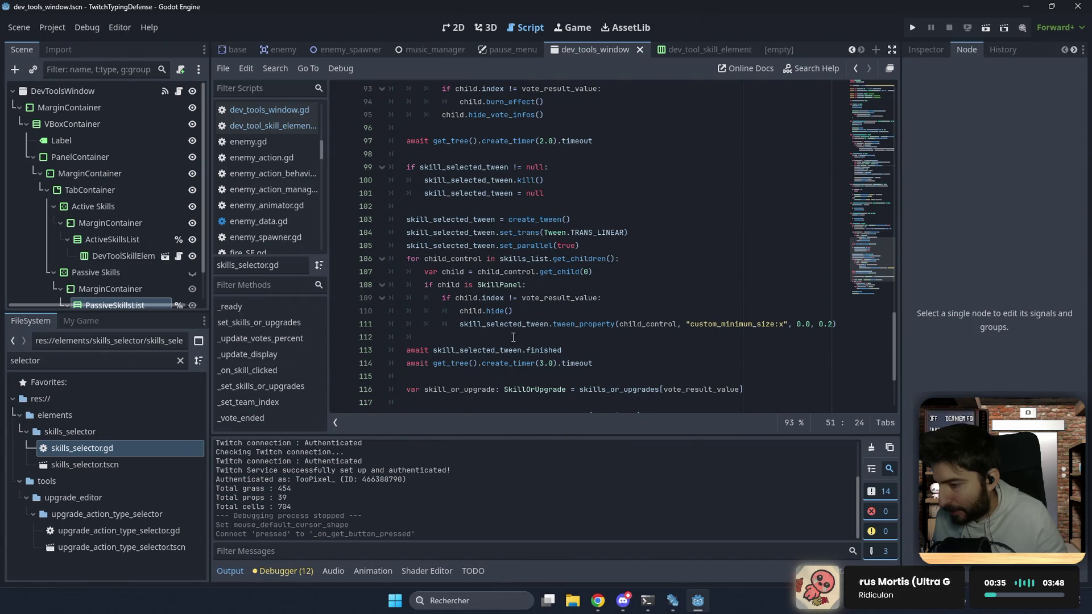
scroll(517, 337, down, 3)
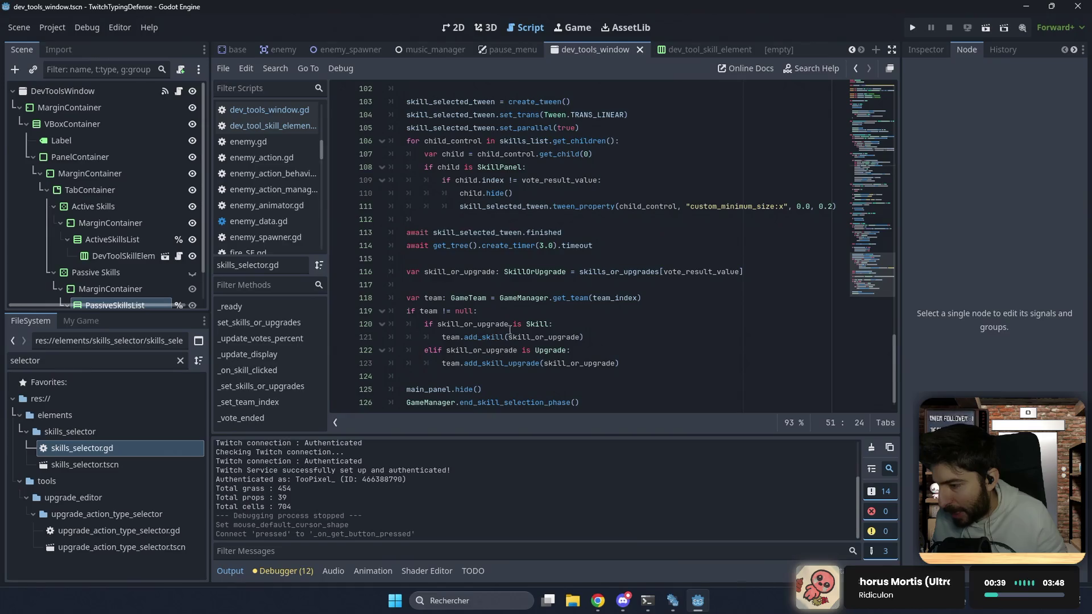
- Copy the team lookup and add-skill code from lines 118–123
mouse_move(563, 337)
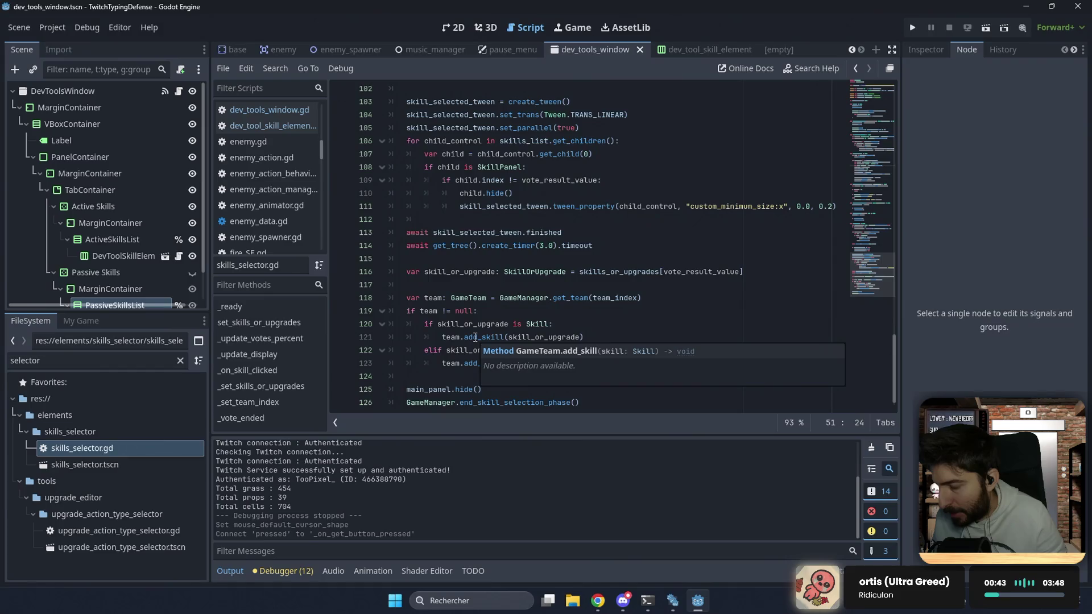
click(476, 337)
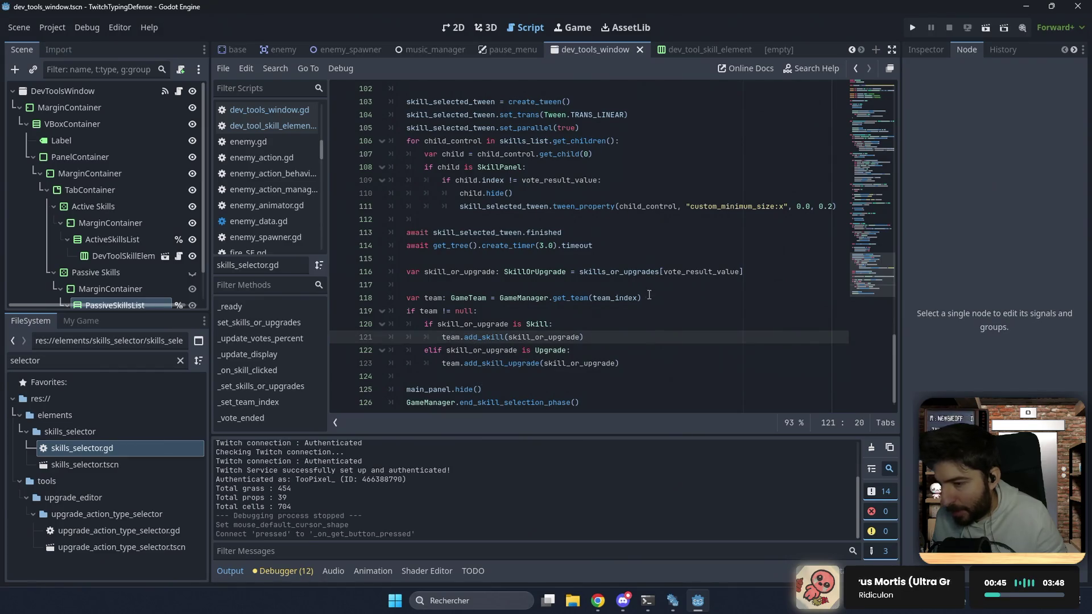
drag(642, 298, 407, 298)
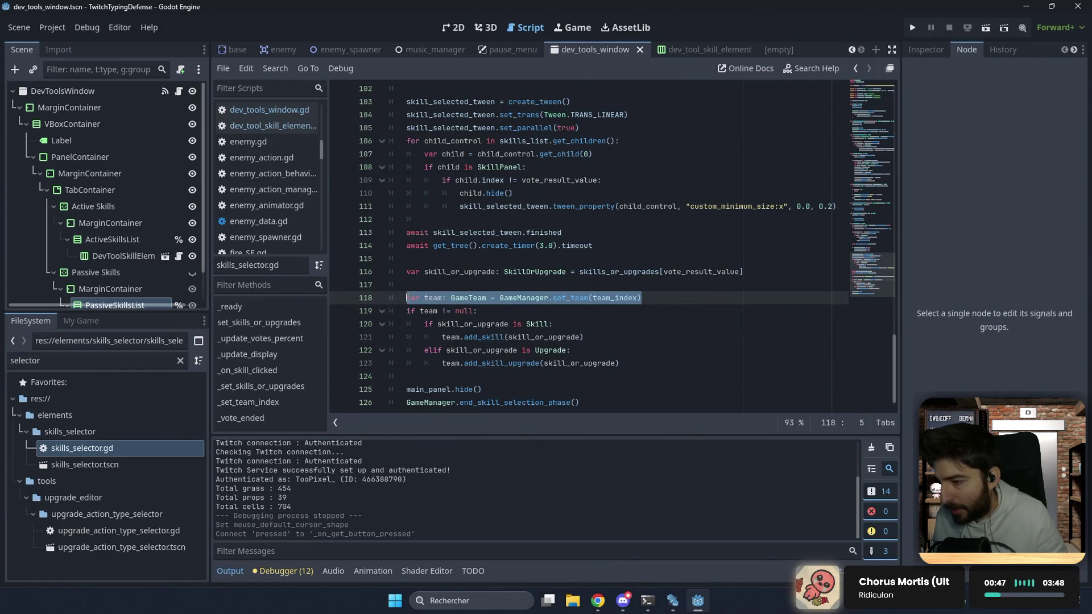
mouse_move(619, 365)
mouse_down()
mouse_move(443, 339)
mouse_move(350, 306)
mouse_up()
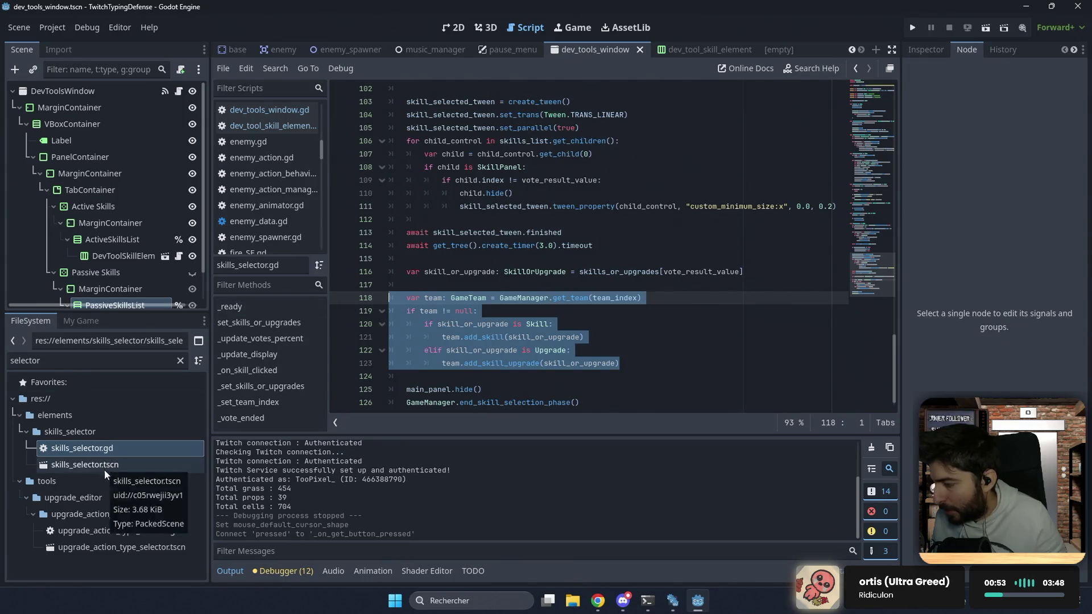
click(178, 91)
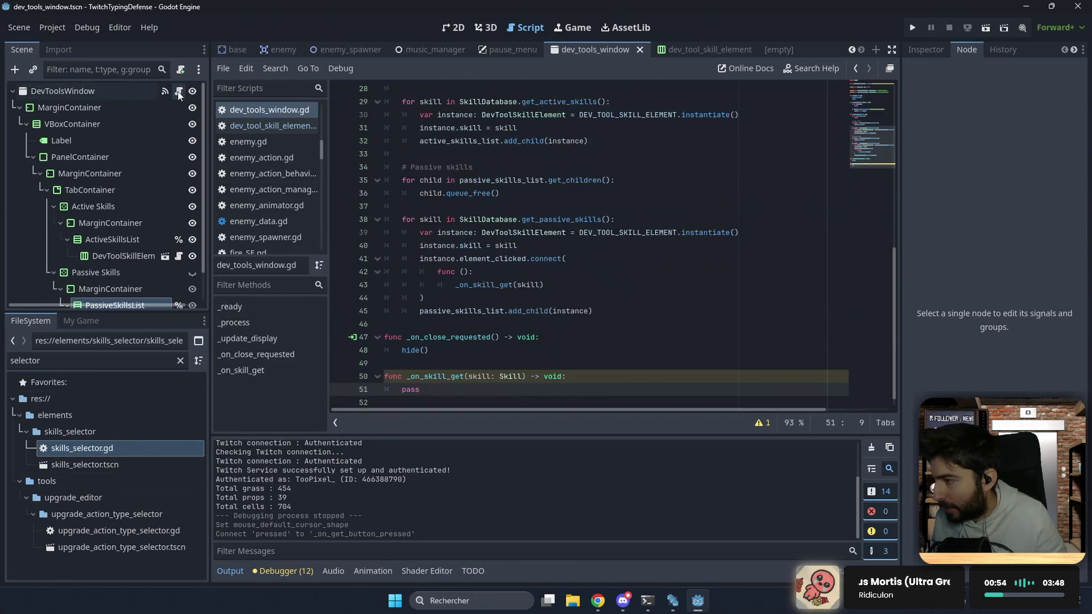
- Replace the pass placeholder in _on_skill_get with the copied team lookup and null check
drag(459, 391, 353, 391)
text(var team: GameTeam = GameManager.get_team(team_index) 	if team != null: 		if skill_or_upgrade is Skill: 			team.add_skill(skill_or_upgrade) 		elif skill_or_upgrade is Upgrade: 			team.add_skill_upgrade(skill_or_upgrade))
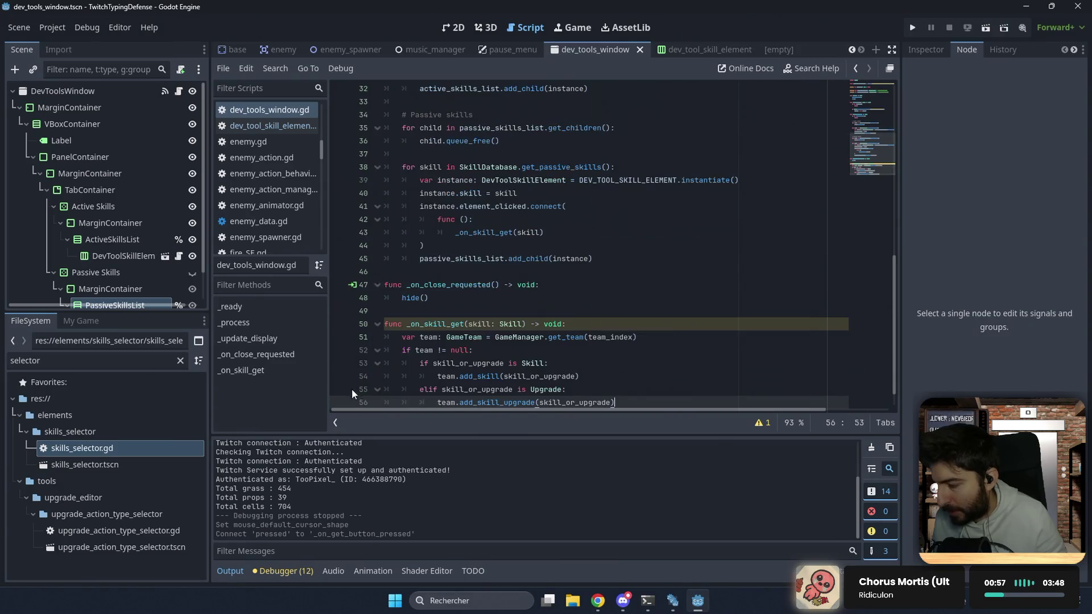
click(475, 350)
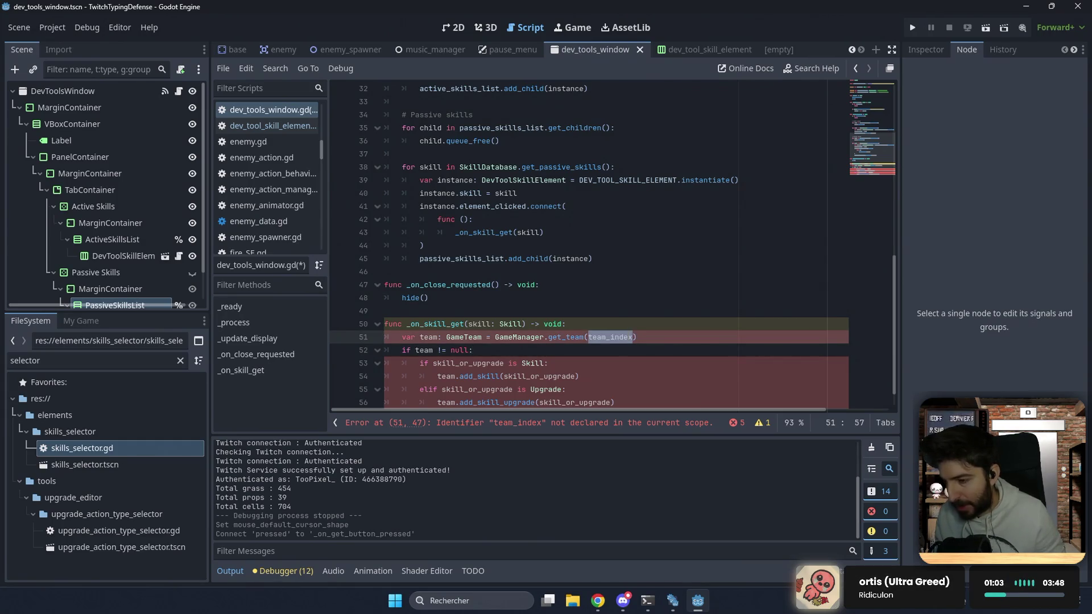
text(0)
scroll(632, 336, down, 1)
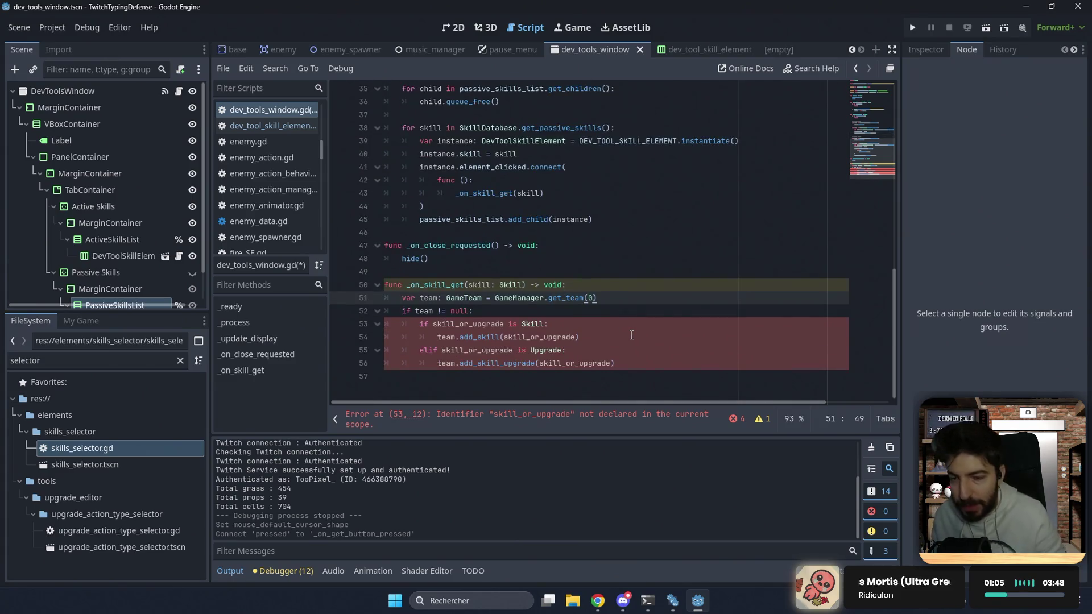
click(516, 310)
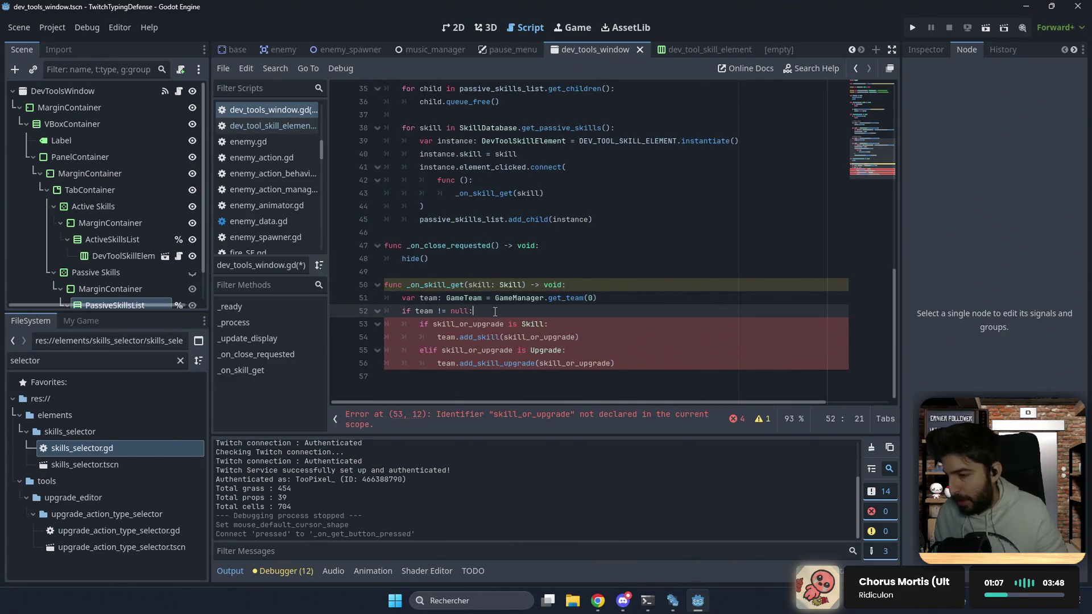
key(Return)
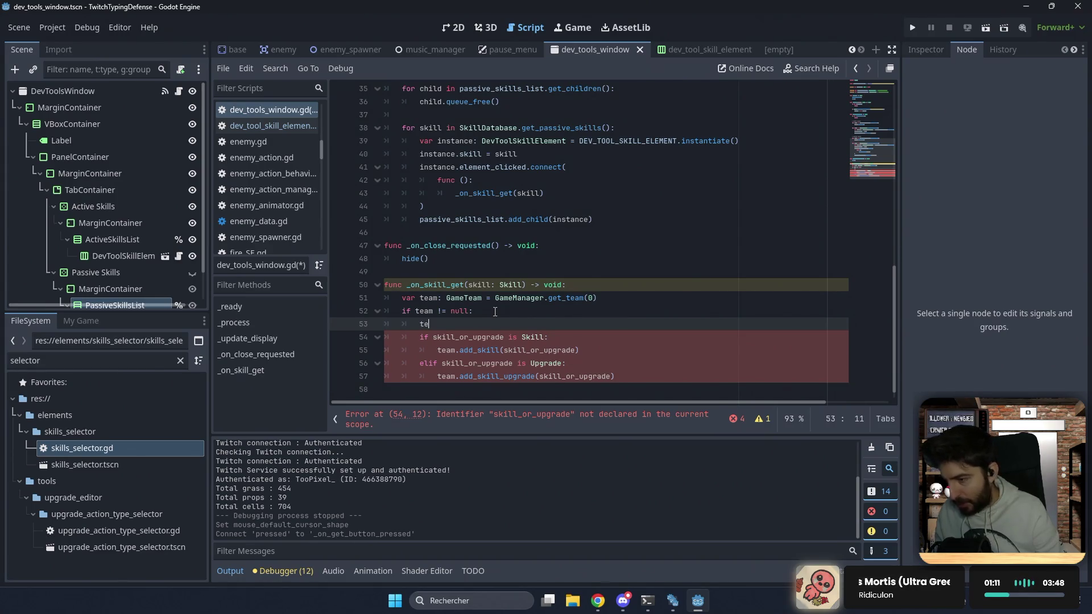
- Inside the null check, start a found_index variable calling team.skills.find_custom
text(am.sk)
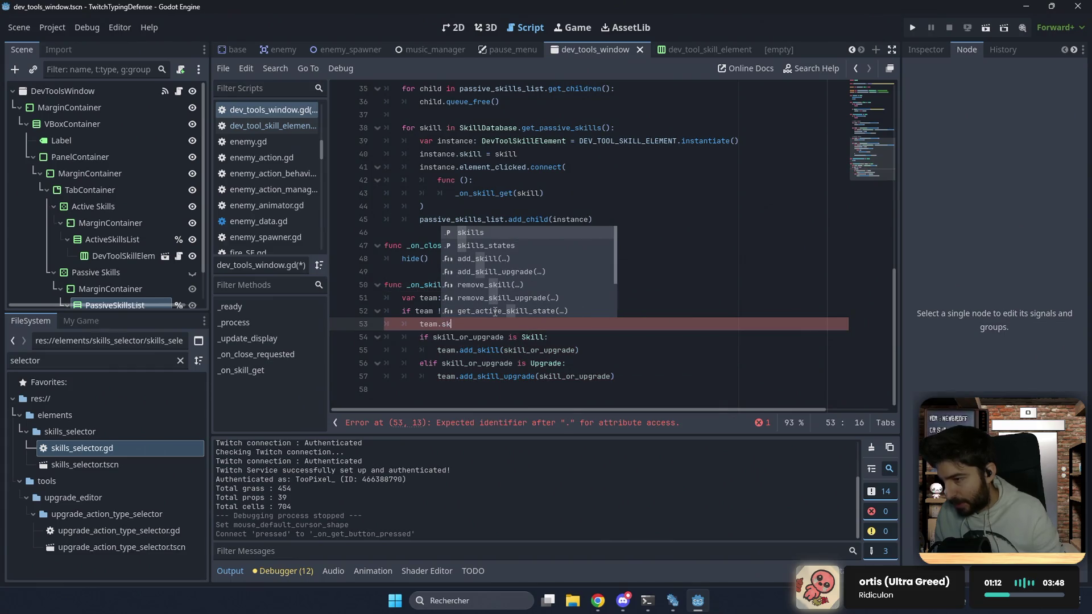
key(BackSpace)
key(BackSpace)
text(ah)
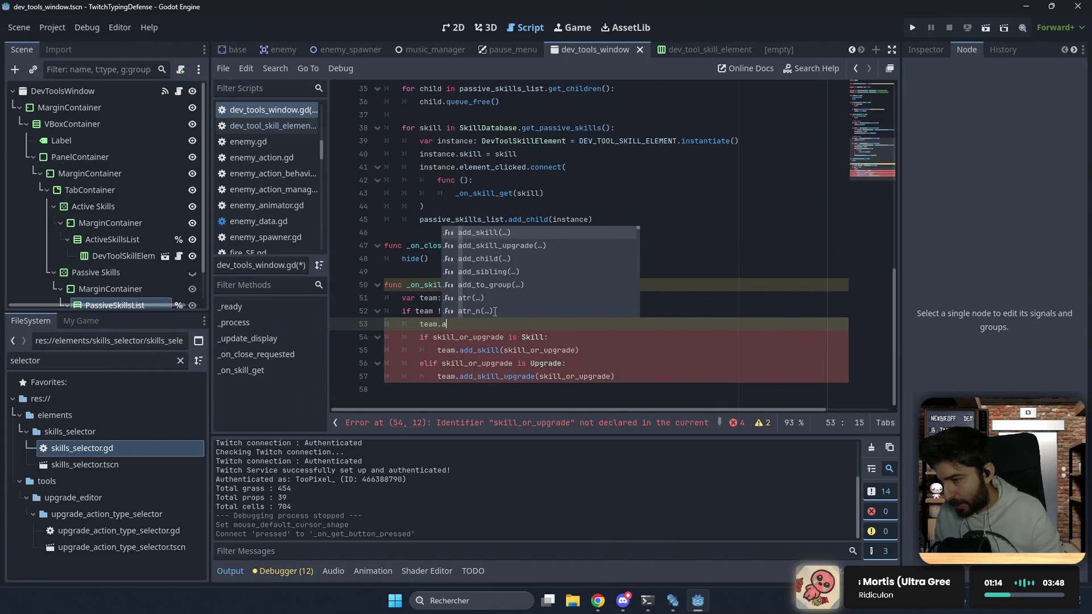
key(BackSpace)
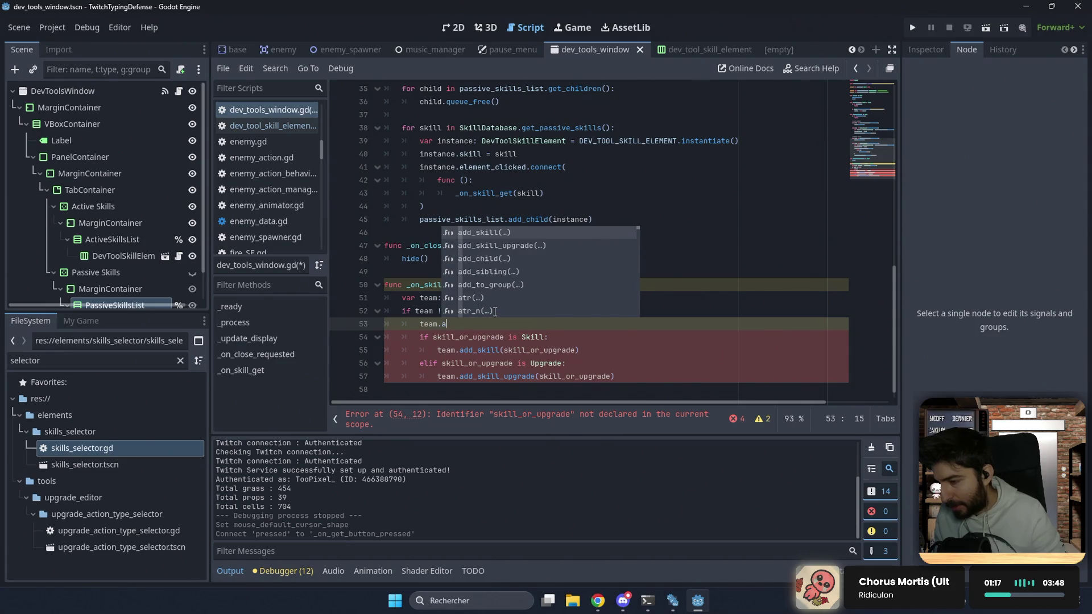
text(ha)
key(BackSpace)
key(BackSpace)
key(BackSpace)
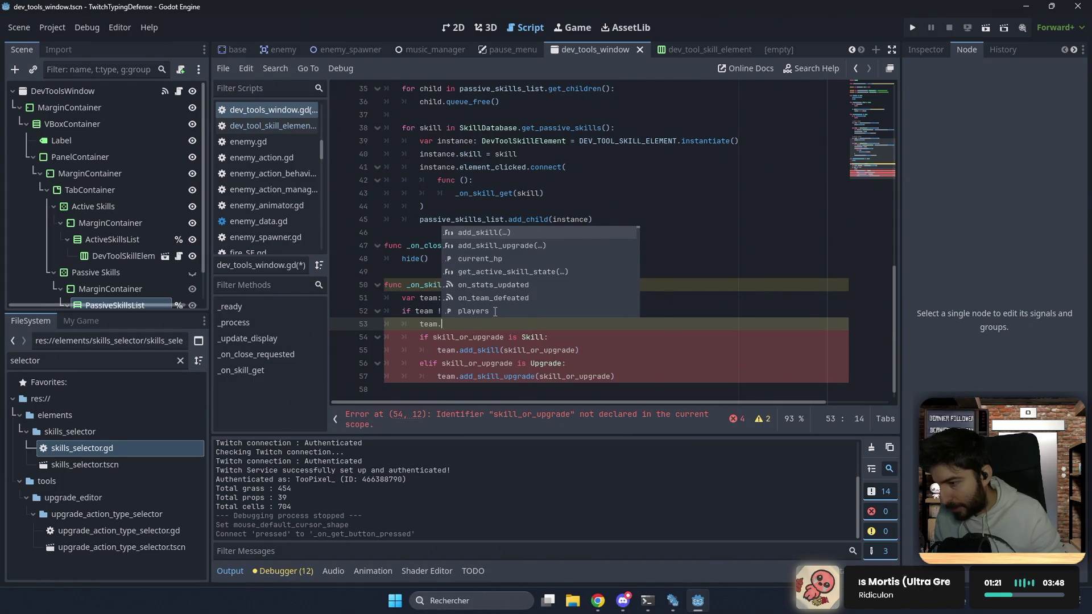
text(sk)
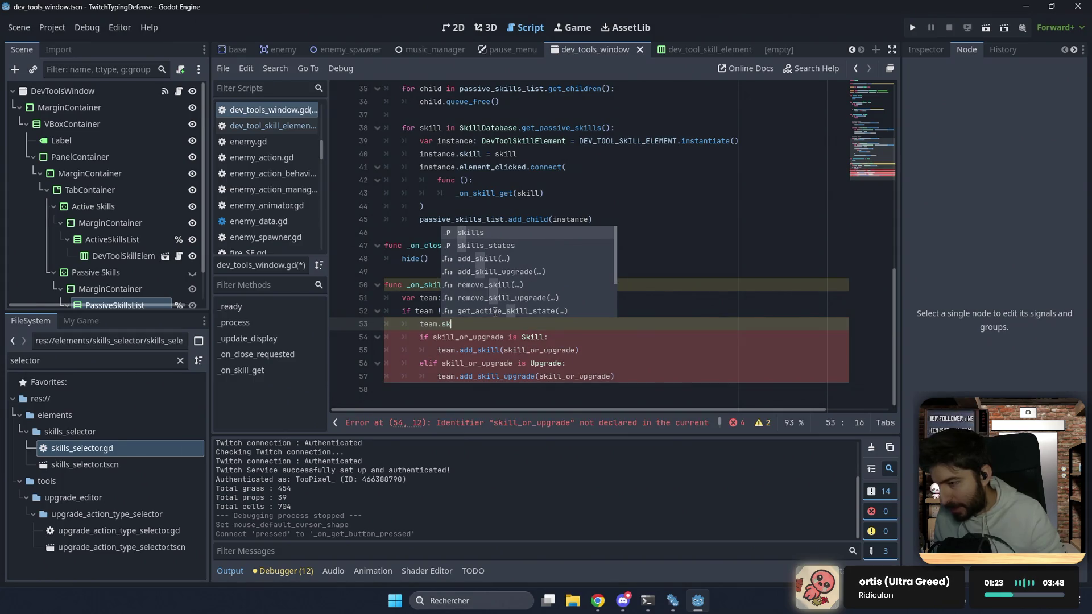
text(ills)
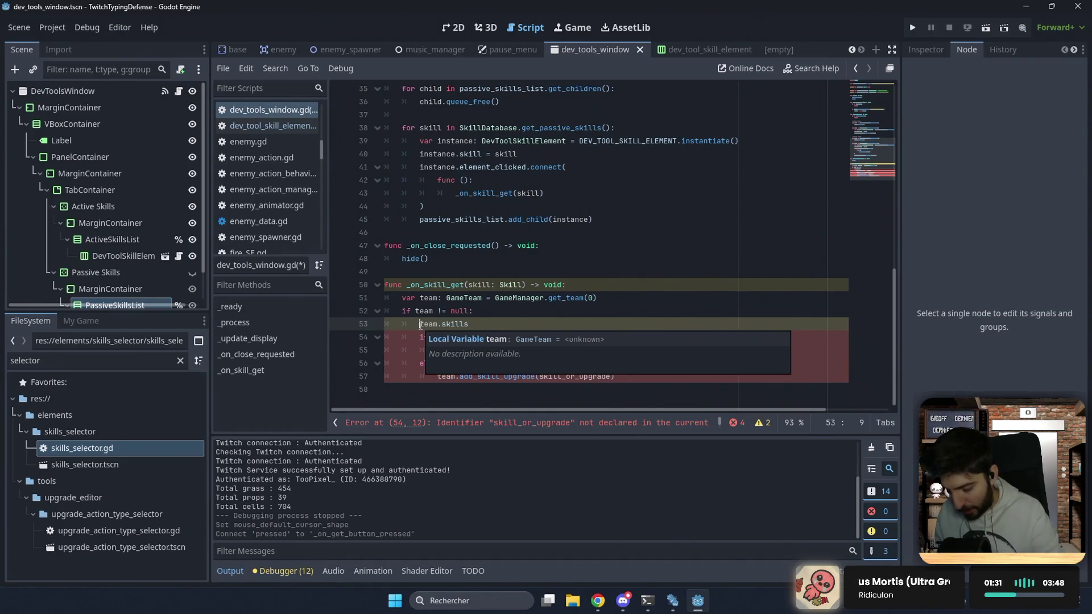
text(var found_index: int =)
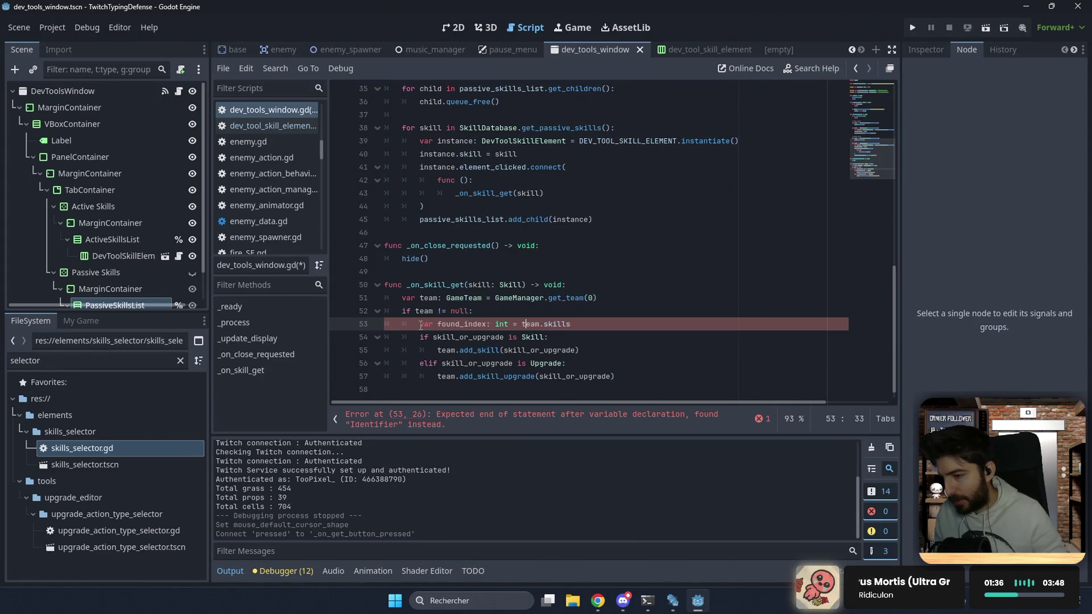
key(End)
text(.fi)
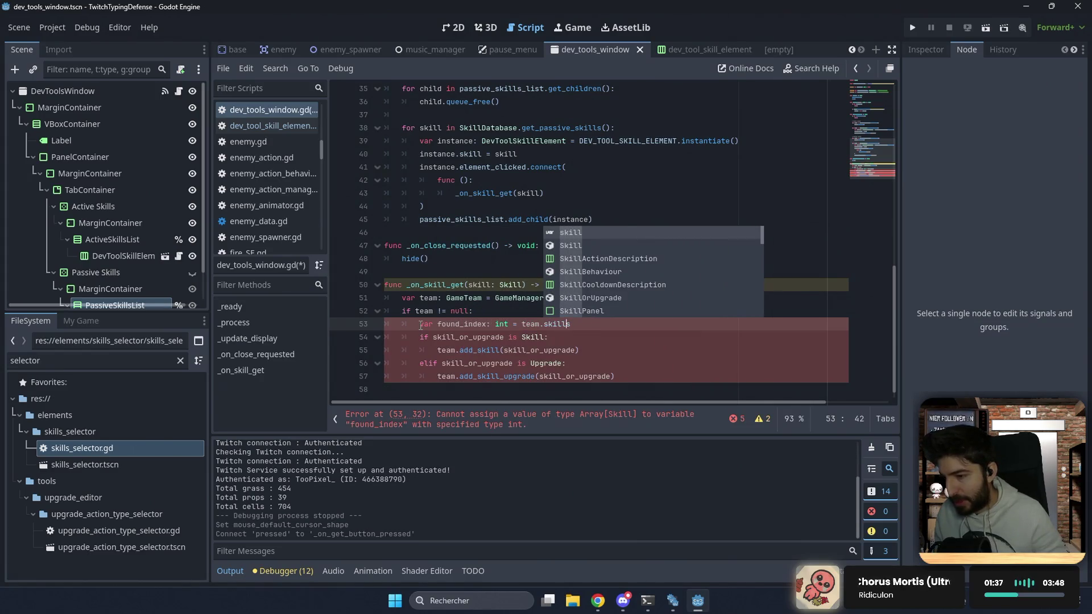
text(nc)
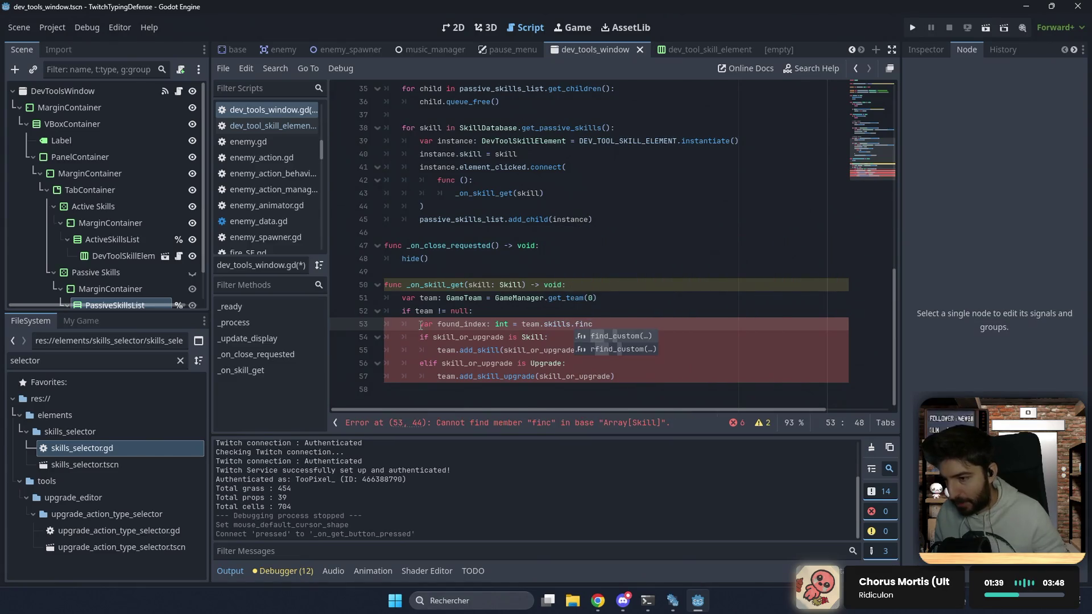
key(Return)
key(Return)
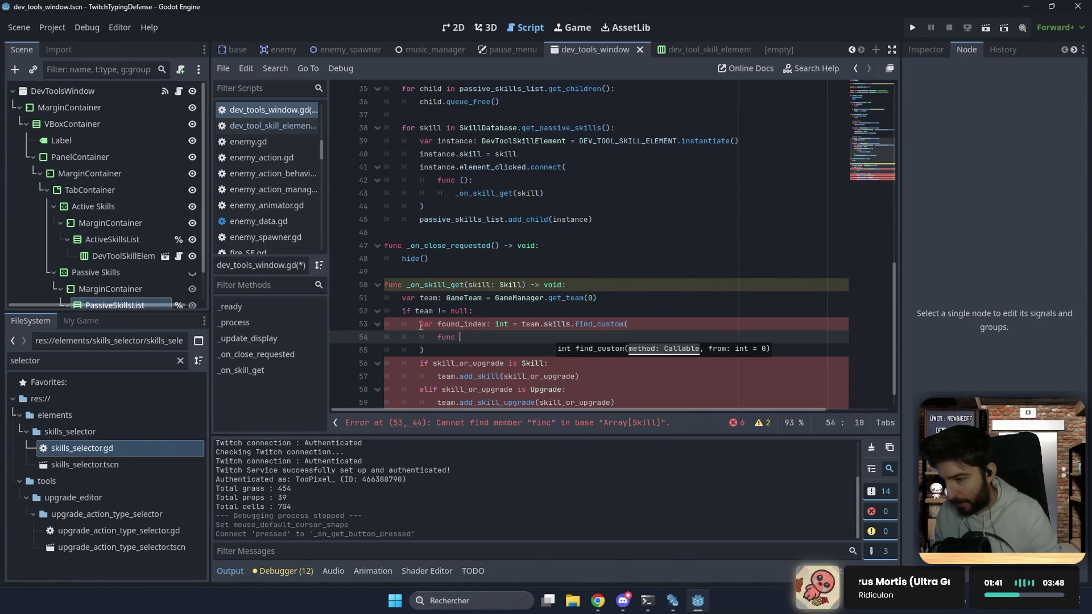
- Write the find_custom lambda matching e.name == skill.name, then add the found_index < 0 check
text(:)
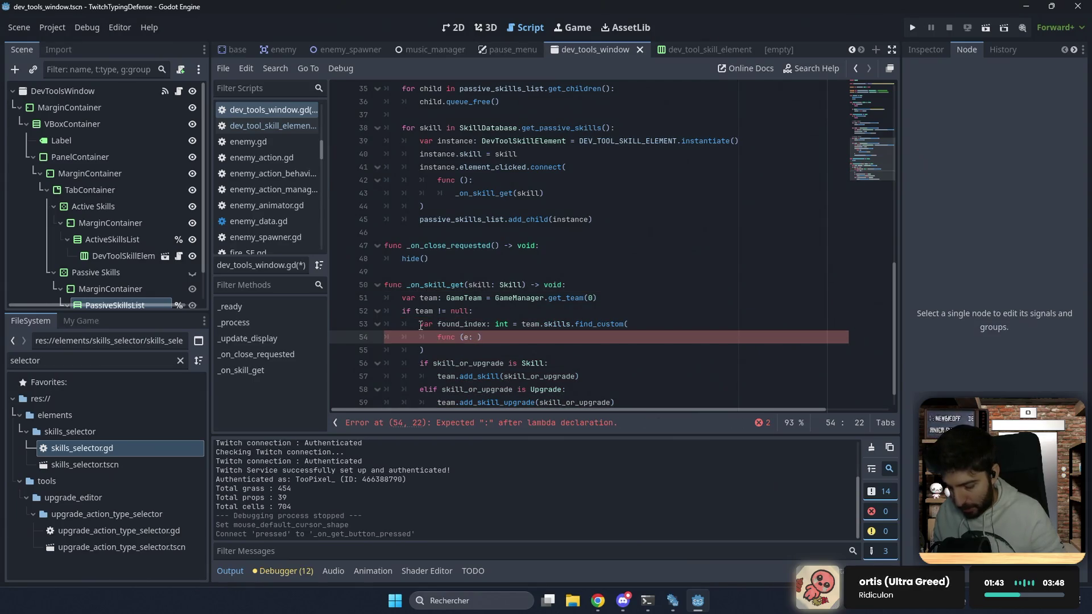
text(;:)
key(Return)
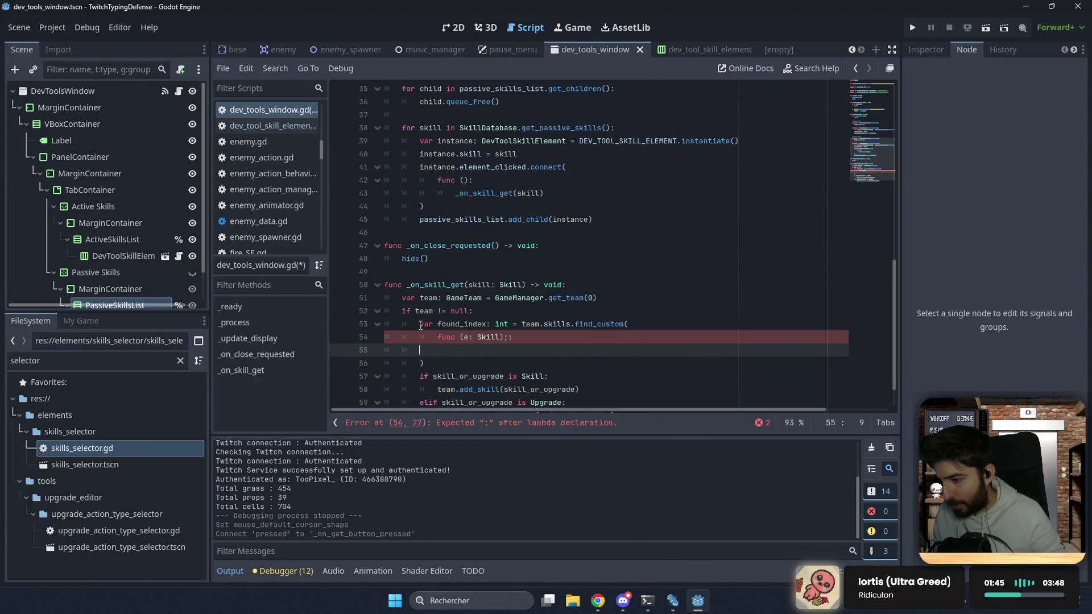
key(BackSpace)
key(BackSpace)
key(BackSpace)
key(Return)
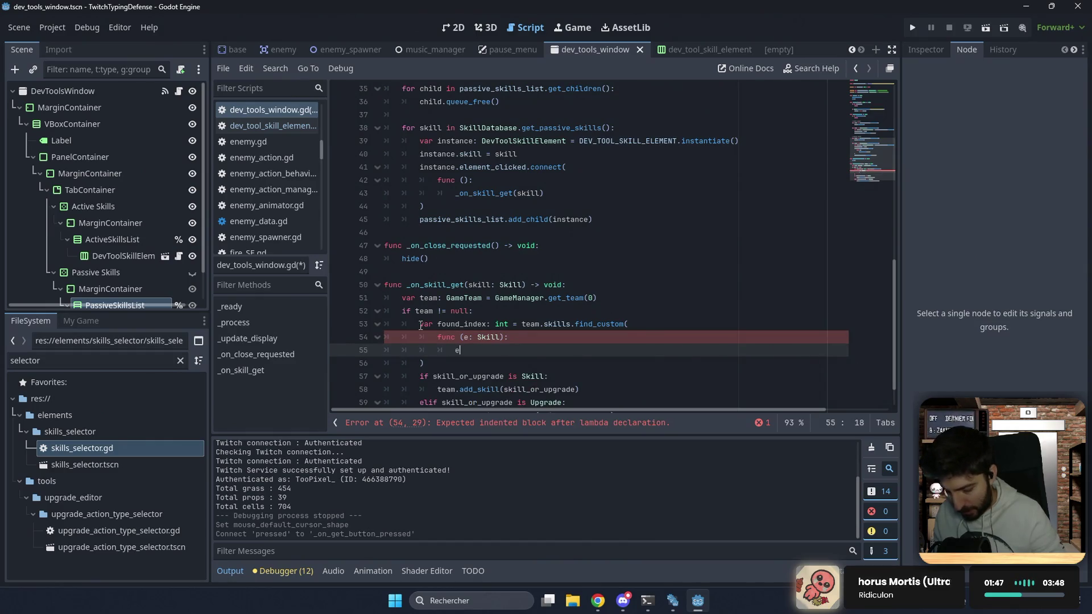
key(BackSpace)
text(return e.)
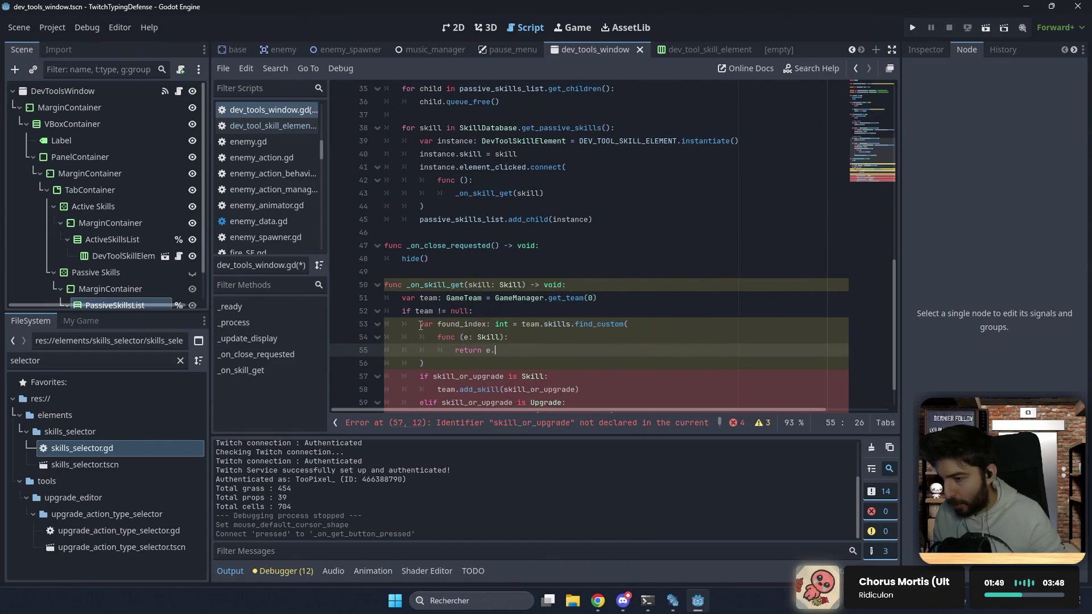
key(Down)
key(Return)
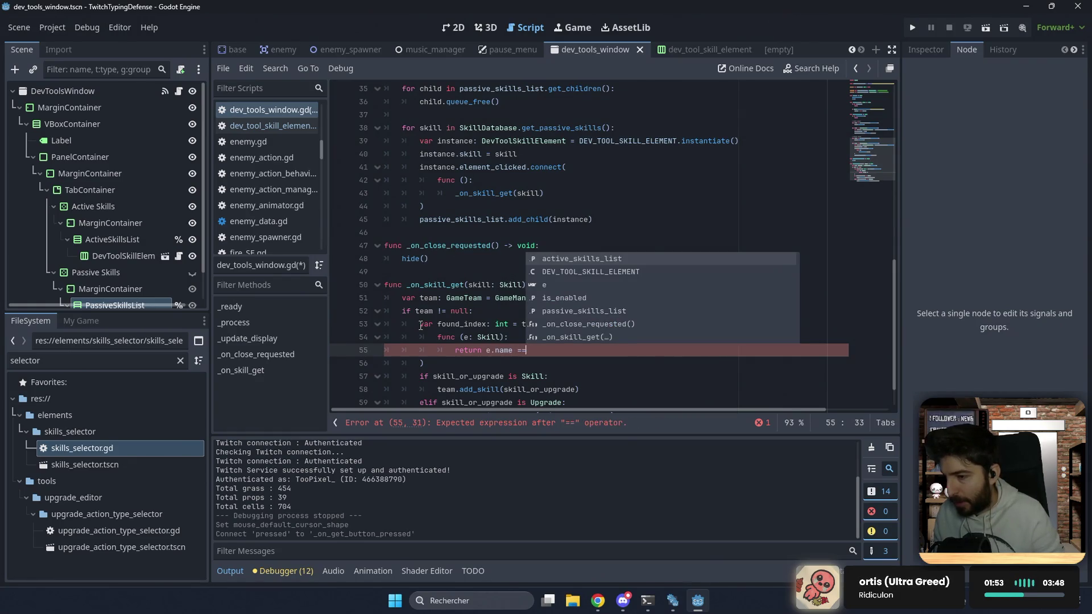
text(skill.name)
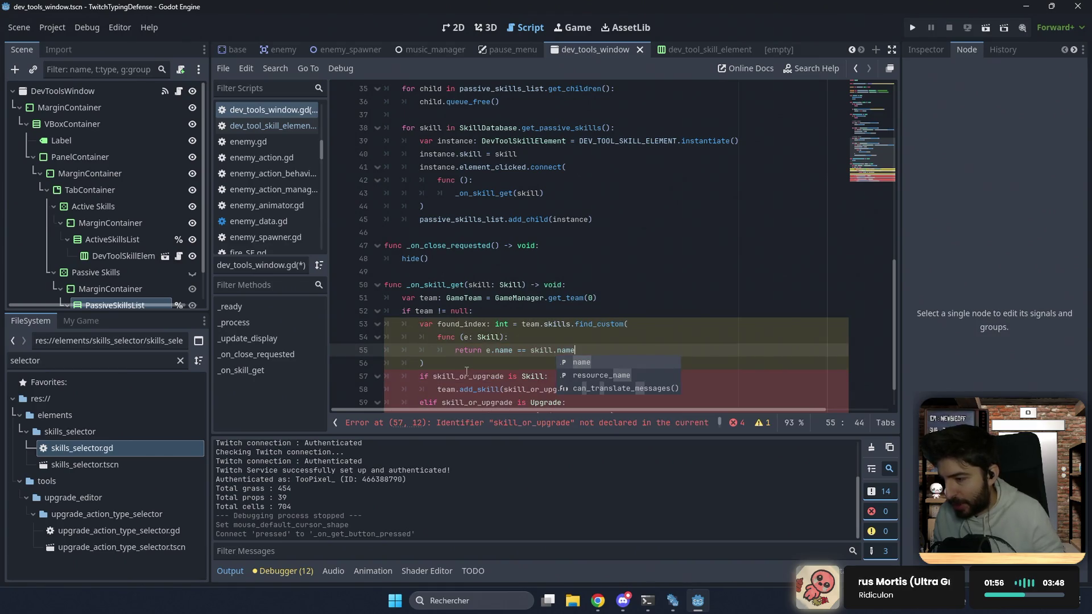
click(471, 368)
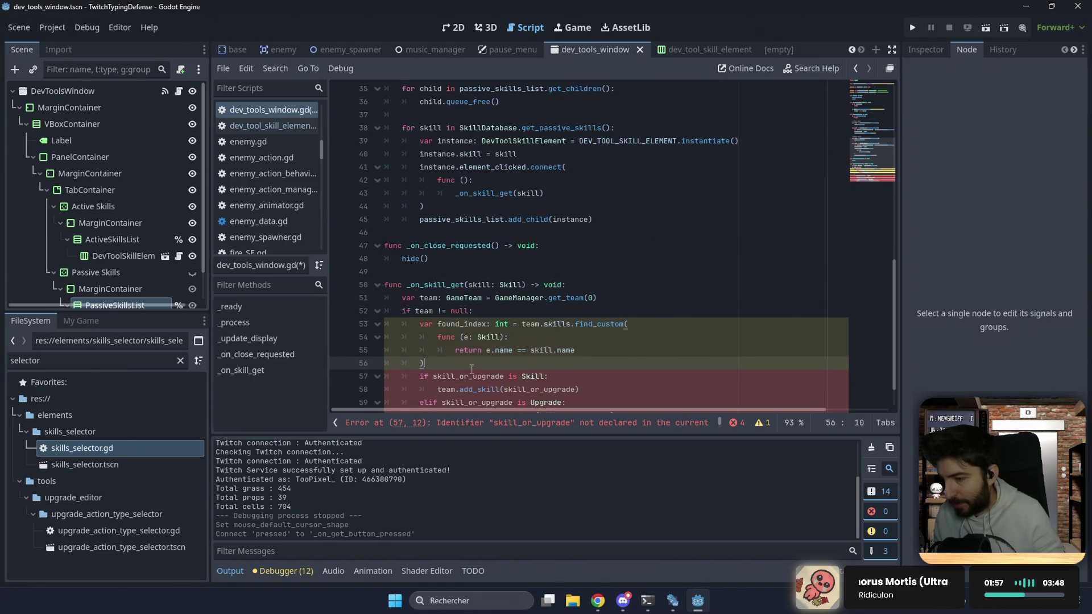
key(Return)
key(Return)
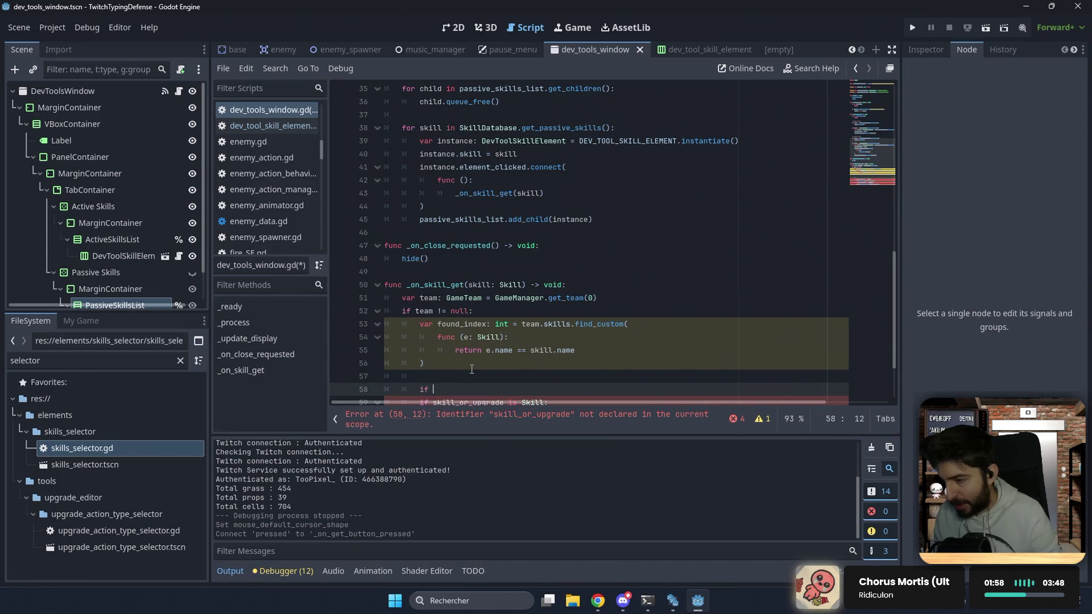
text(nd_index < 0:)
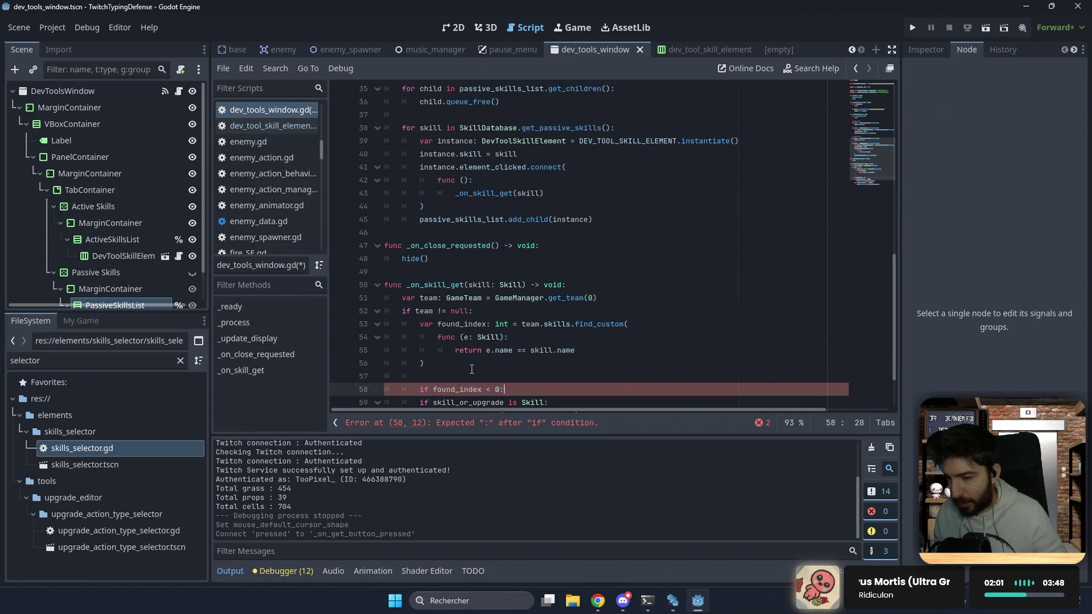
- Delete the old Skill type check and upgrade branch so team.add_skill receives skill
scroll(478, 370, down, 2)
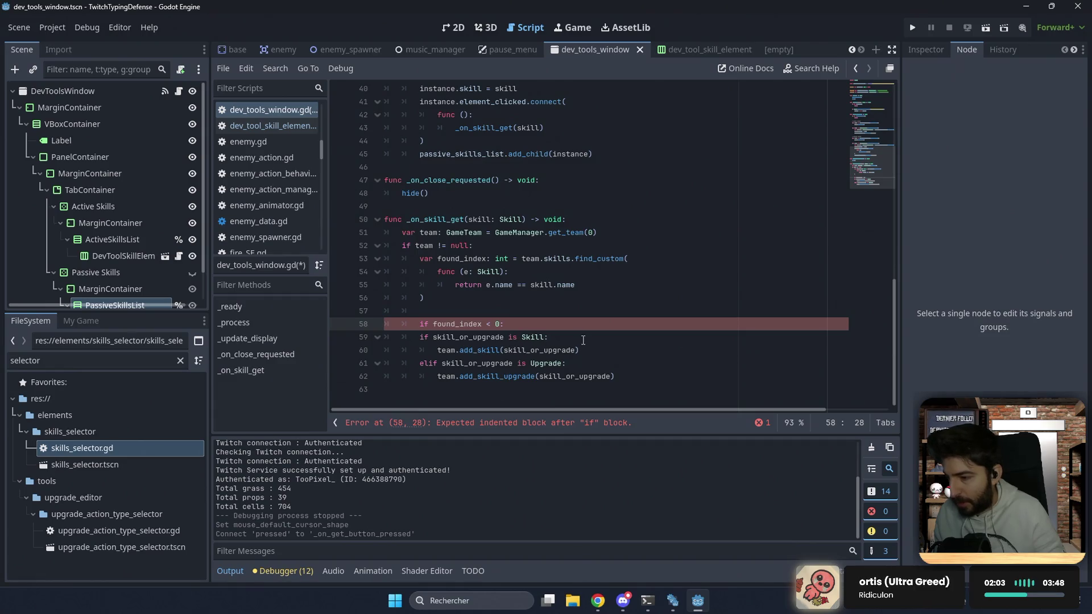
drag(584, 324, 584, 336)
key(BackSpace)
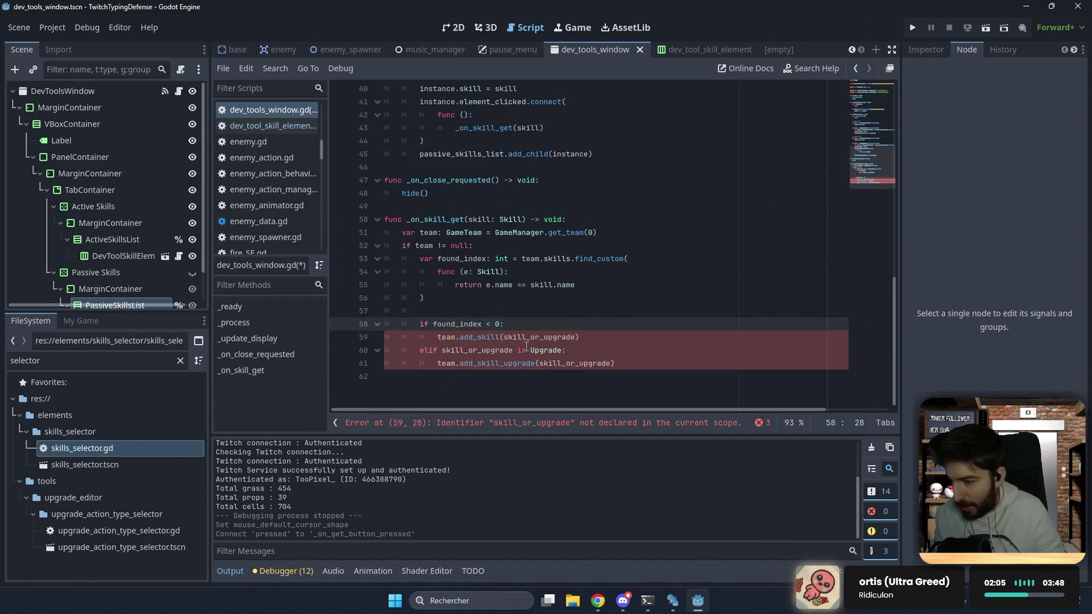
click(482, 220)
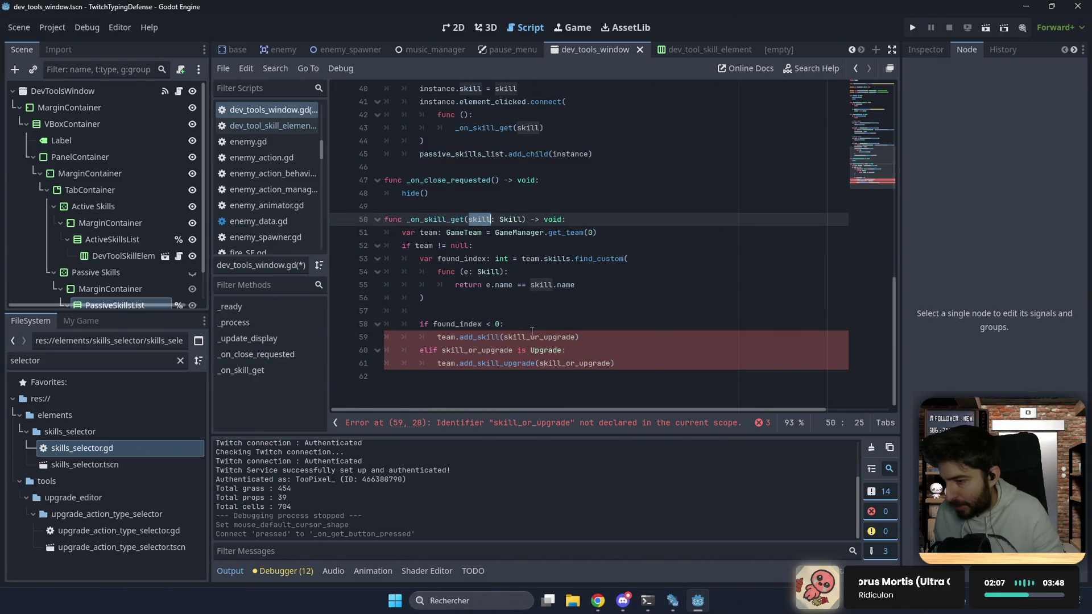
double_click(532, 336)
text(skill)
drag(628, 363, 649, 342)
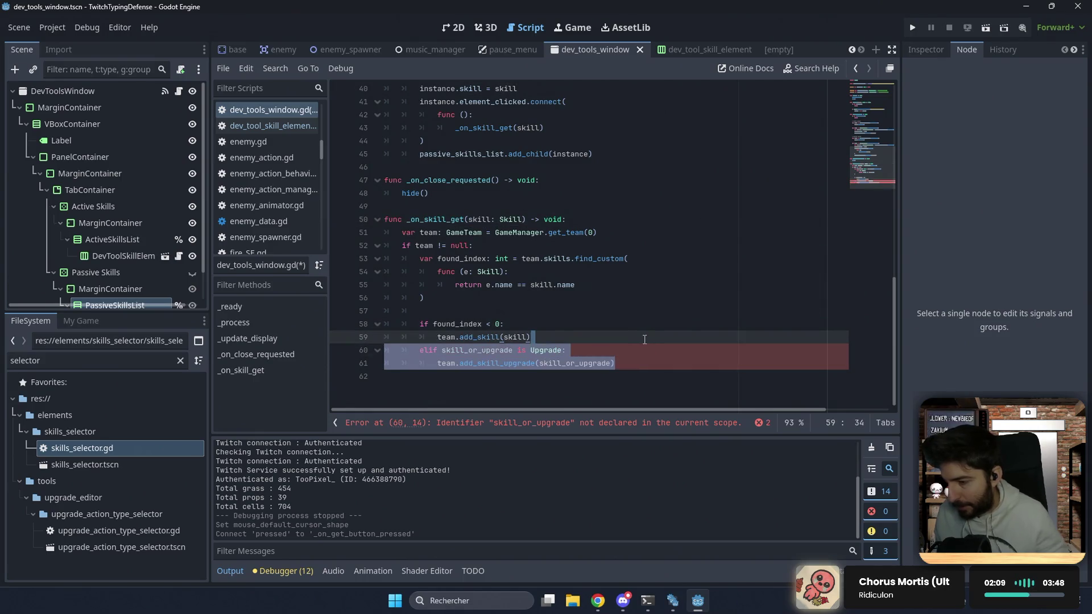
key(BackSpace)
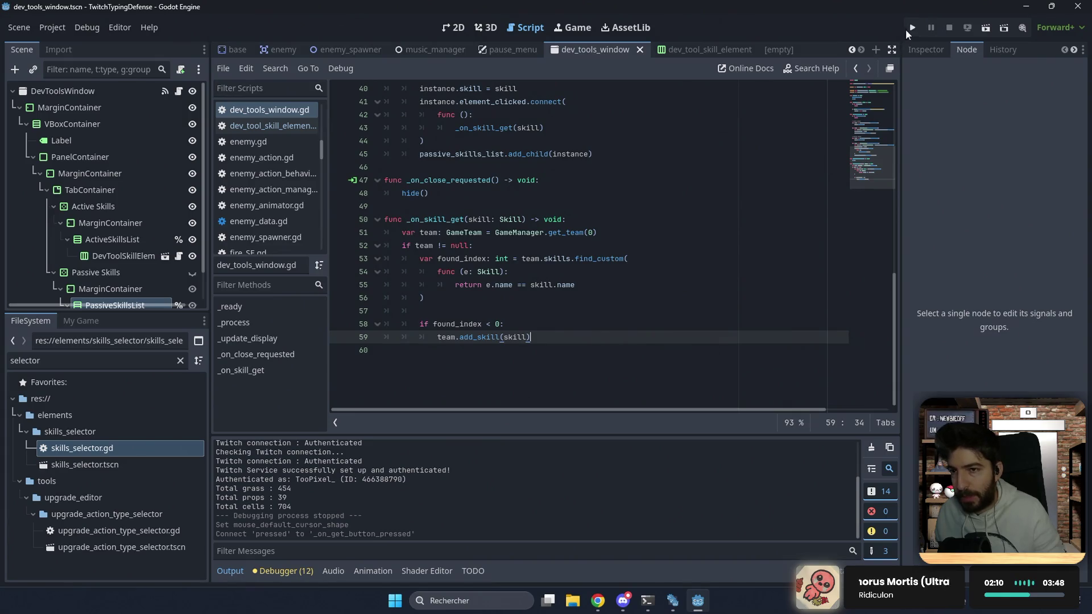
- Run the game in Arcade mode, get Blizzard from Dev Tools, and close the window
click(908, 28)
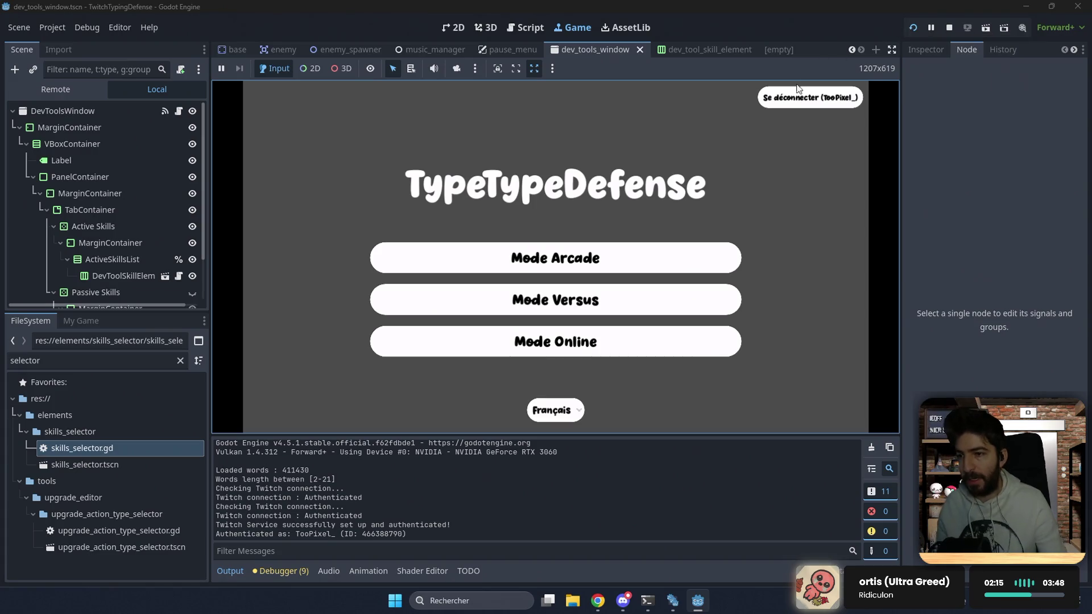
click(677, 247)
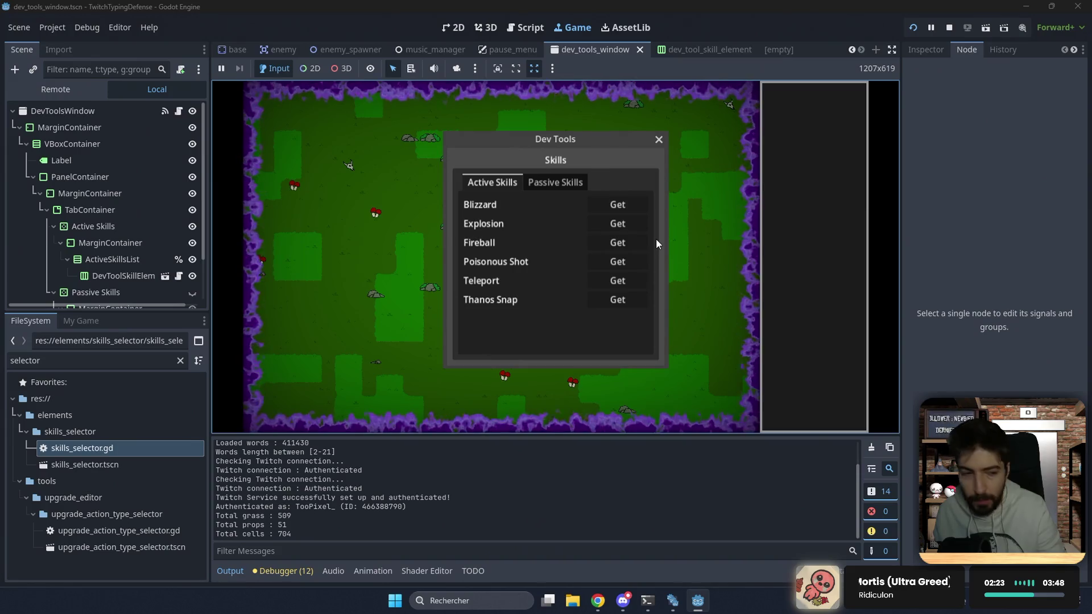
click(626, 215)
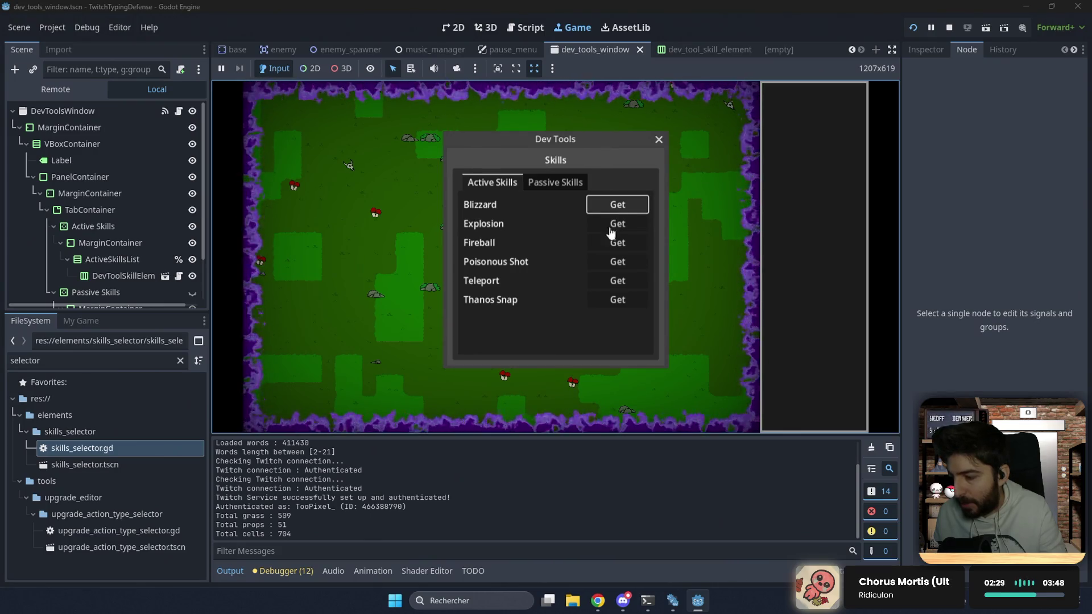
click(659, 139)
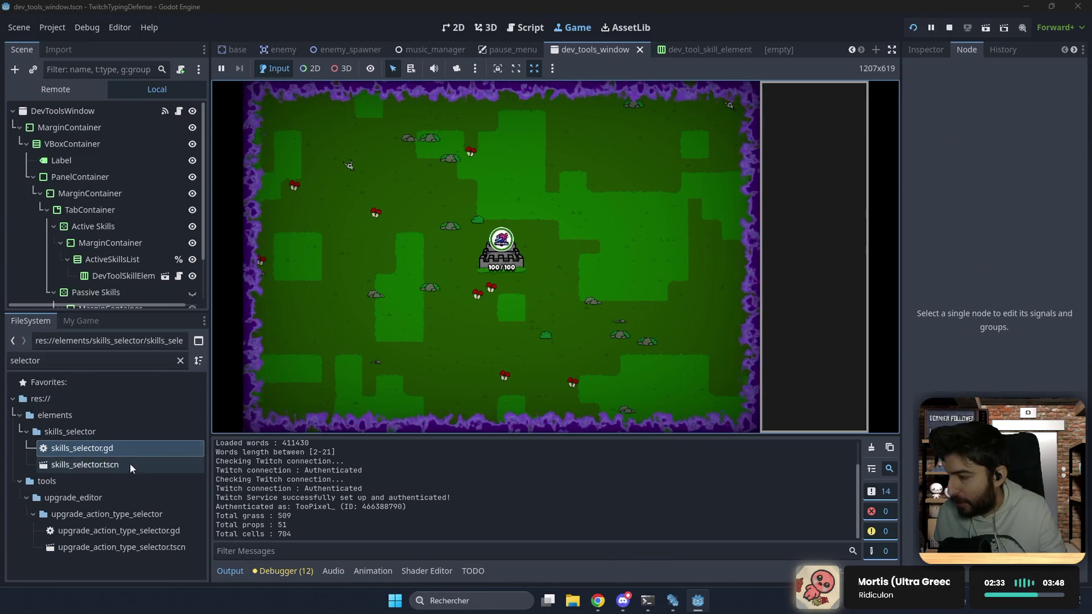
double_click(135, 449)
- Trace add_skill to recalculate_stats in game_team.gd and locate the on_stats_updated signal
click(518, 363)
scroll(519, 365, down, 1)
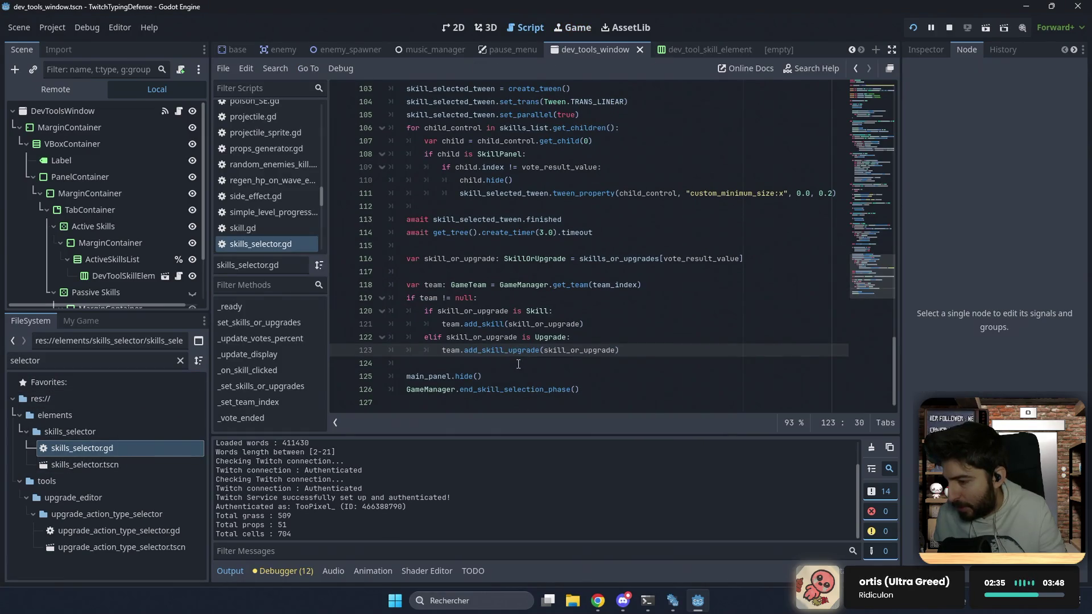
mouse_move(504, 391)
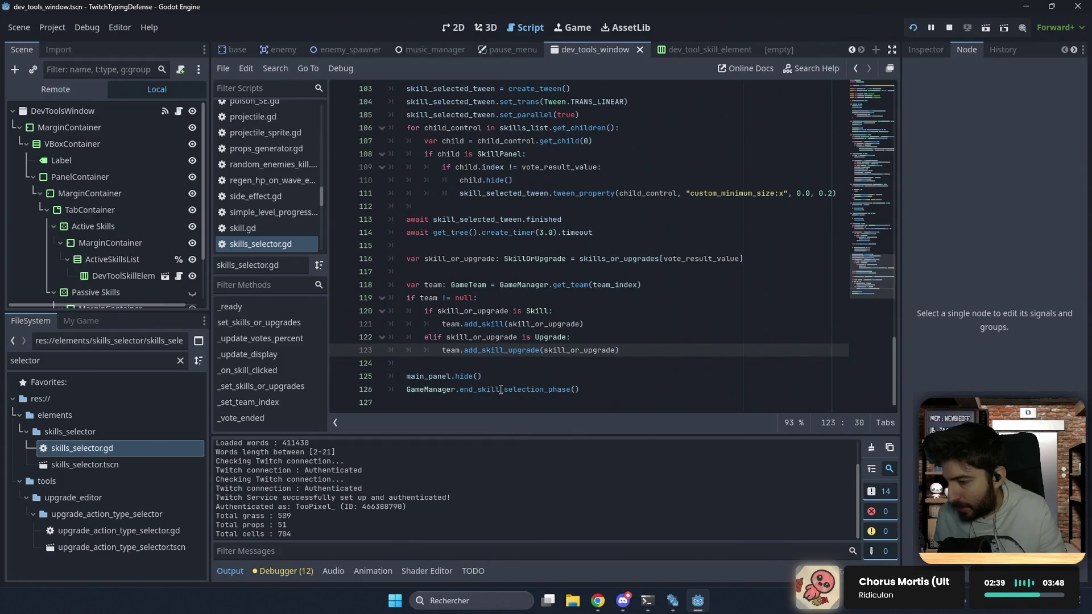
ctrl+click(484, 323)
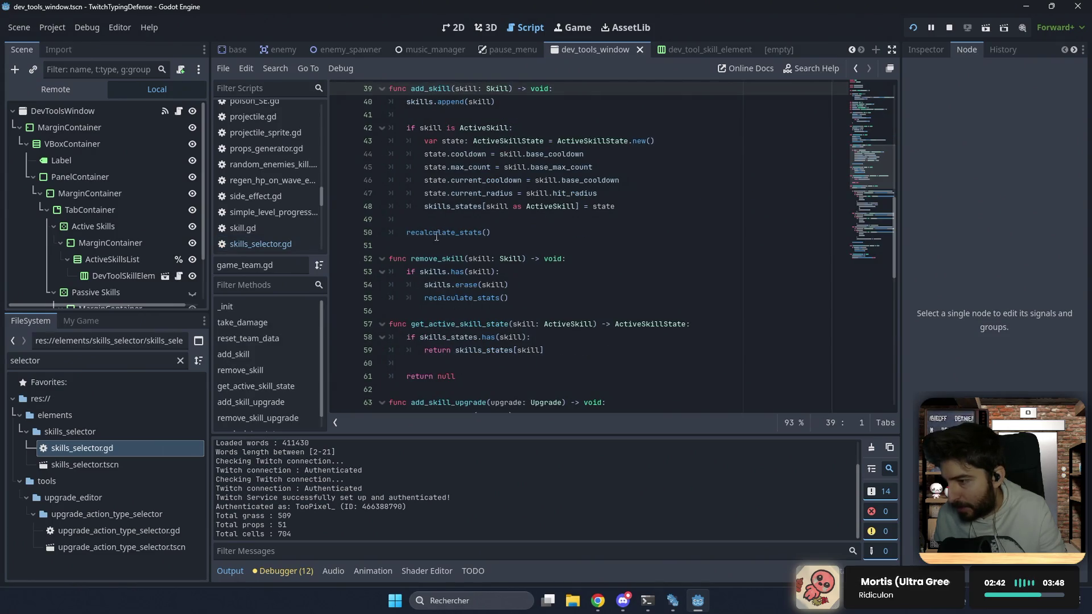
scroll(446, 235, up, 5)
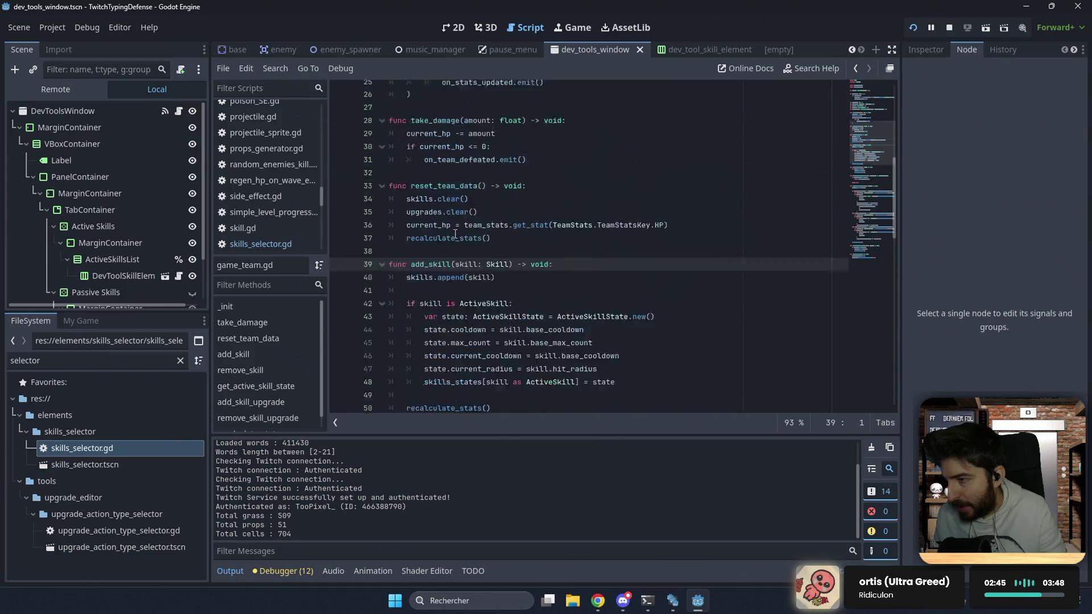
scroll(455, 234, up, 3)
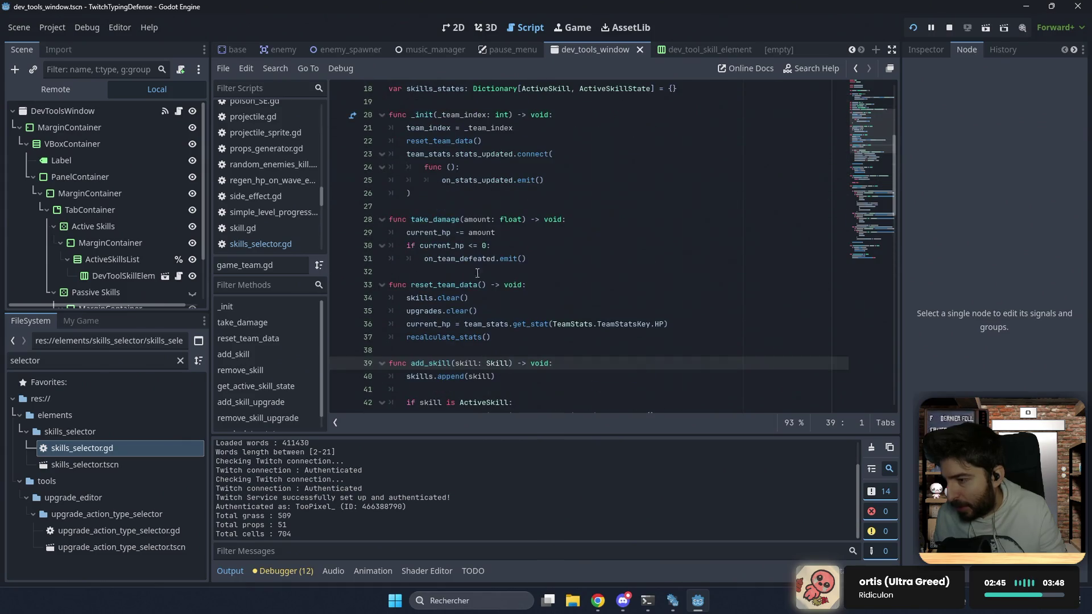
ctrl+click(461, 338)
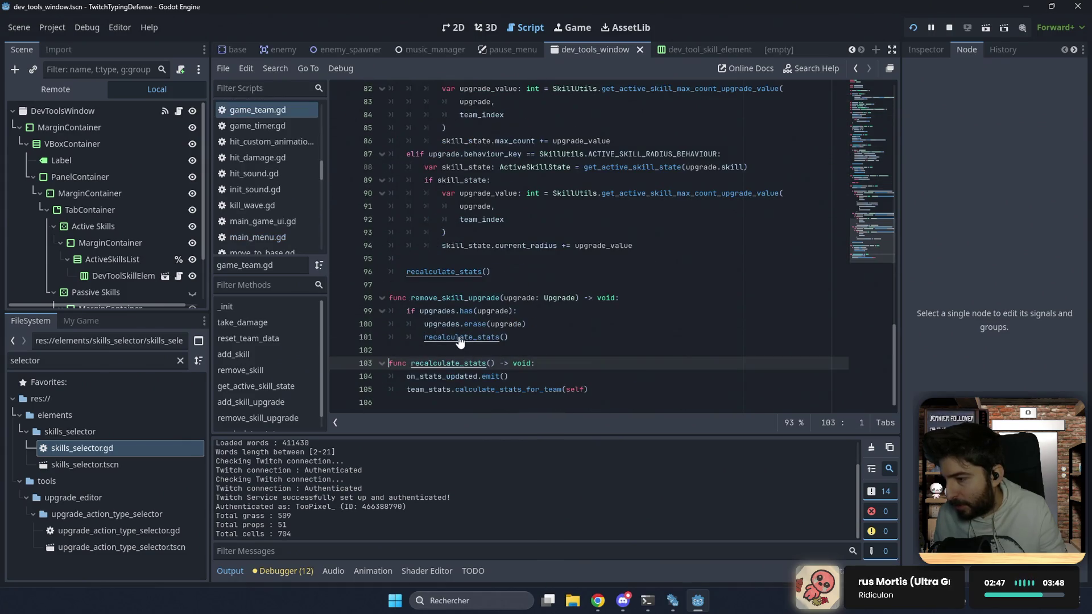
double_click(459, 378)
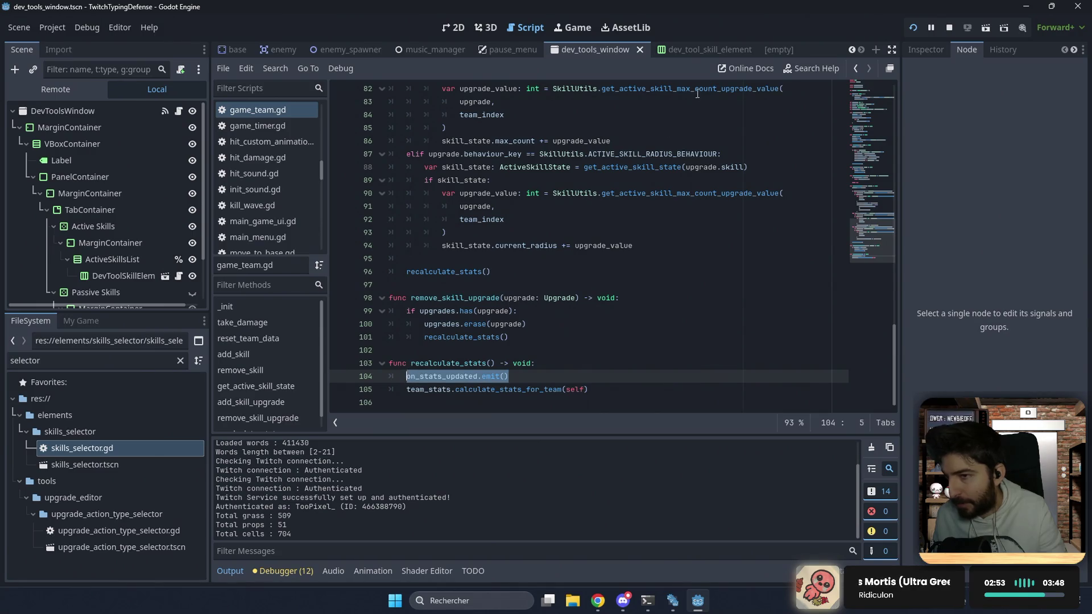
- Go back to the dev_tools_window scene and reopen its script
click(694, 51)
click(561, 50)
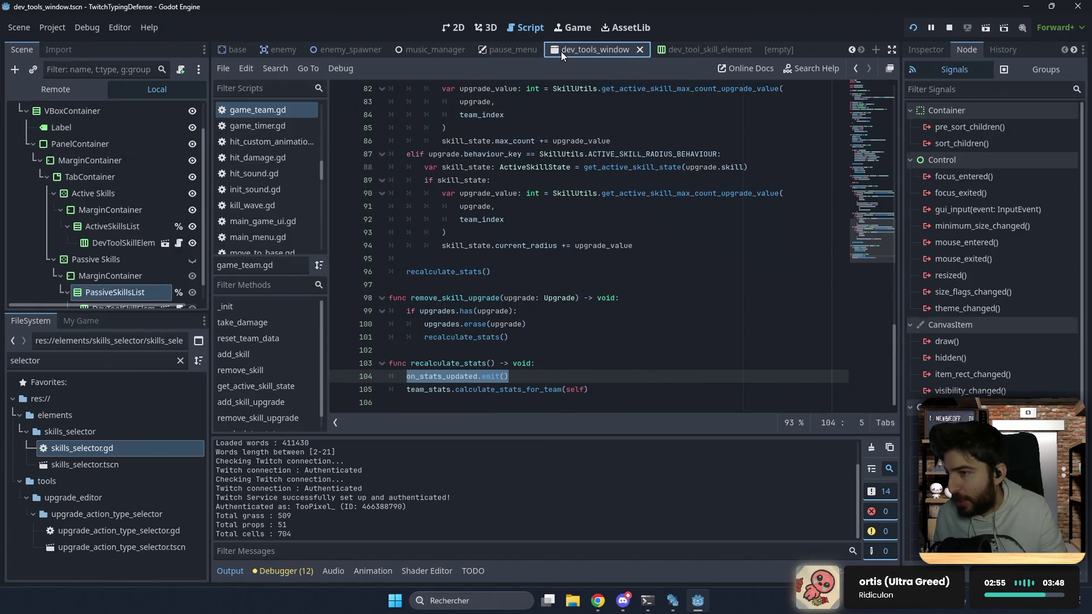
click(179, 111)
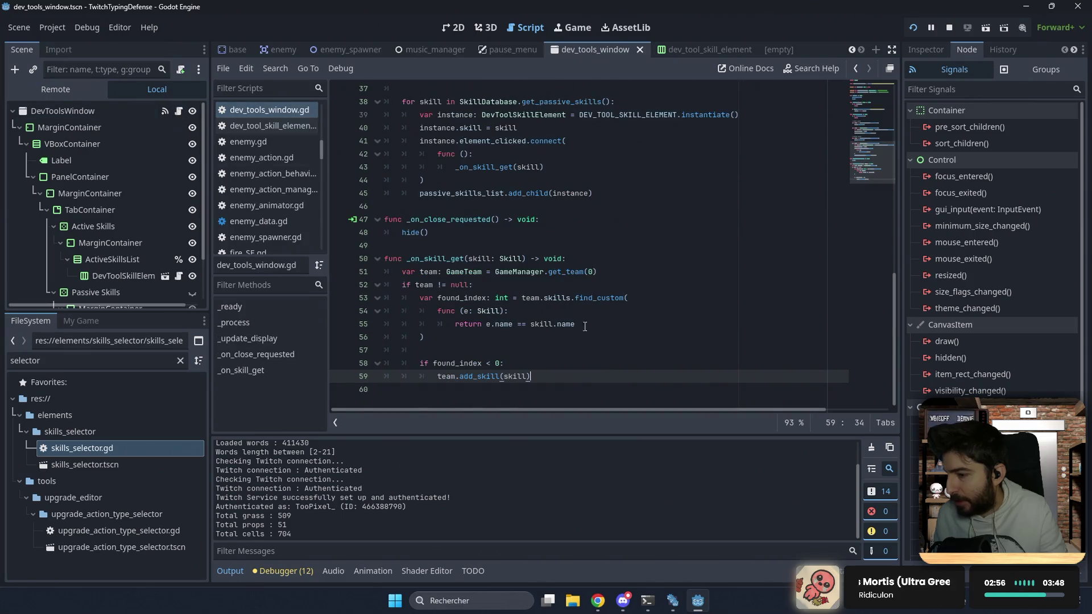
- Add team.on_stats_updated.emit() after team.add_skill(skill), save, and run the project
key(Return)
text(eam.on)
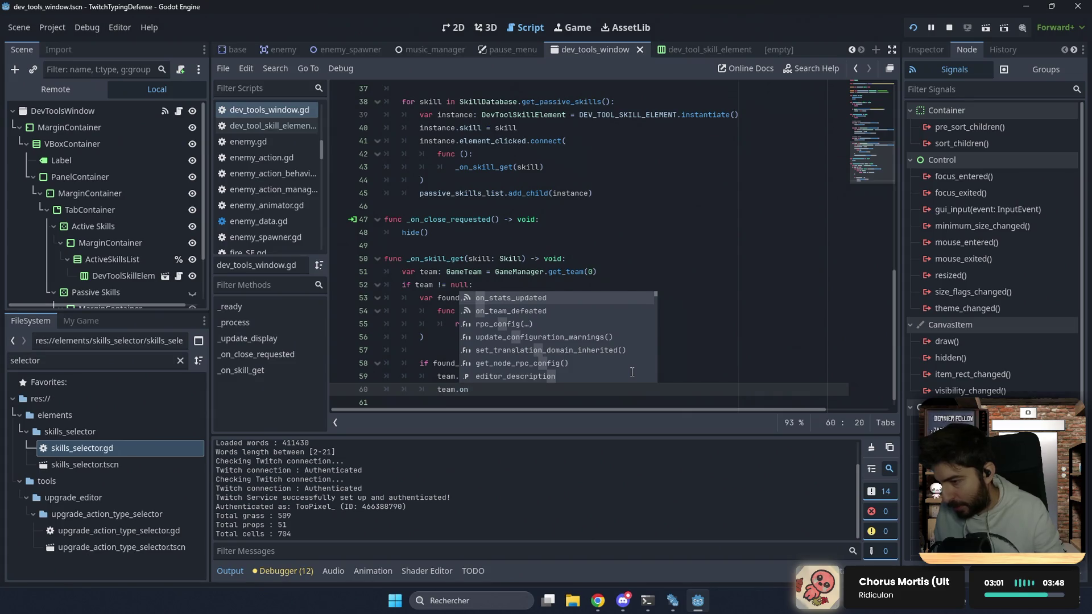
key(Return)
text(.emot)
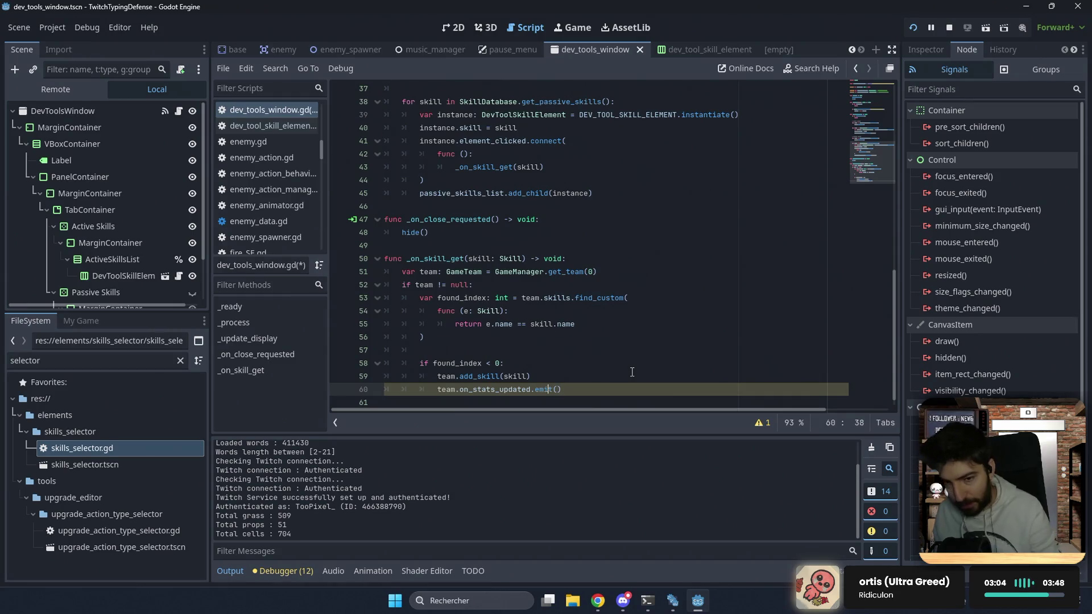
key(ctrl+s)
click(913, 30)
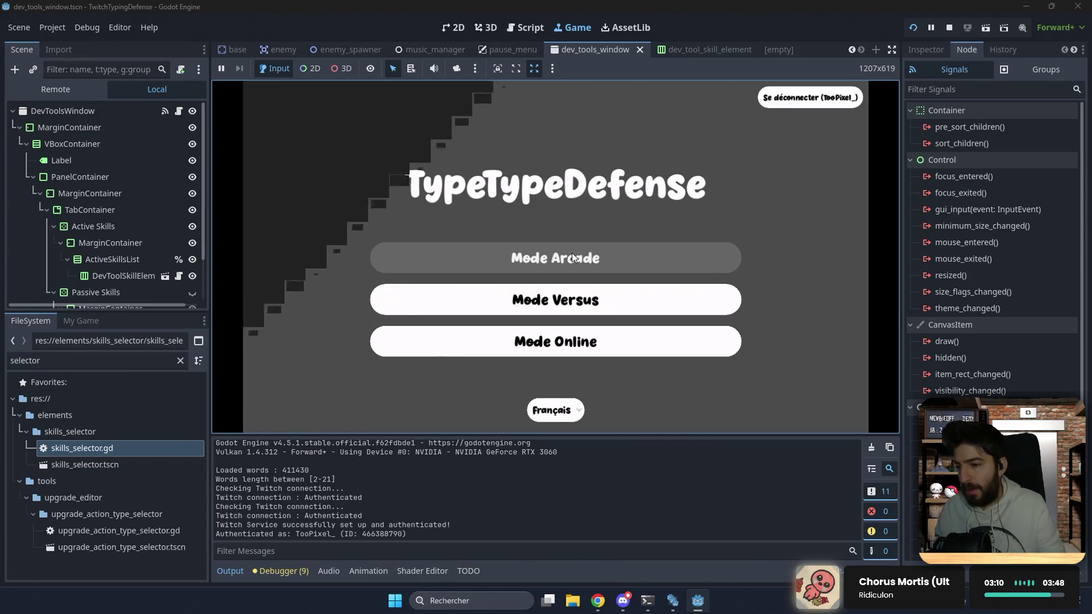
- Start an Arcade game and get passive skills from Enemy Speed Down to Poison damage up
click(571, 252)
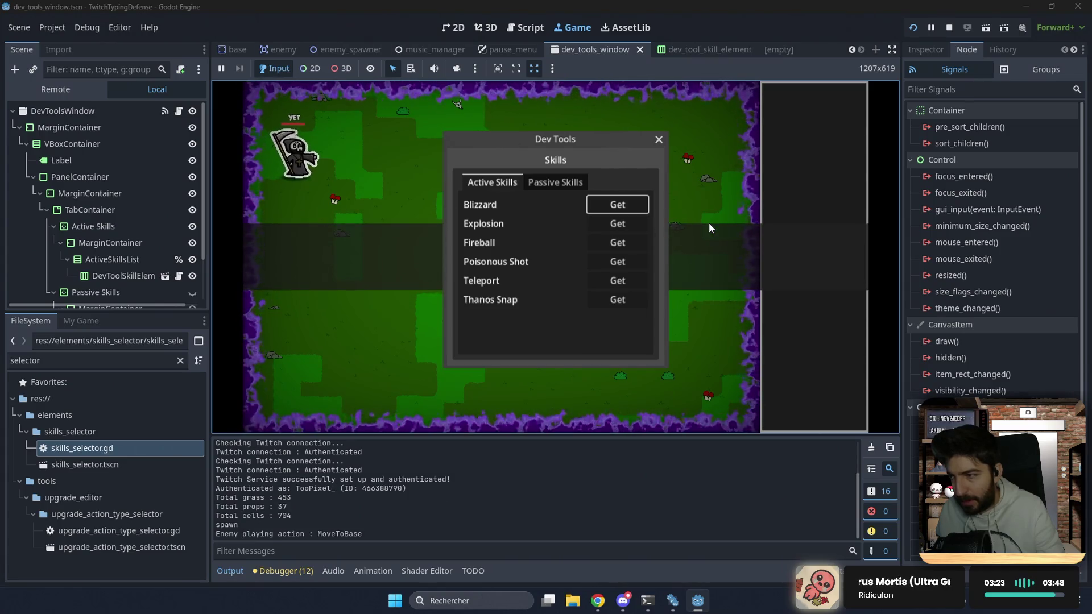
click(530, 181)
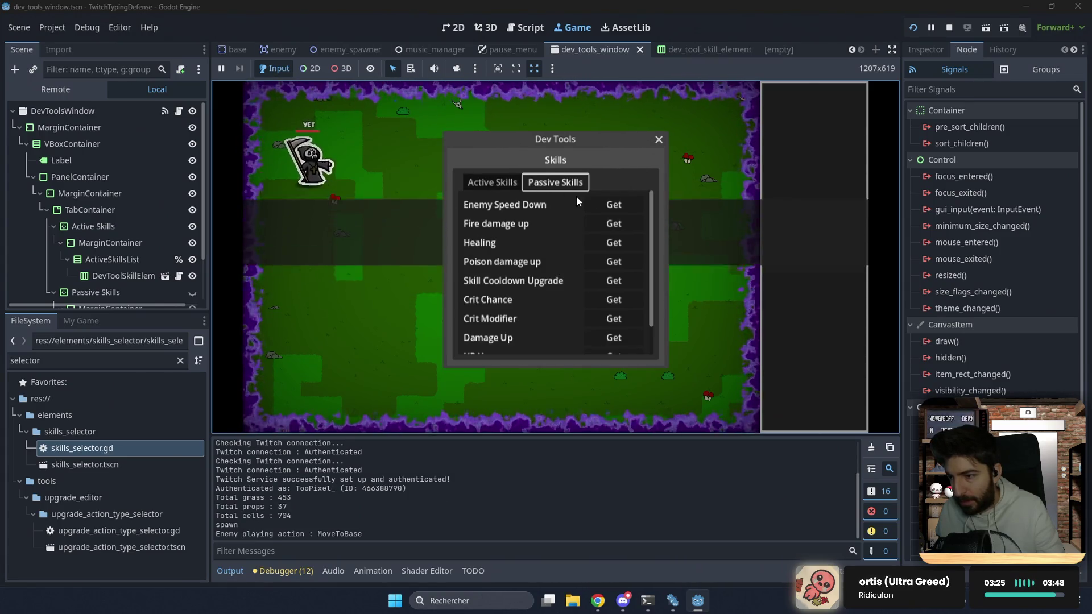
click(610, 223)
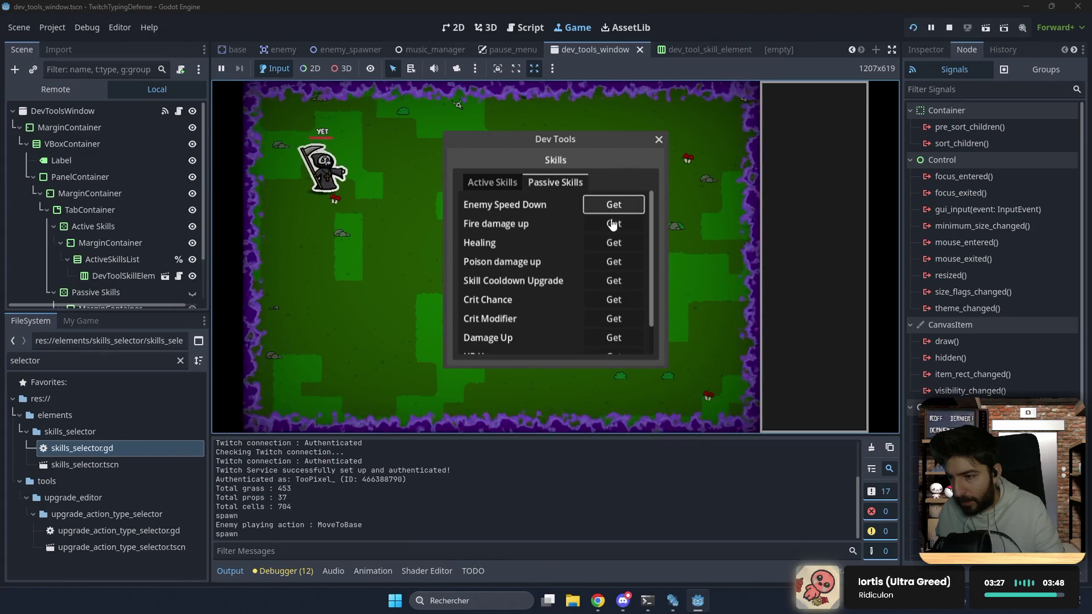
click(612, 205)
click(613, 224)
click(612, 242)
click(613, 261)
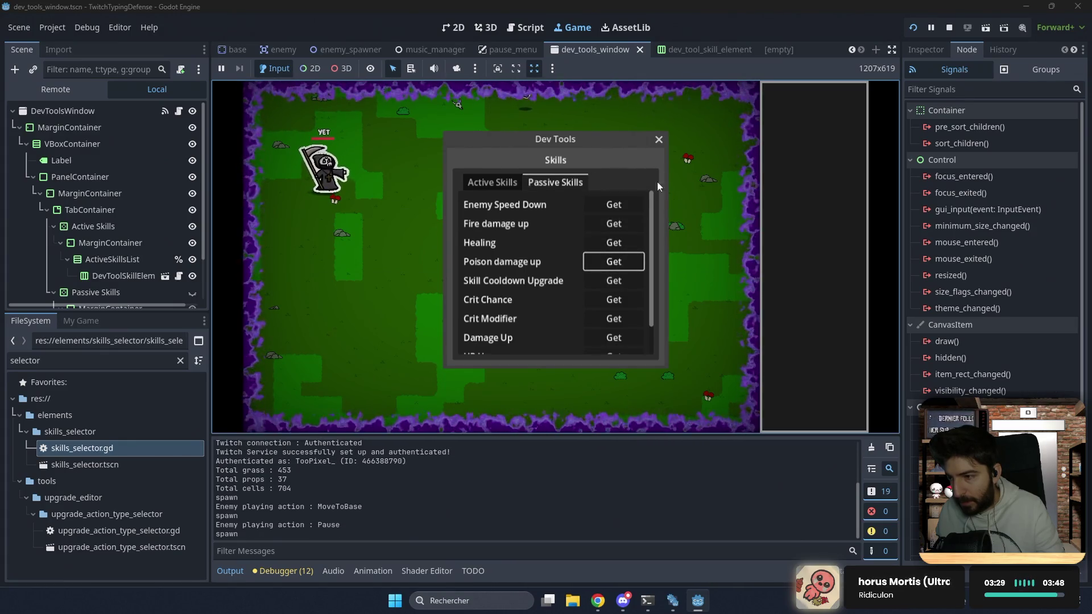
- Close Dev Tools, pause the game with Escape, and switch to the live node tree
click(659, 139)
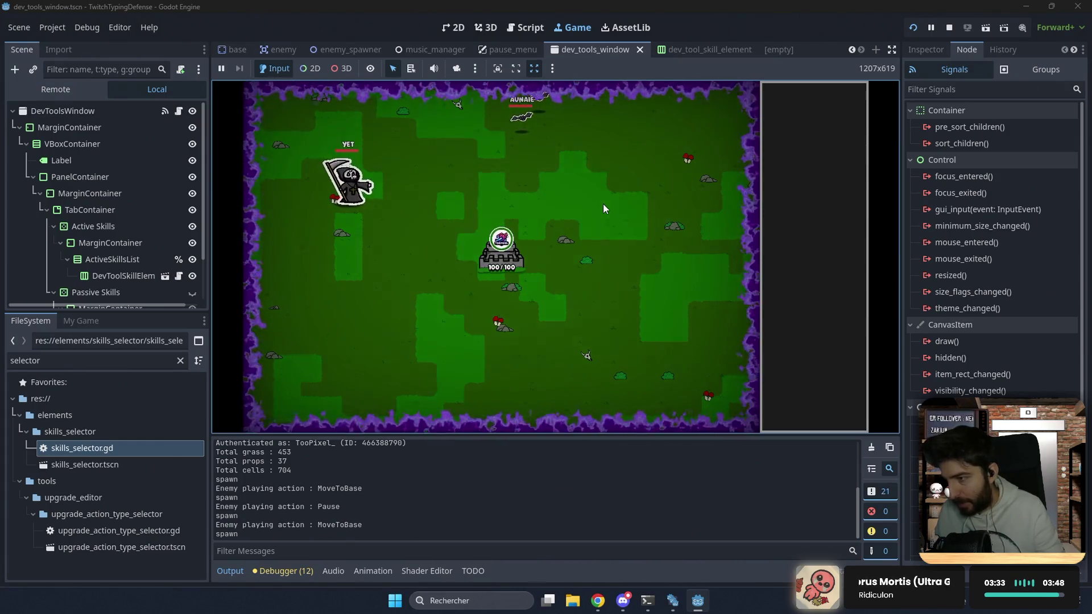
key(Escape)
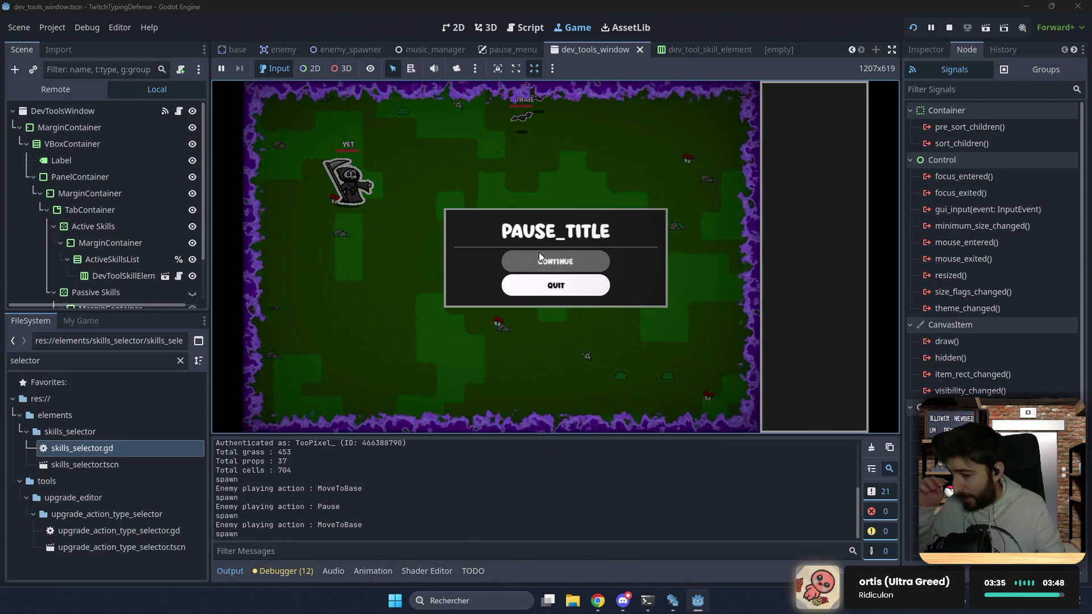
click(70, 91)
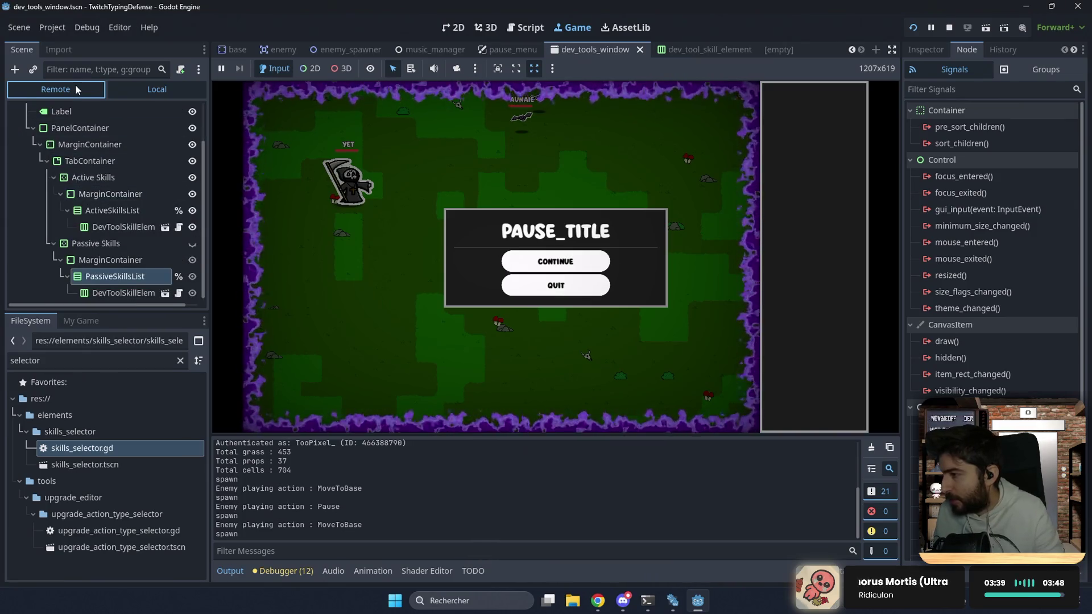
- In the Remote tree, inspect GameManager's Teams element 0, Skills element 0 to confirm Enemy Speed Down
click(74, 83)
scroll(68, 154, down, 3)
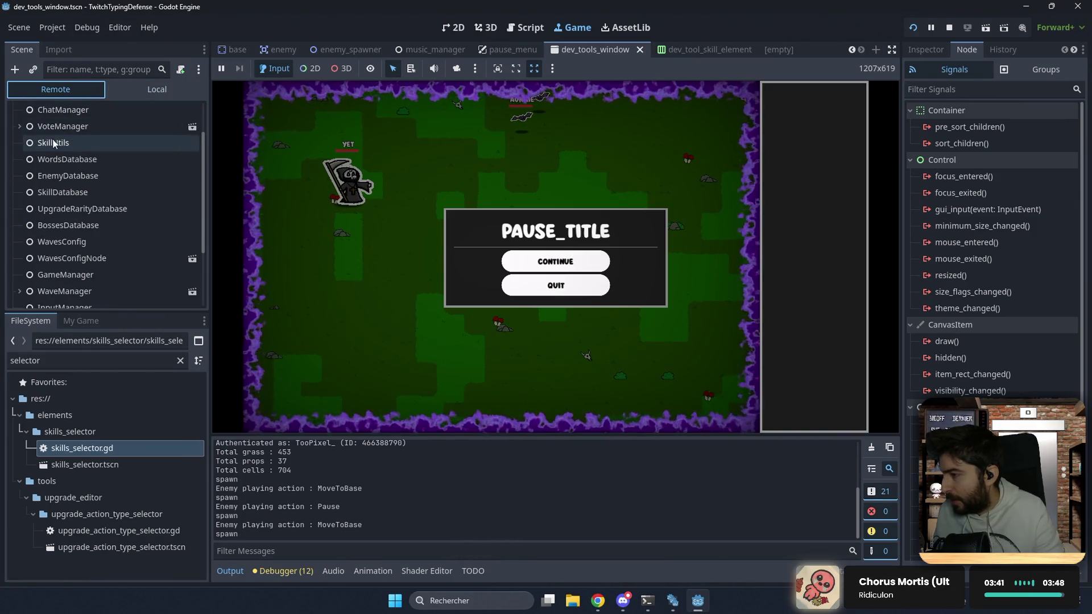
scroll(83, 240, down, 1)
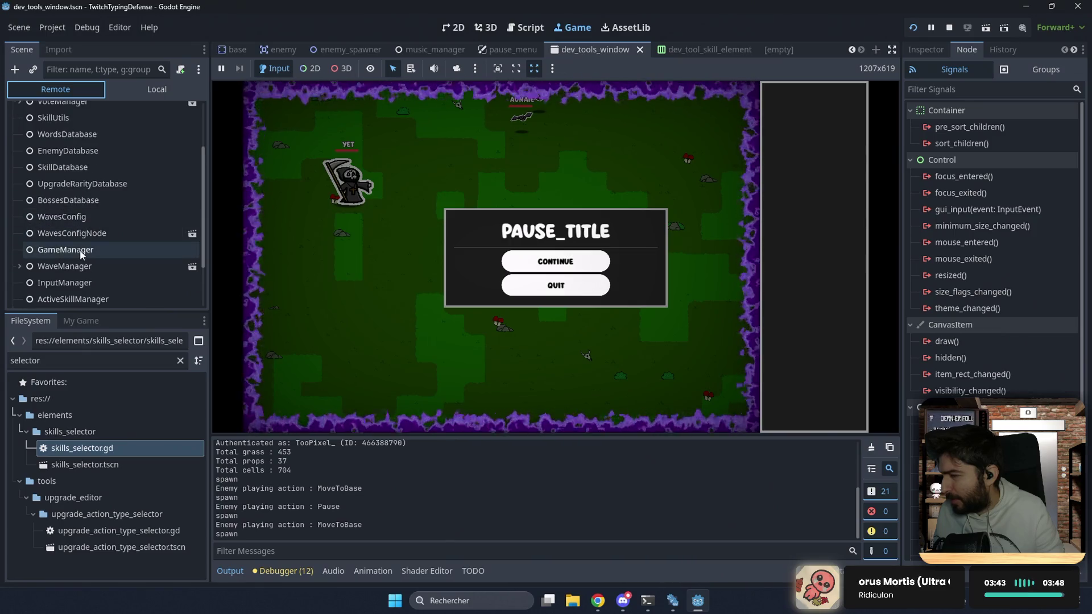
click(82, 249)
click(923, 49)
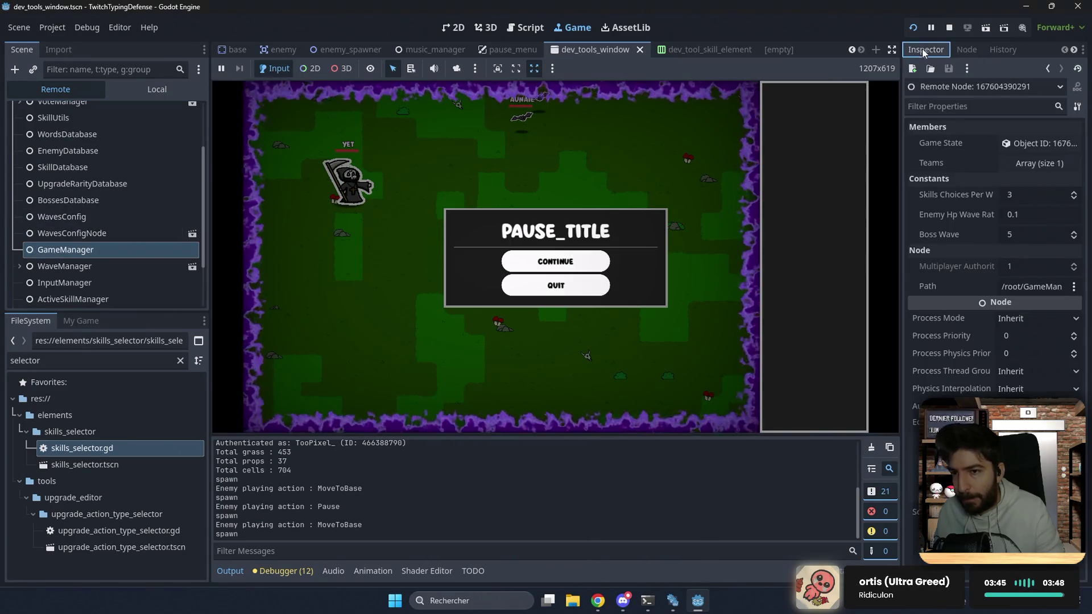
click(1035, 164)
click(999, 203)
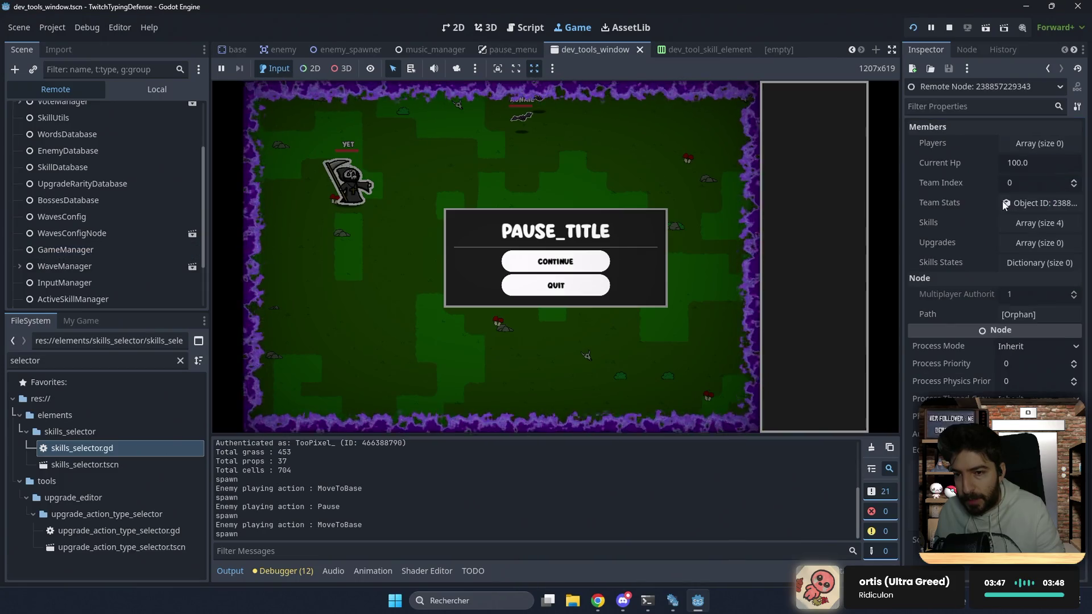
click(1023, 226)
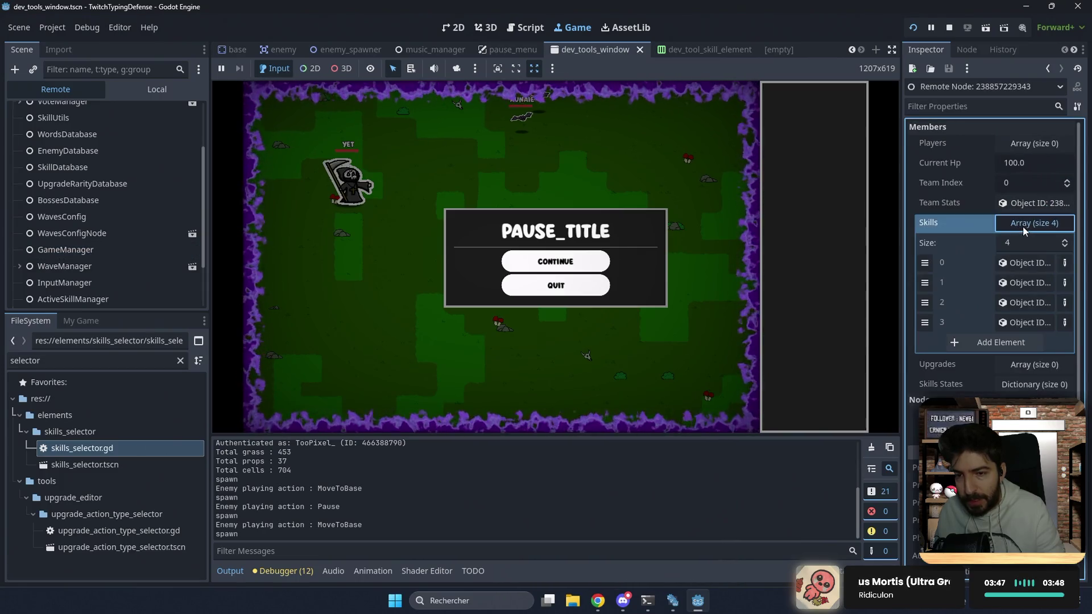
click(1020, 270)
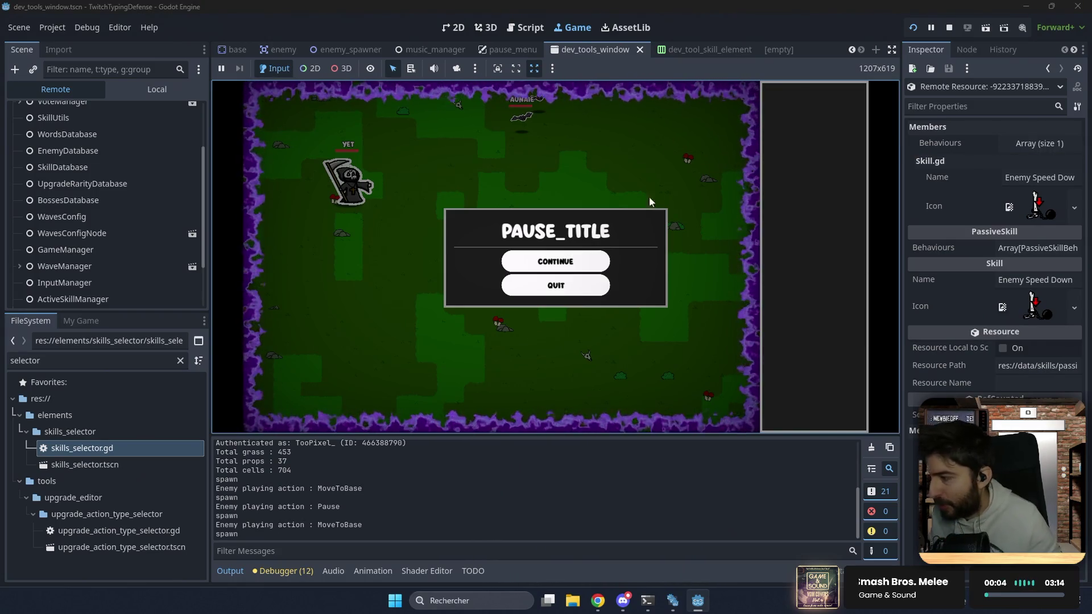
scroll(115, 208, down, 2)
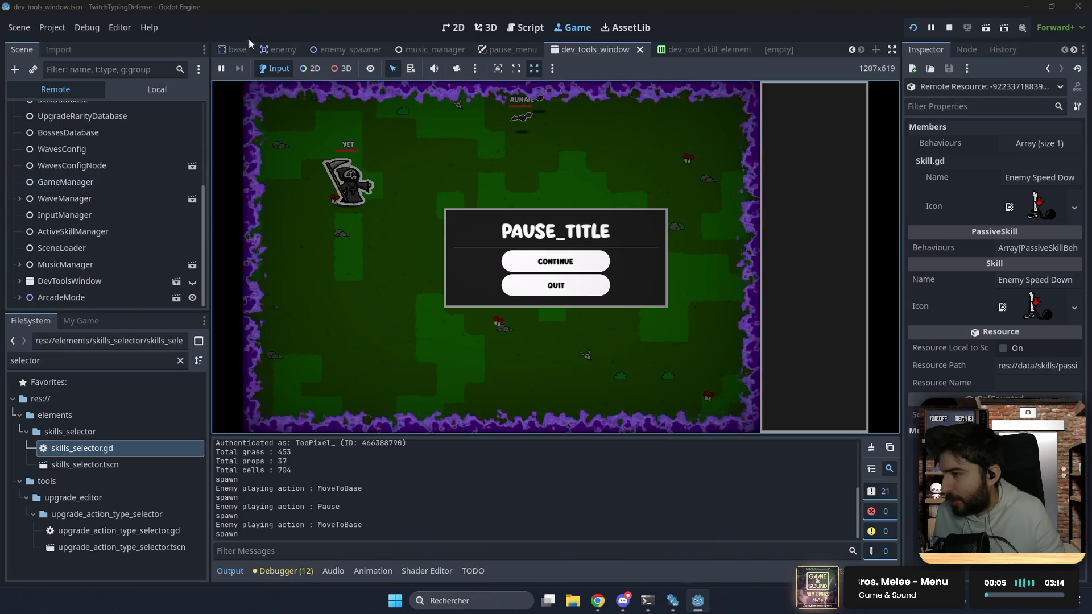
scroll(247, 49, up, 5)
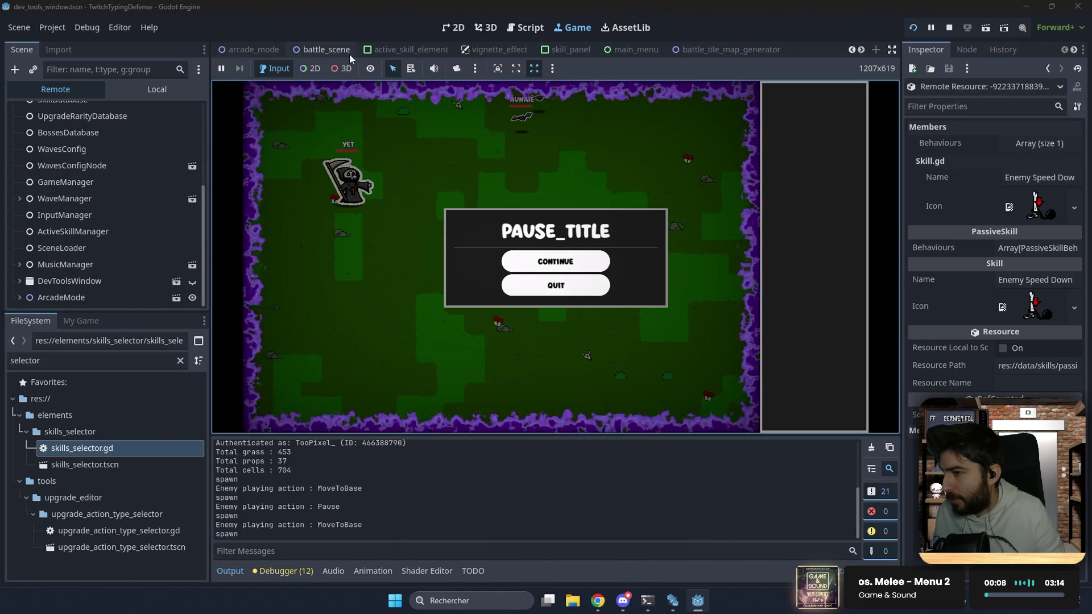
- Open the skill_panel scene's script and read through its _update_display code
click(562, 52)
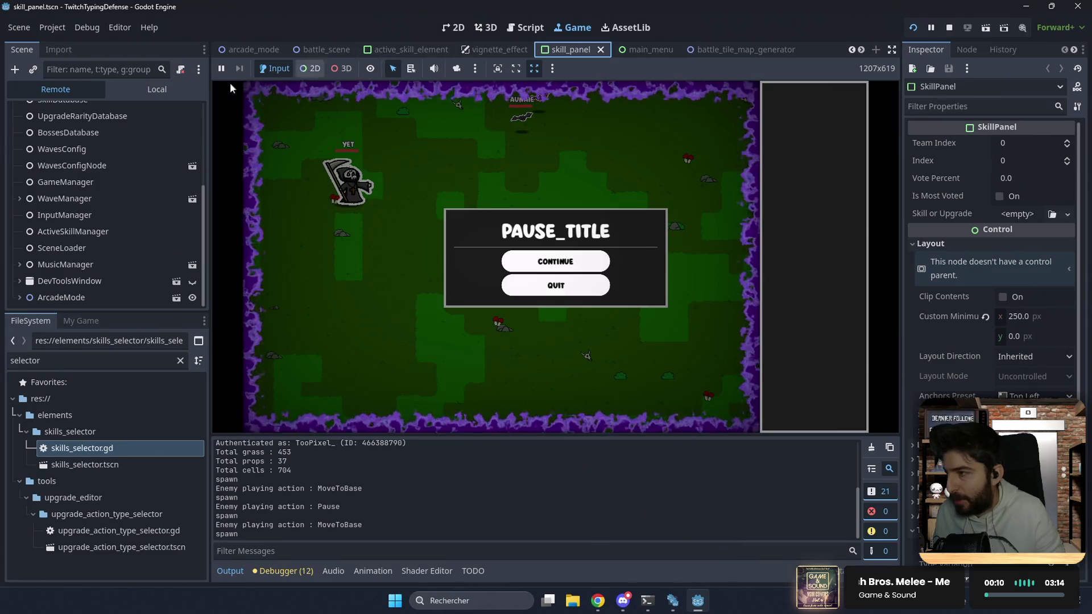
click(153, 90)
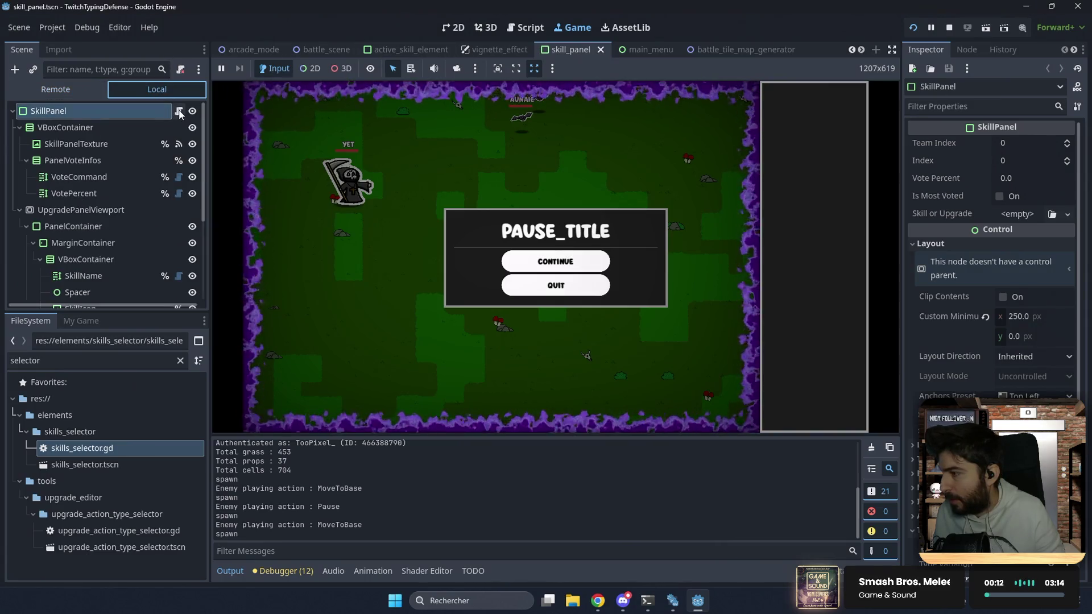
click(179, 111)
scroll(522, 121, up, 12)
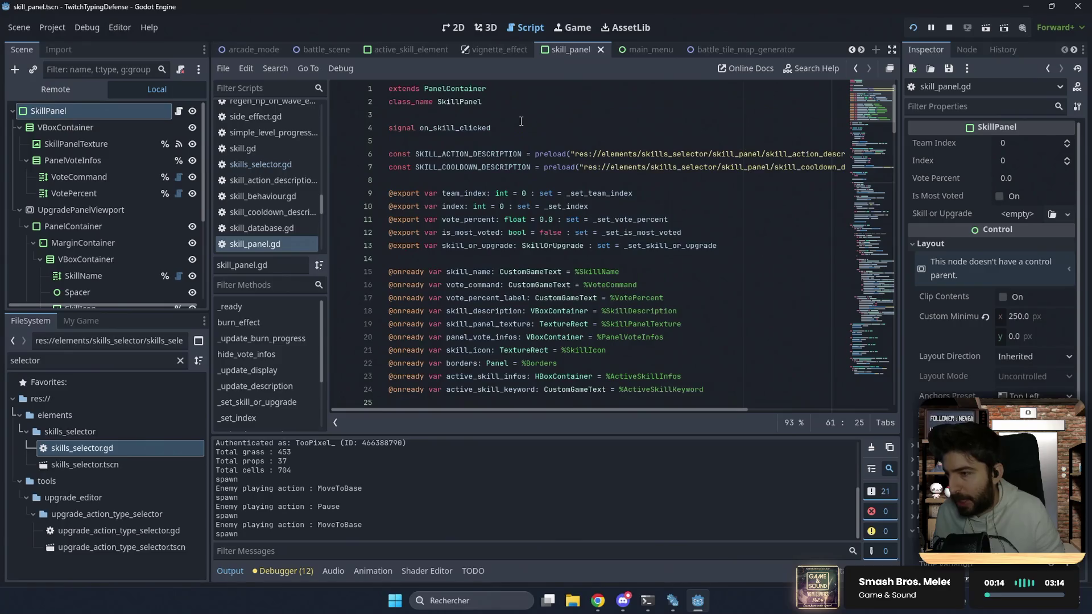
scroll(475, 153, down, 6)
scroll(476, 246, down, 2)
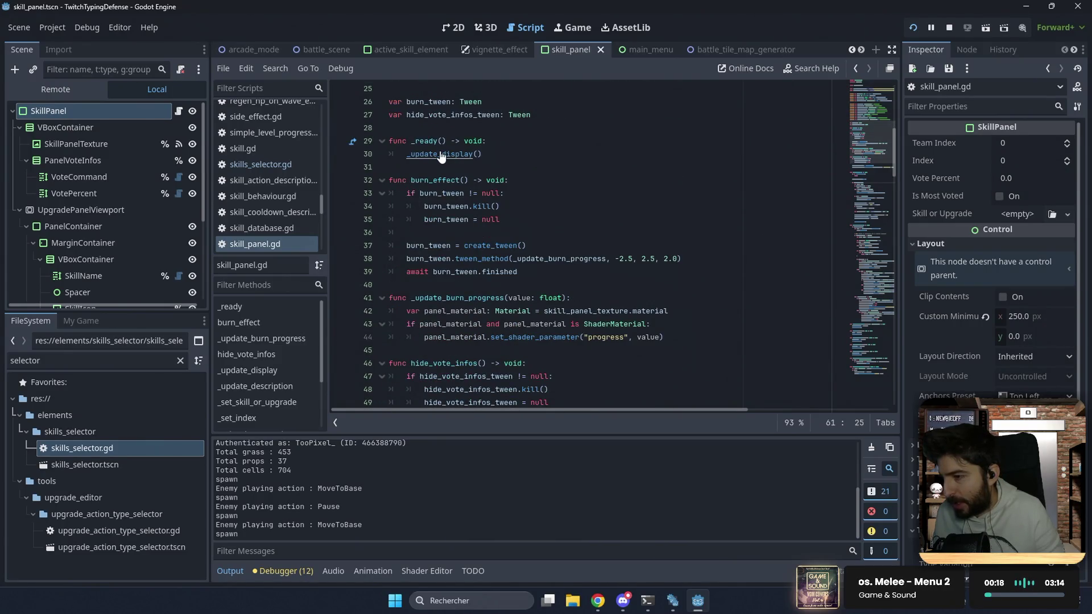
scroll(443, 205, down, 5)
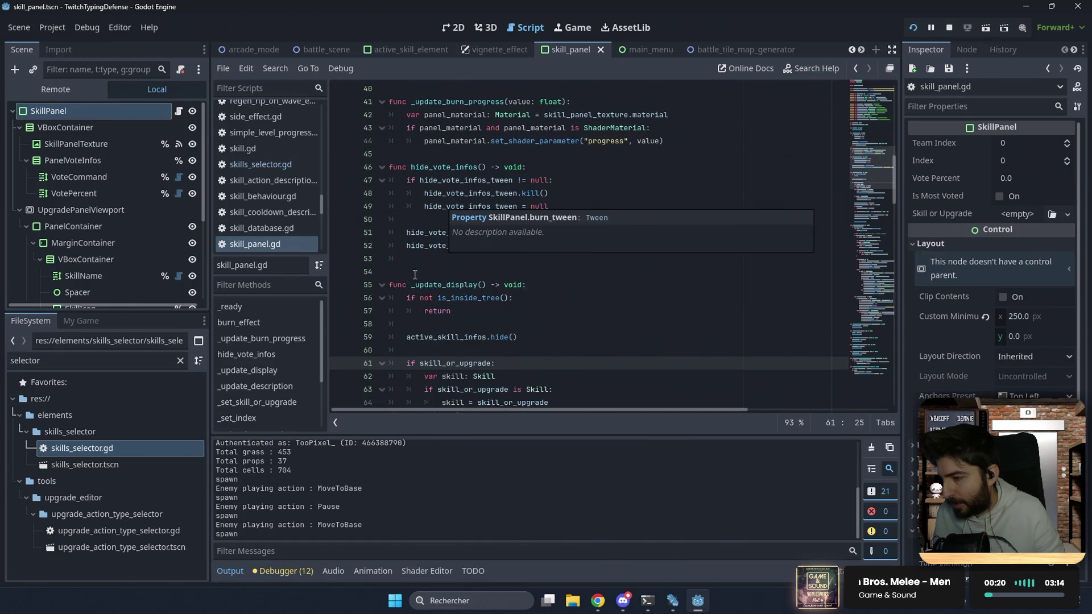
scroll(468, 307, down, 3)
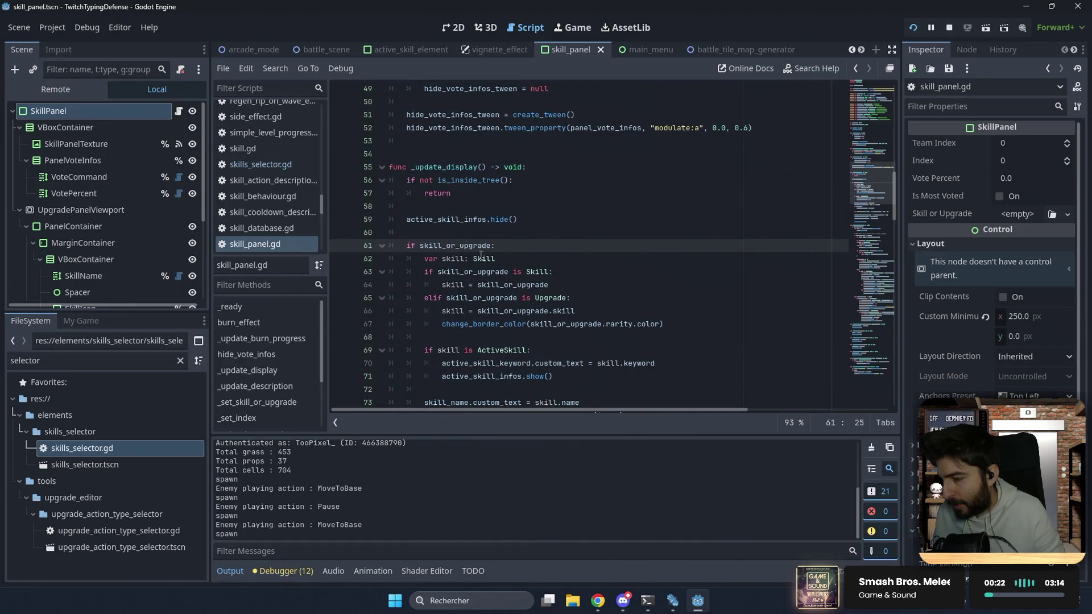
scroll(510, 259, down, 2)
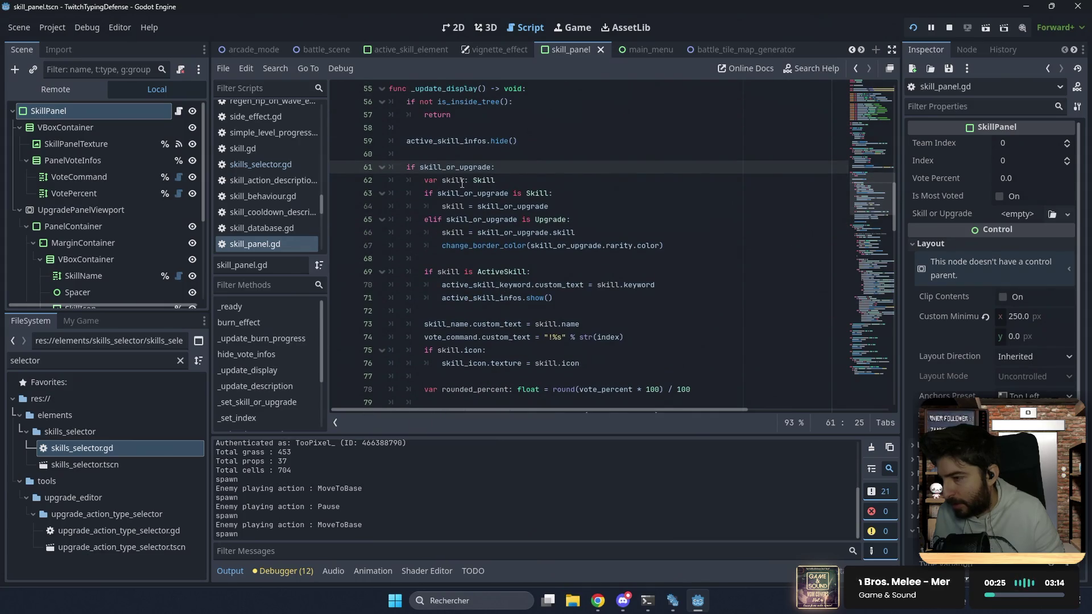
- Highlight skill_or_upgrade's uses on line 61, then switch to the battle_scene scene
double_click(467, 168)
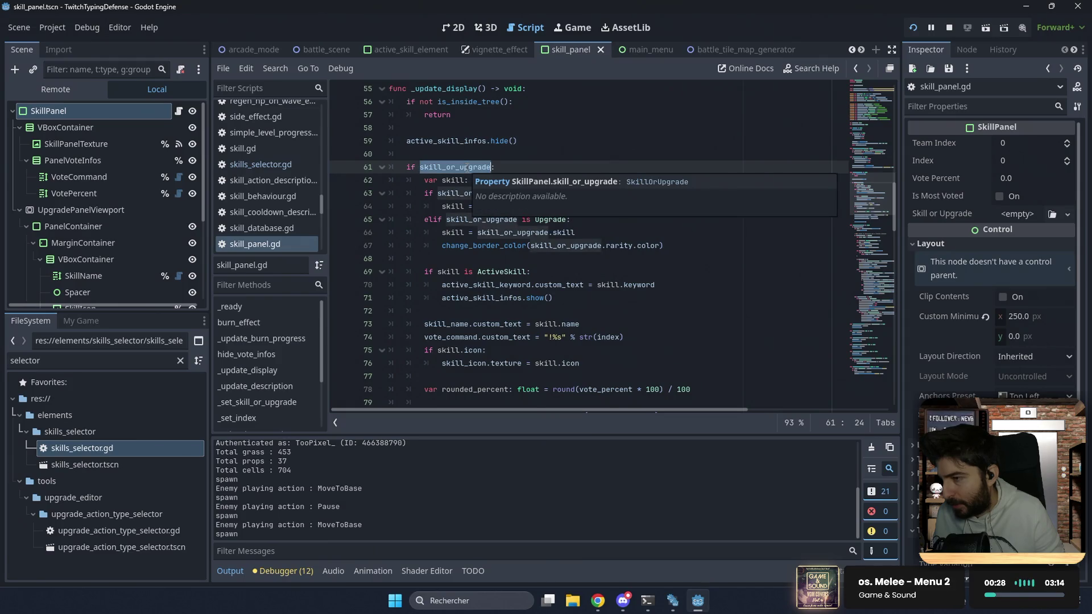
scroll(466, 169, down, 1)
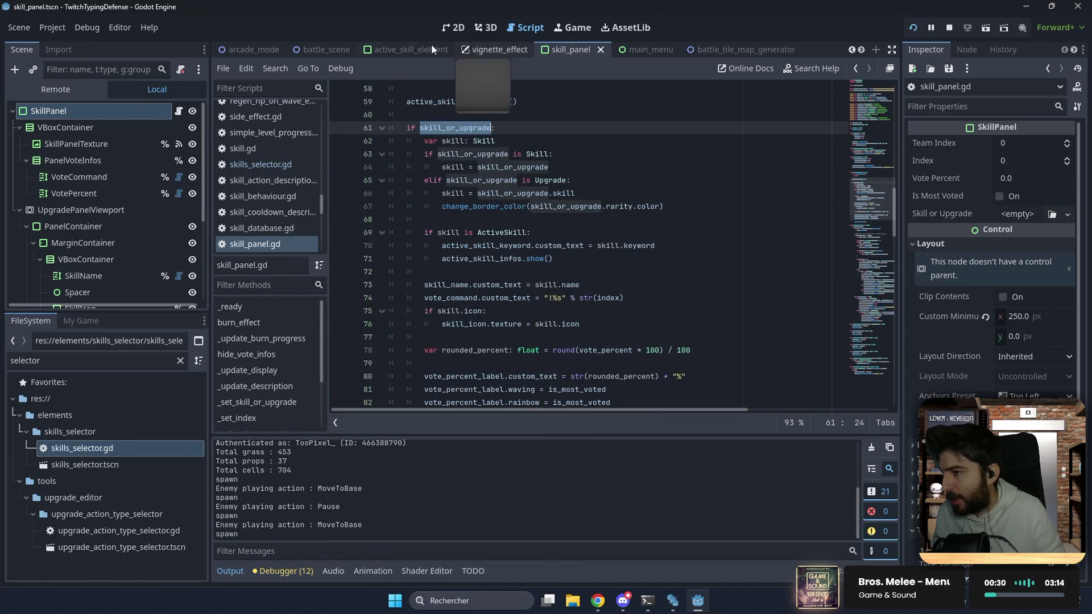
scroll(421, 50, up, 1)
click(379, 50)
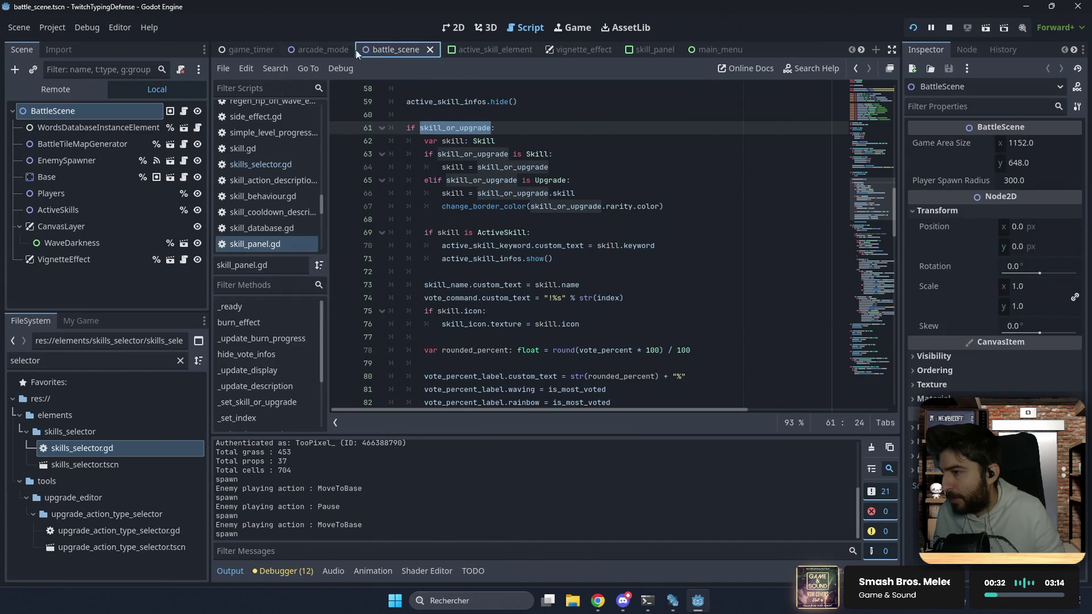
- From the arcade_mode scene, open the team_status_bar scene in the 2D view
click(312, 50)
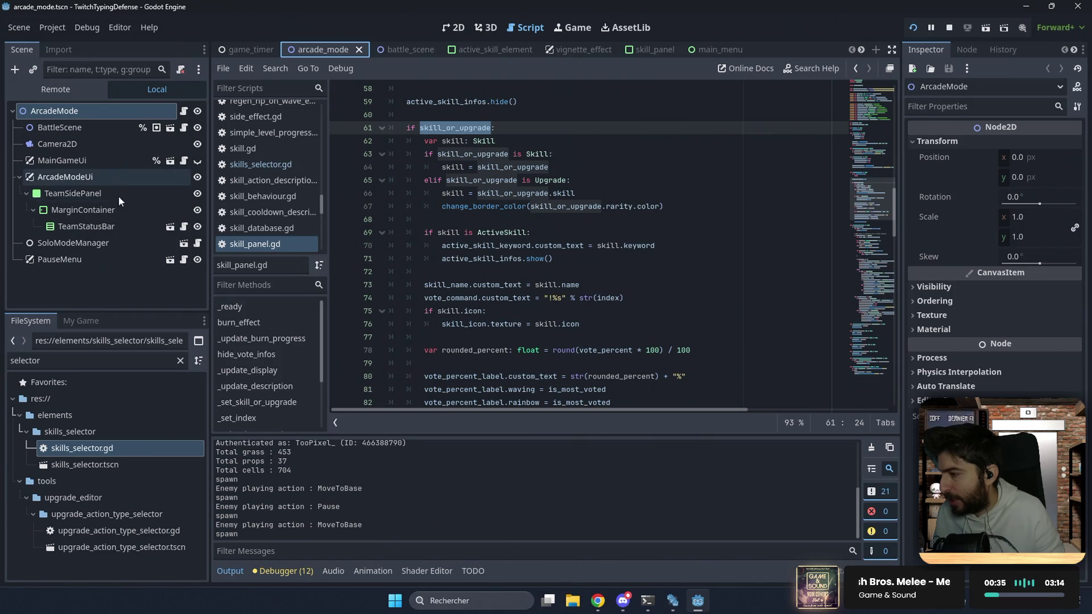
click(176, 228)
click(458, 29)
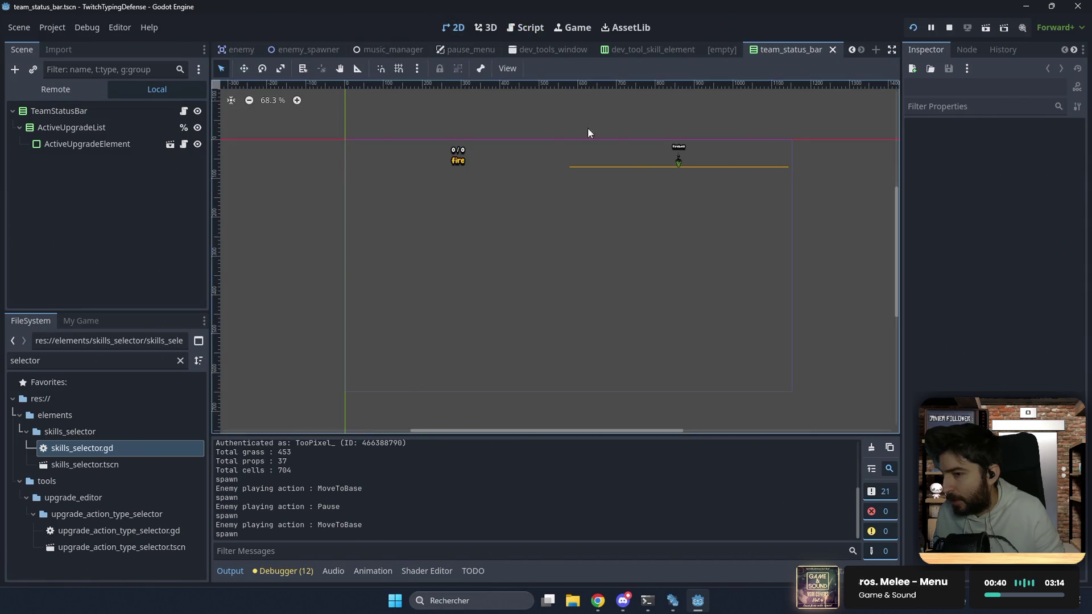
scroll(631, 163, up, 1)
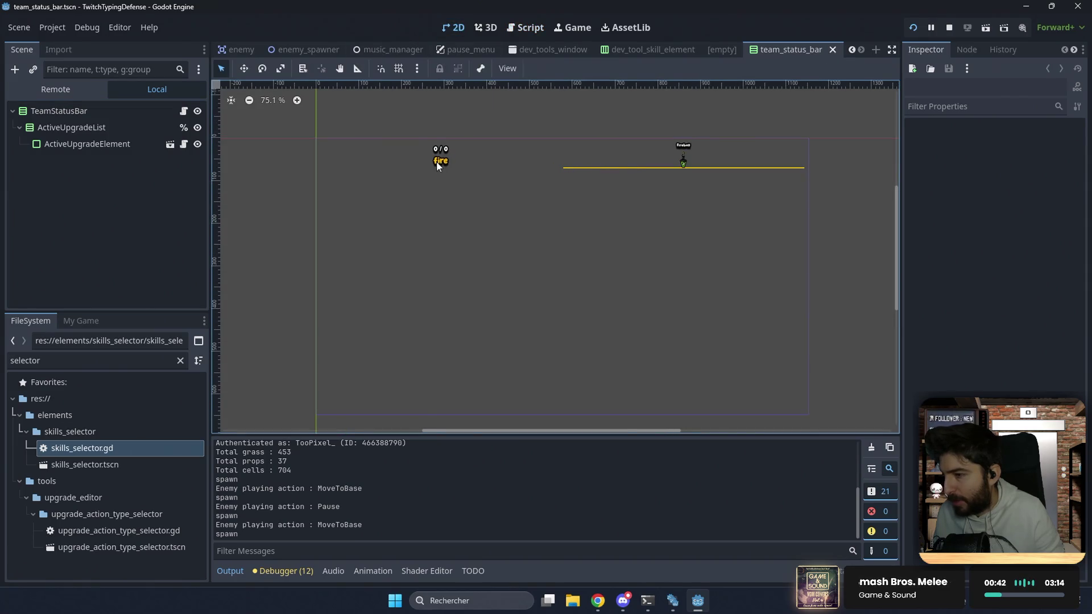
- Open team_status_bar.gd and highlight the uses of active_upgrade_list and on_stats_updated
click(184, 111)
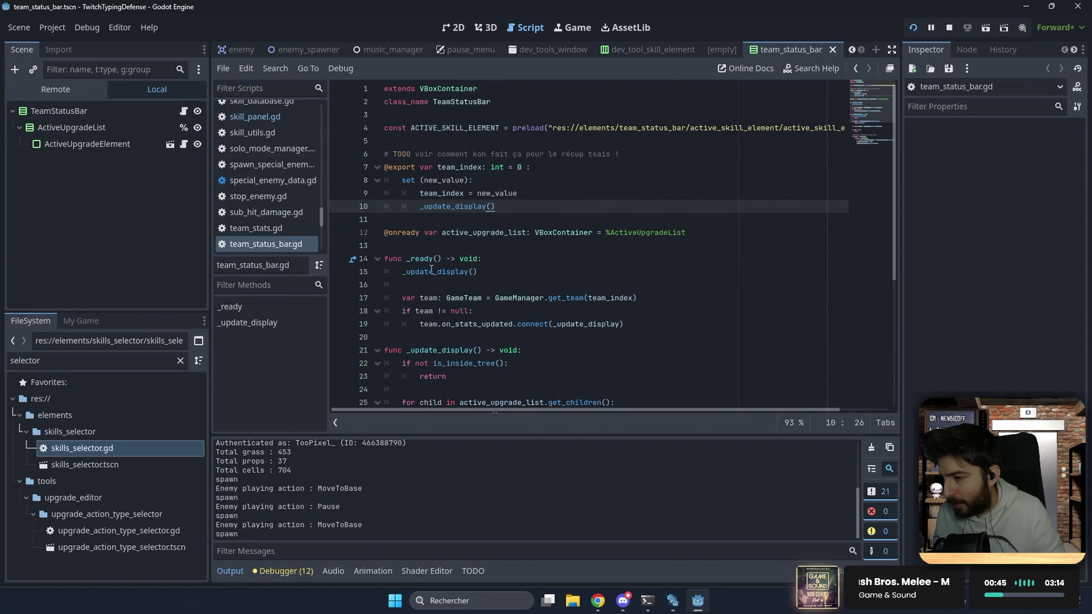
double_click(477, 232)
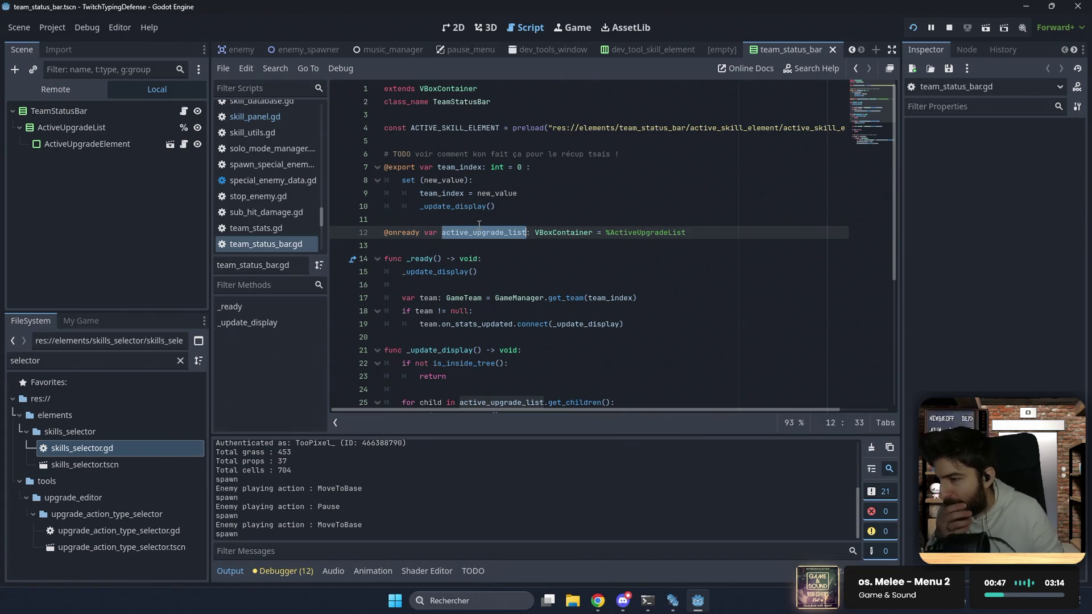
scroll(479, 225, down, 2)
double_click(471, 245)
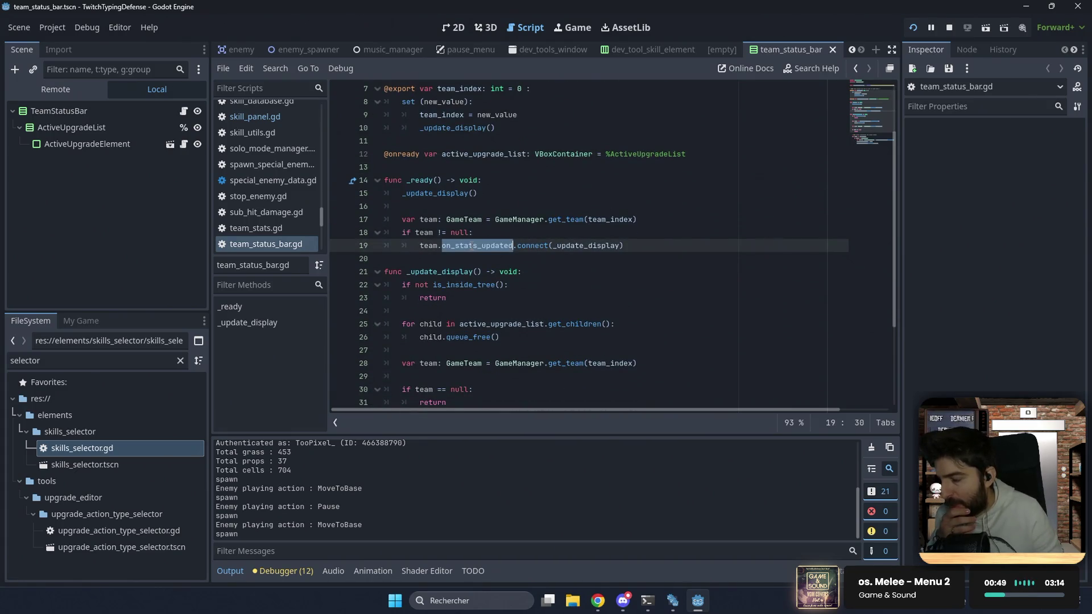
mouse_move(578, 245)
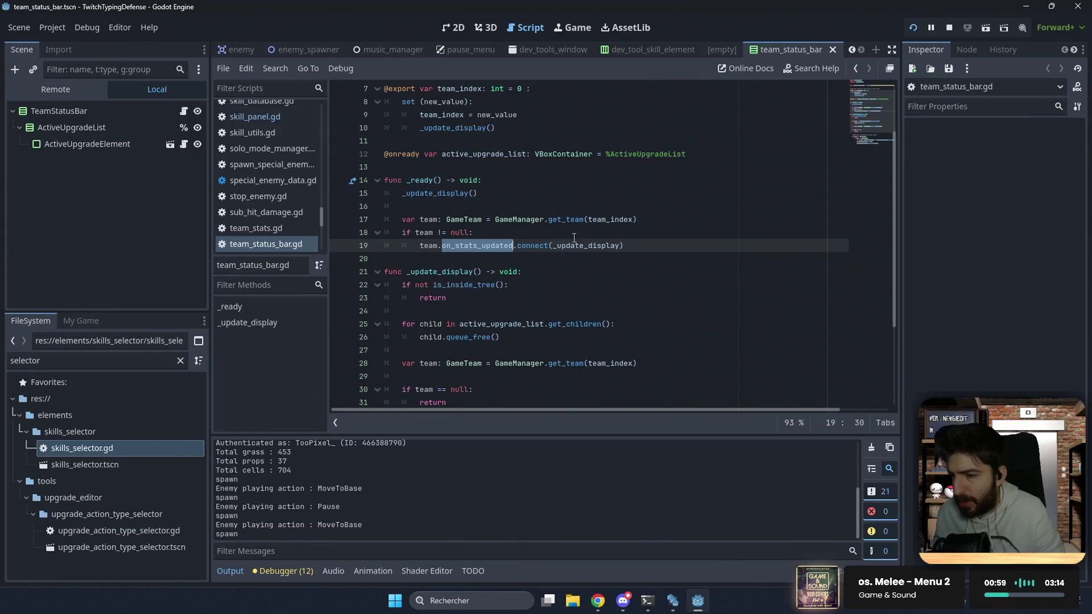
click(914, 25)
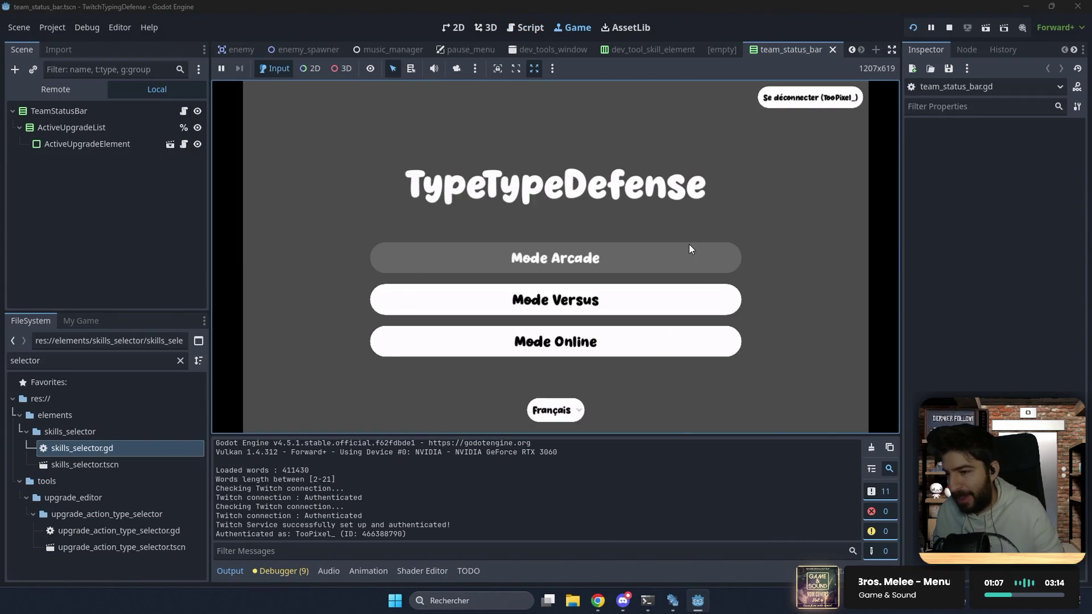
click(688, 245)
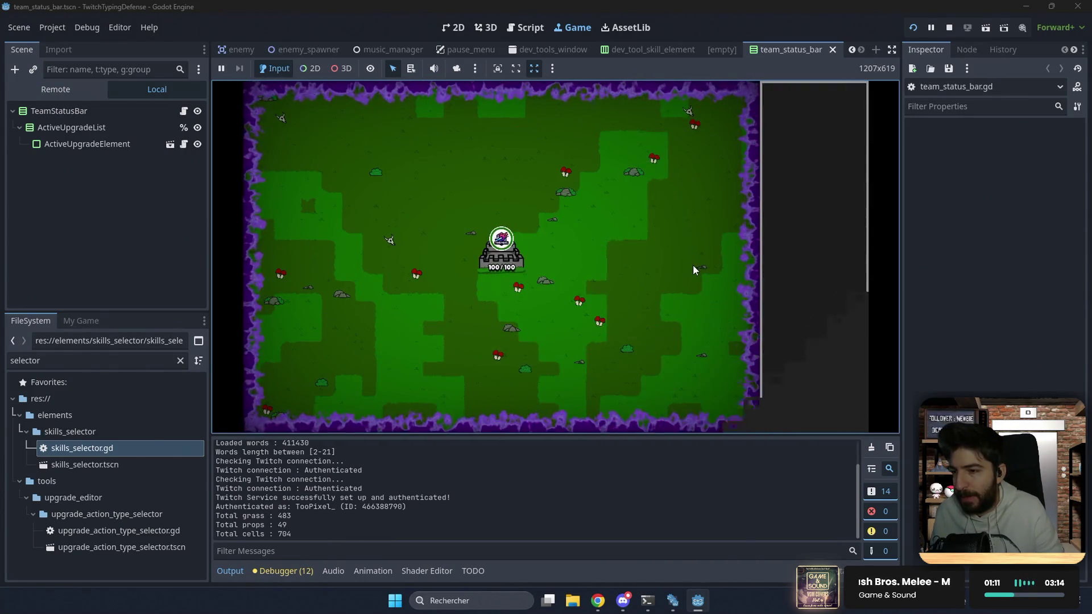
key(F1)
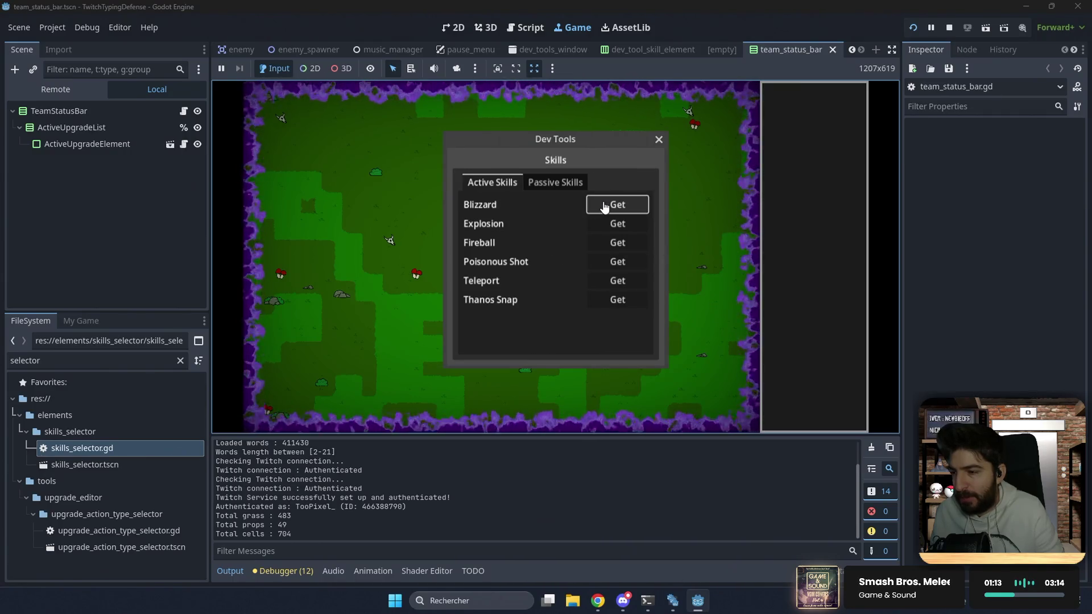
click(60, 90)
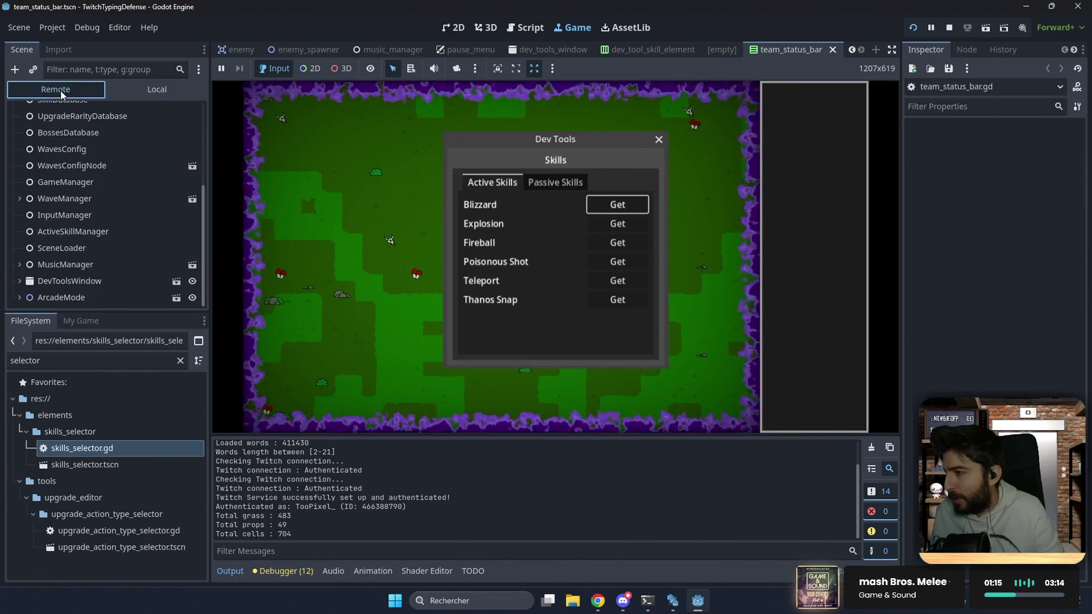
scroll(53, 227, up, 3)
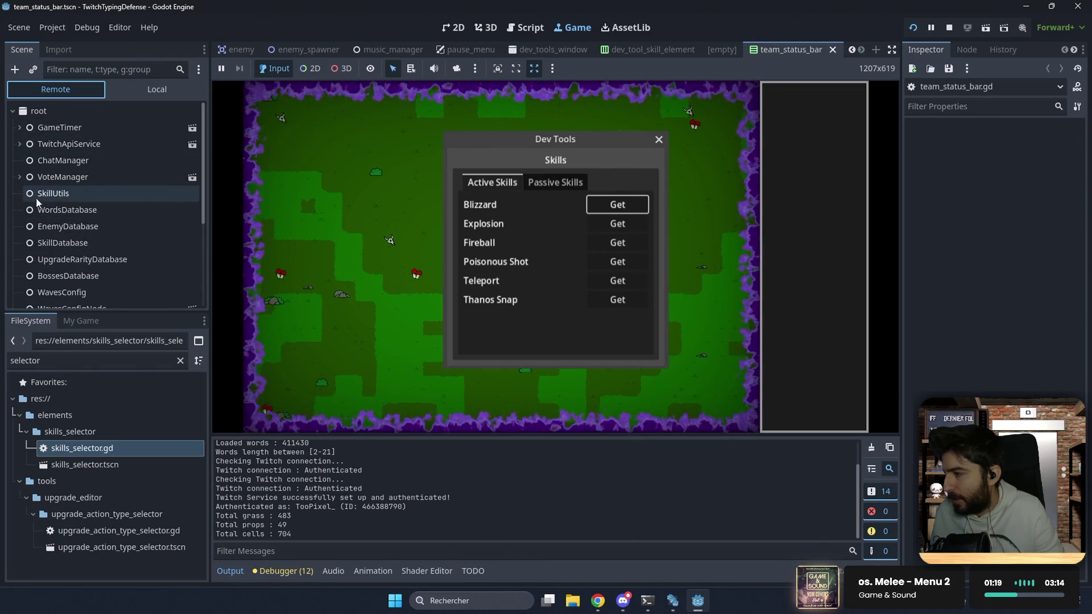
scroll(53, 199, down, 5)
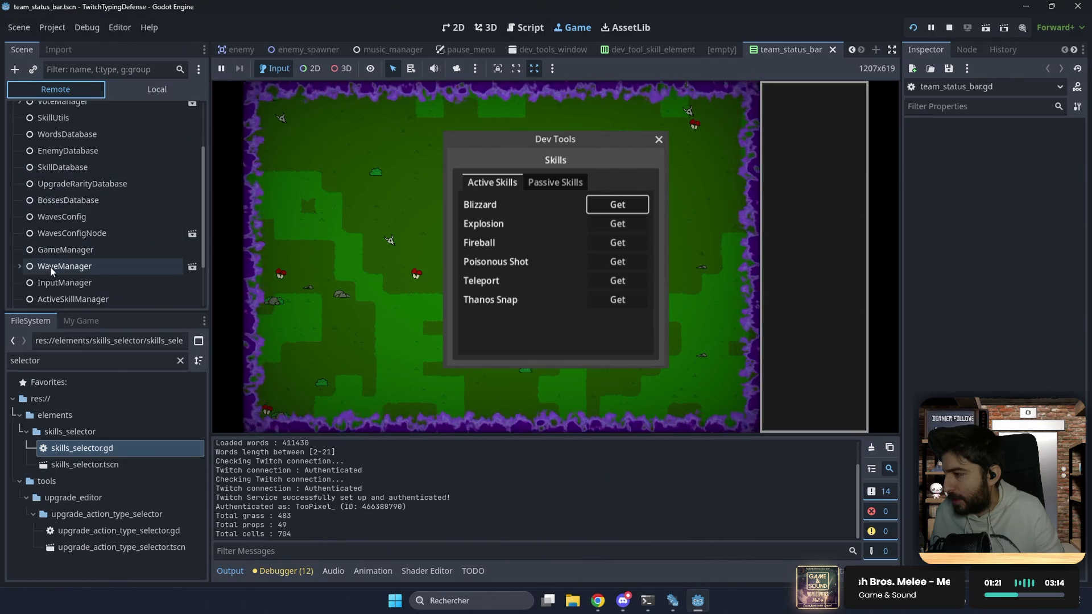
scroll(49, 263, down, 2)
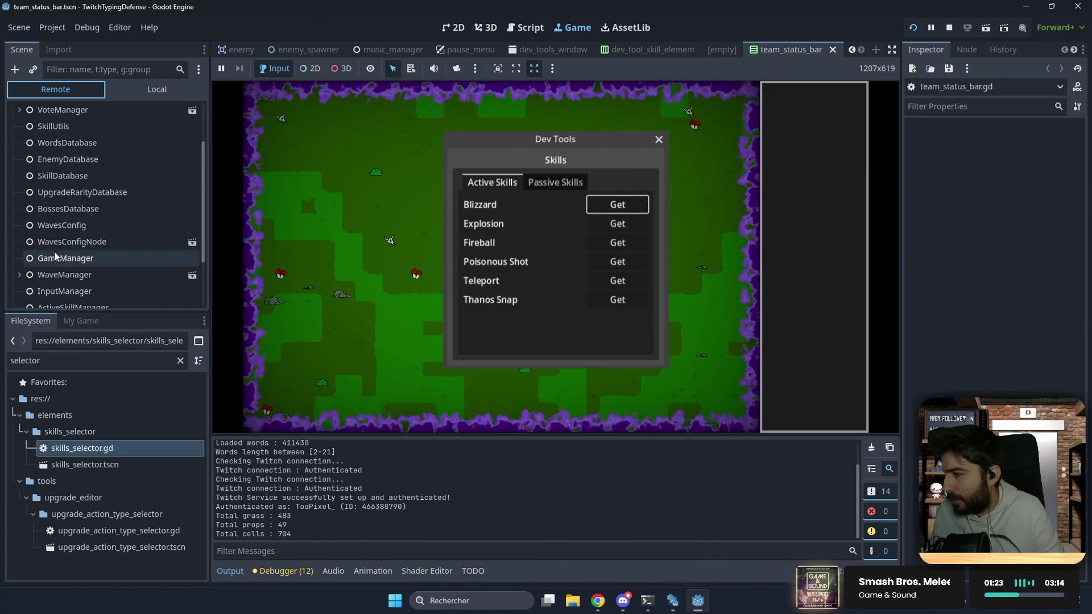
scroll(55, 228, up, 5)
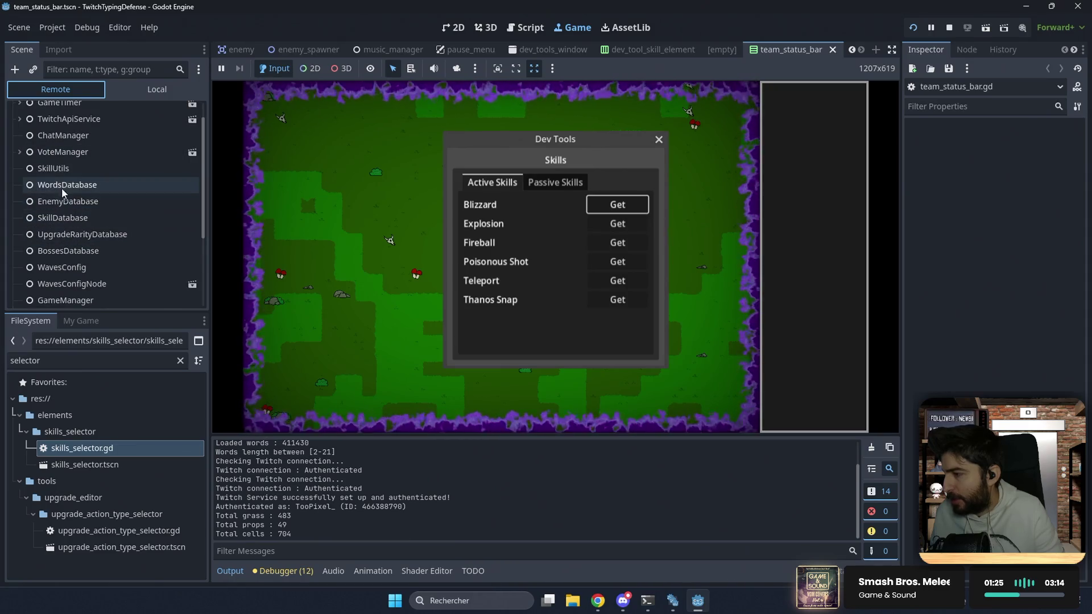
click(72, 302)
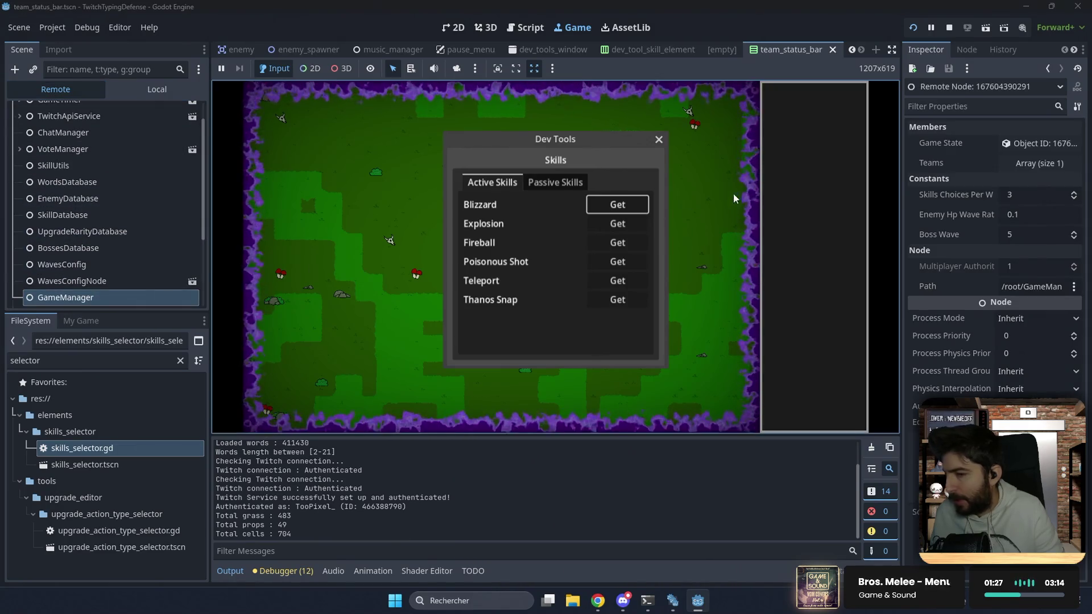
click(1033, 164)
click(1015, 202)
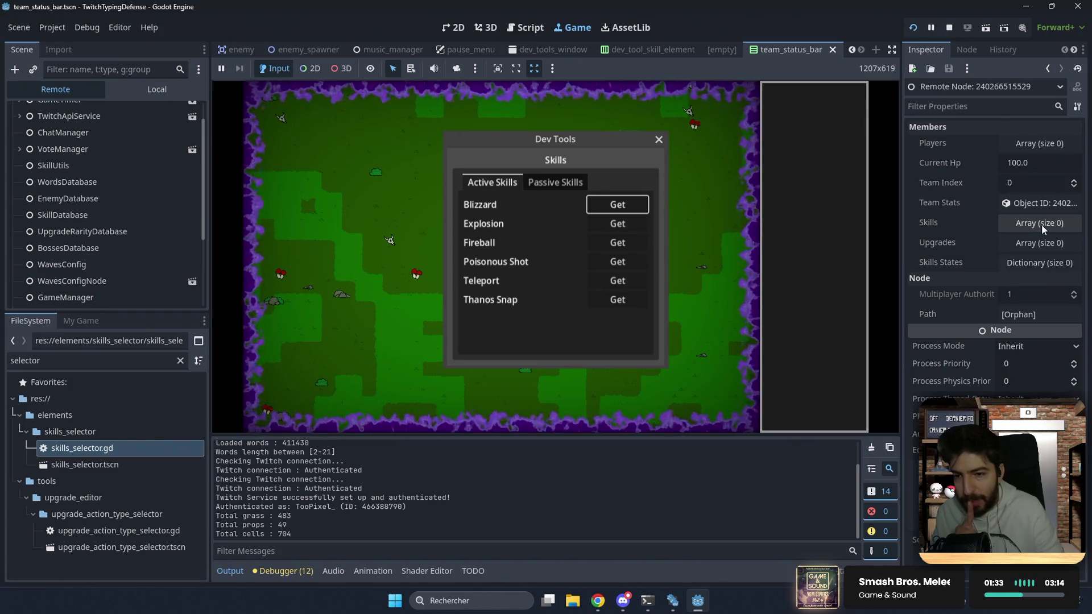
click(951, 27)
click(607, 256)
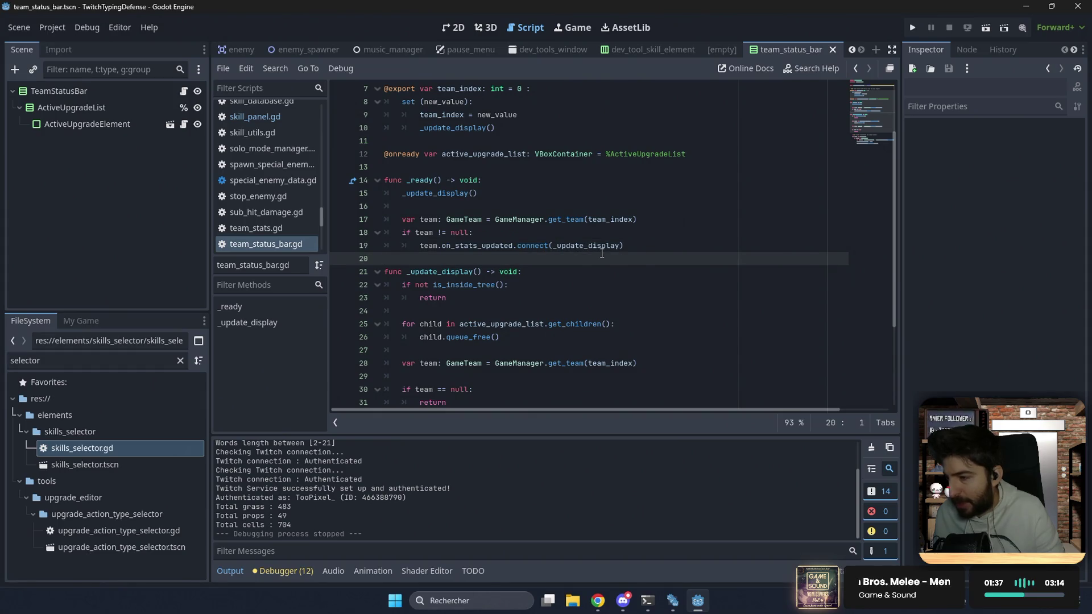
- Copy the passive loop's element_clicked.connect block into the active-skills loop of dev_tools_window.gd
click(544, 52)
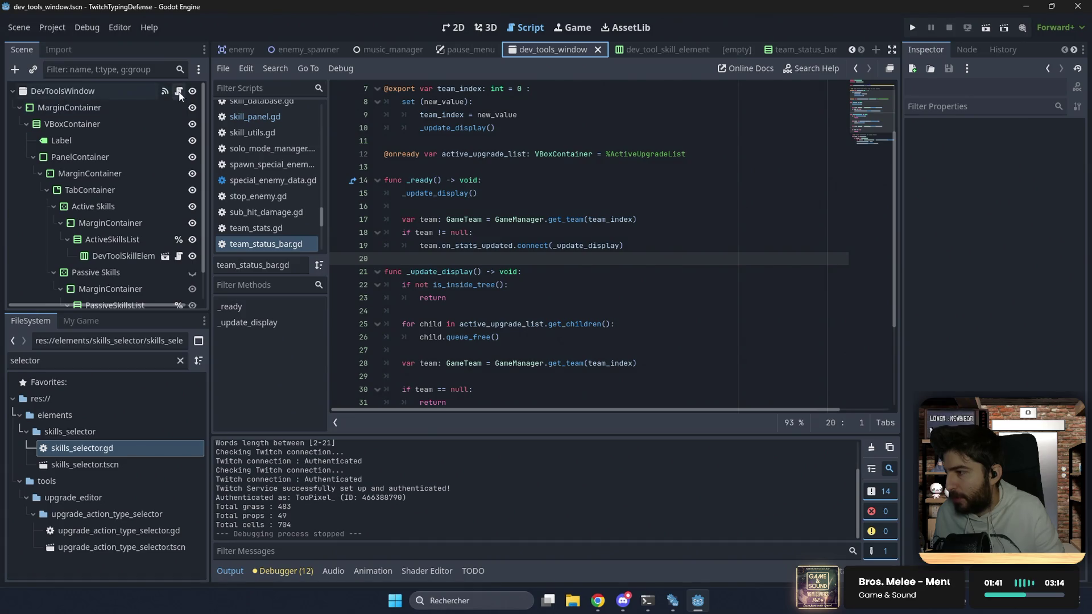
click(179, 92)
scroll(550, 375, down, 1)
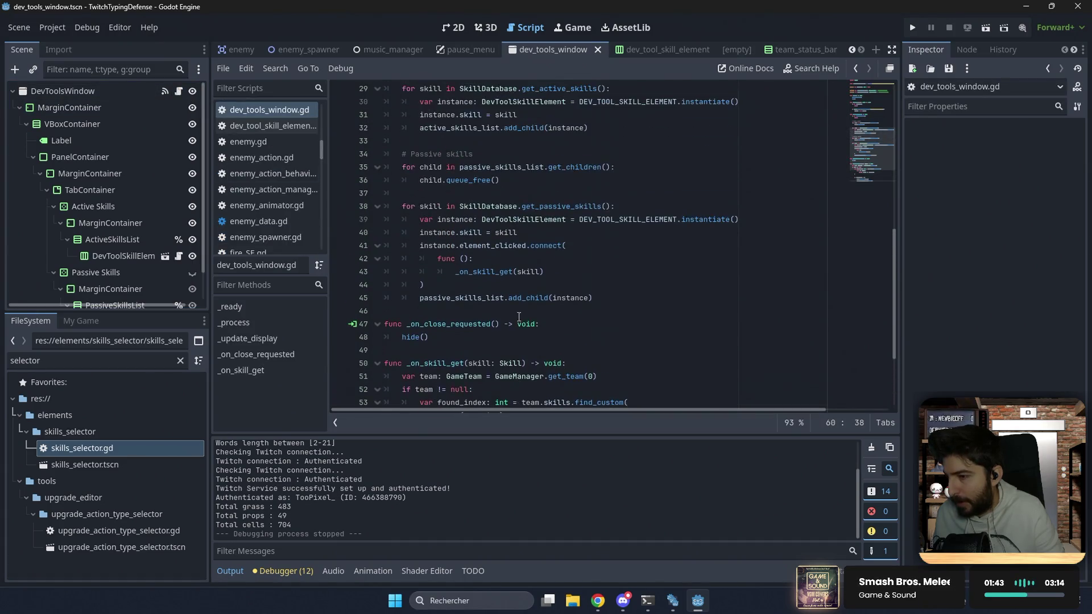
drag(456, 288, 542, 238)
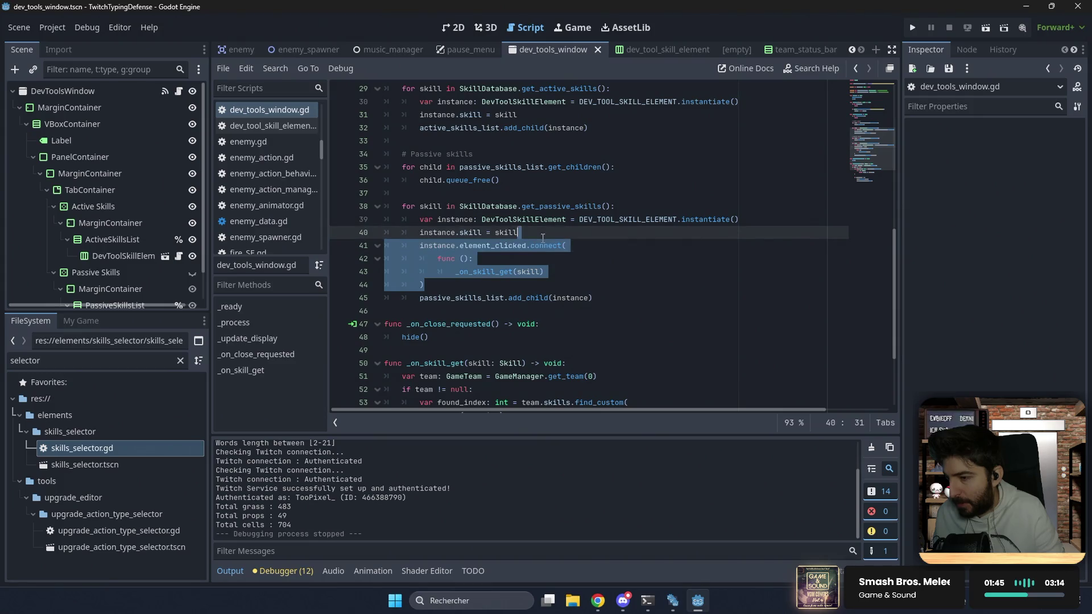
key(ctrl+c)
click(553, 110)
key(ctrl+v)
- Save the script and run the game again
key(ctrl+s)
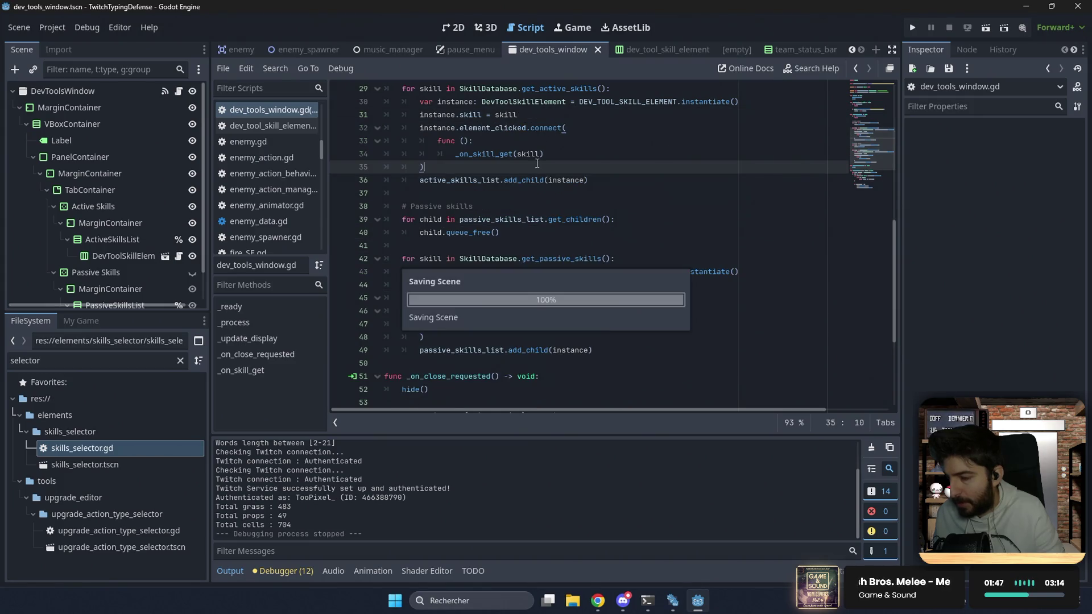
scroll(543, 182, down, 4)
click(912, 27)
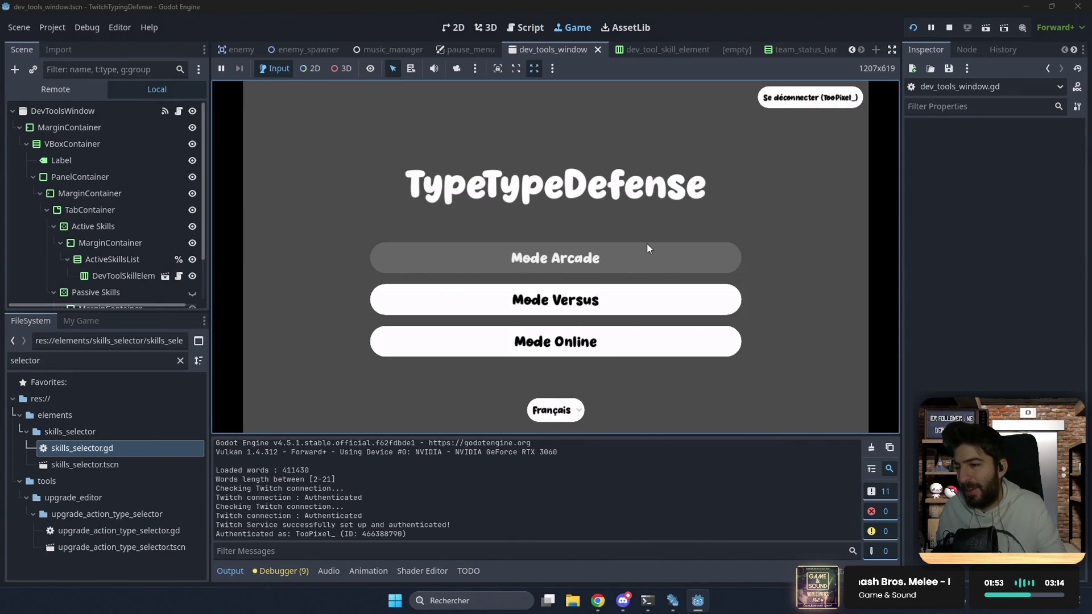
- Start Arcade mode, get Blizzard through the F1 Dev Tools window, then stop the game
click(647, 245)
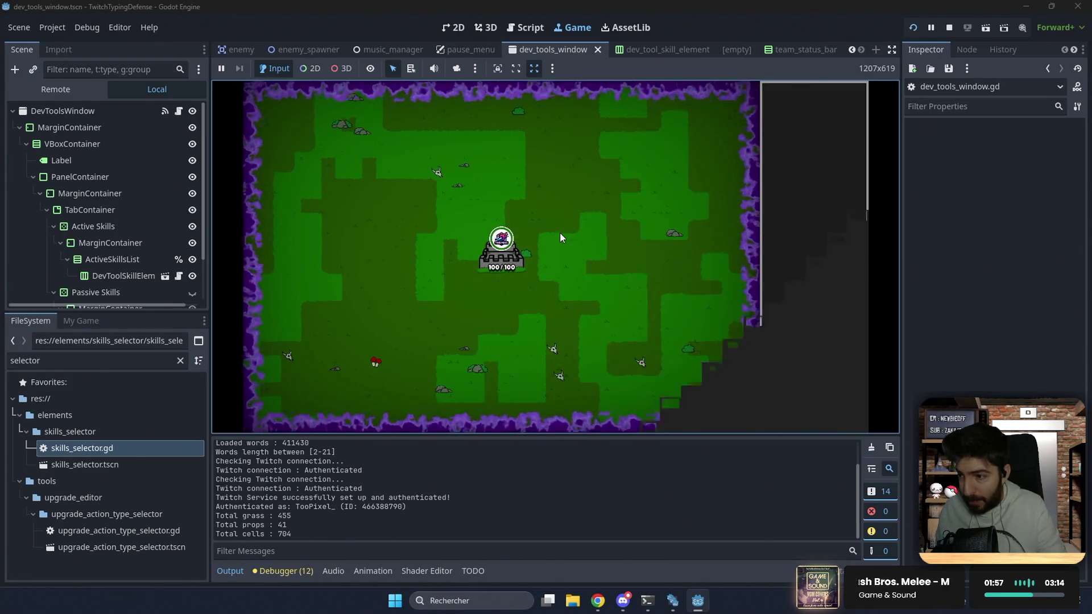
key(F1)
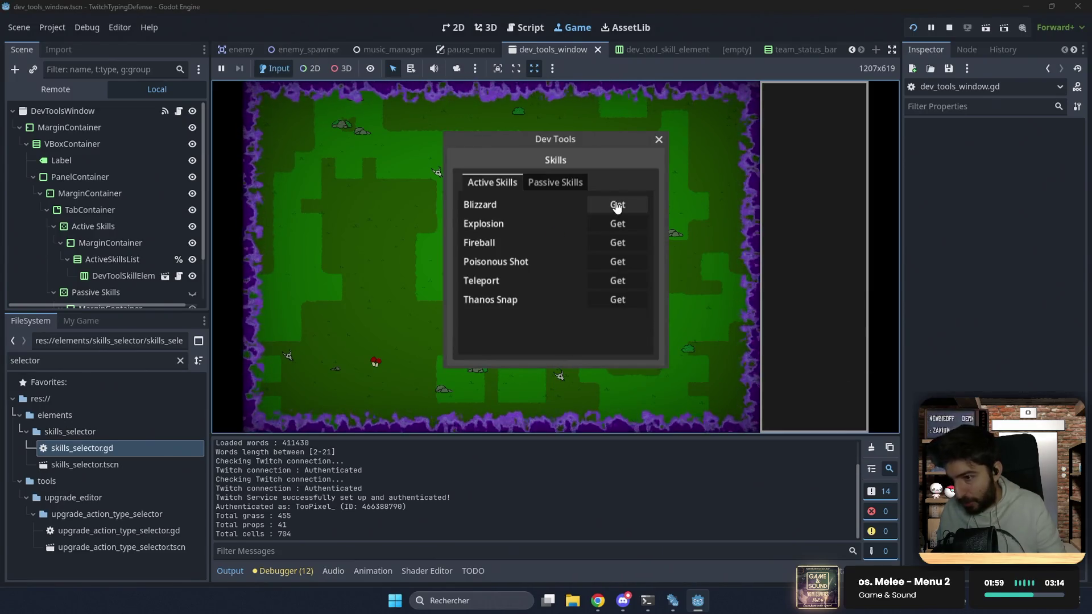
click(616, 205)
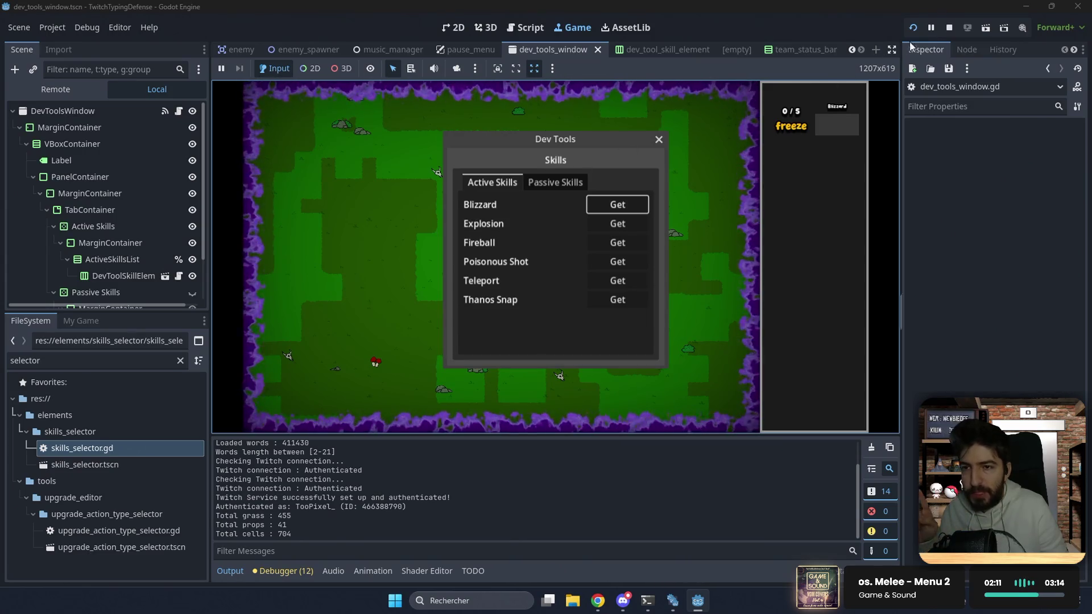
click(949, 28)
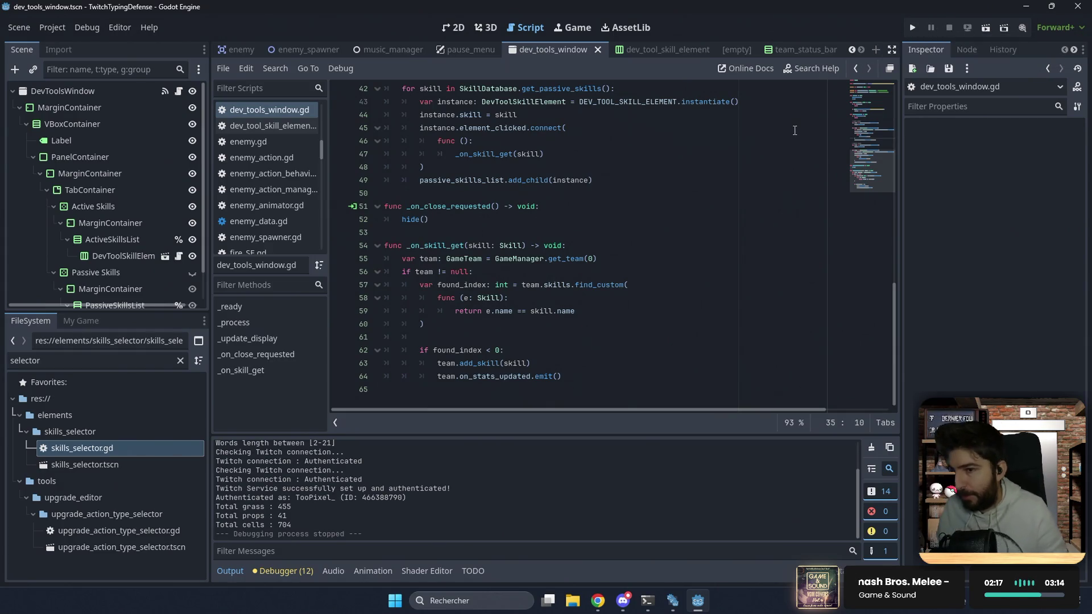
- Declare 'var infinite_active_skills: bool = false' on line 10 of dev_tools_window.gd and save
scroll(794, 130, up, 14)
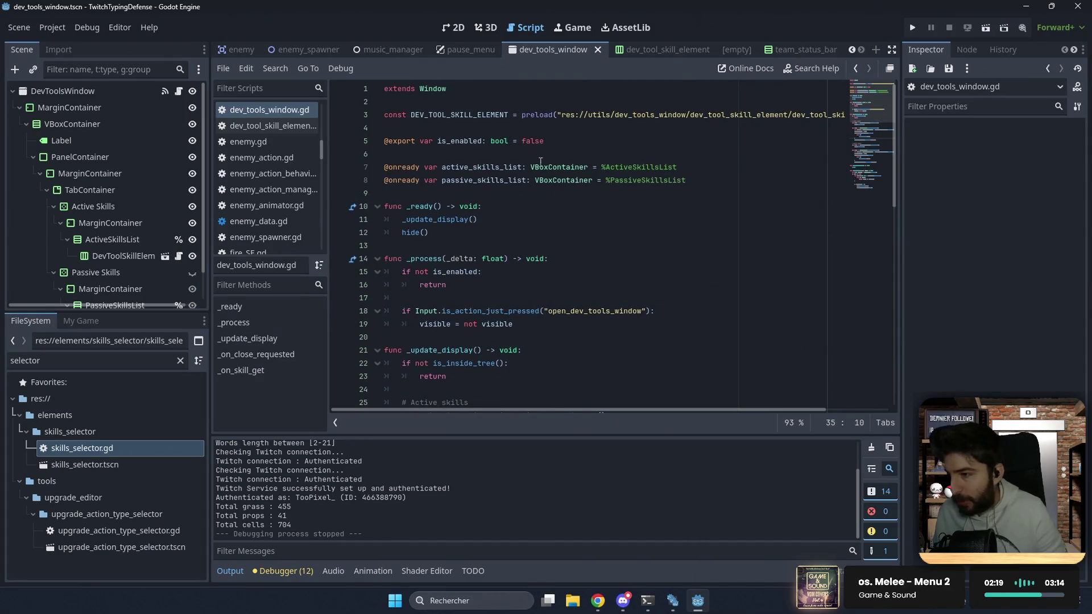
click(103, 96)
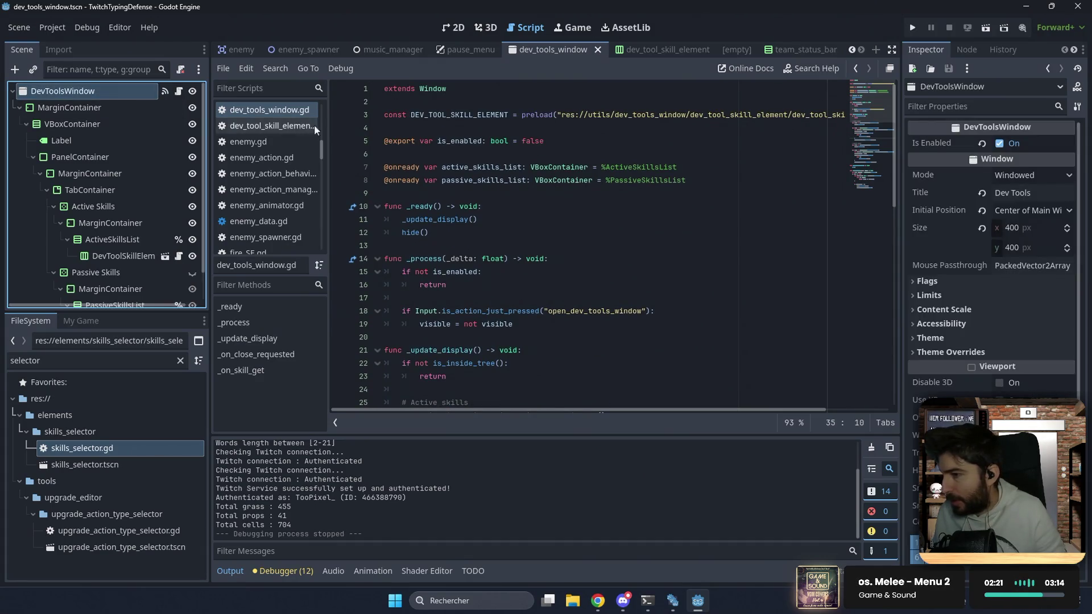
click(467, 194)
key(Return)
key(Return)
key(Up)
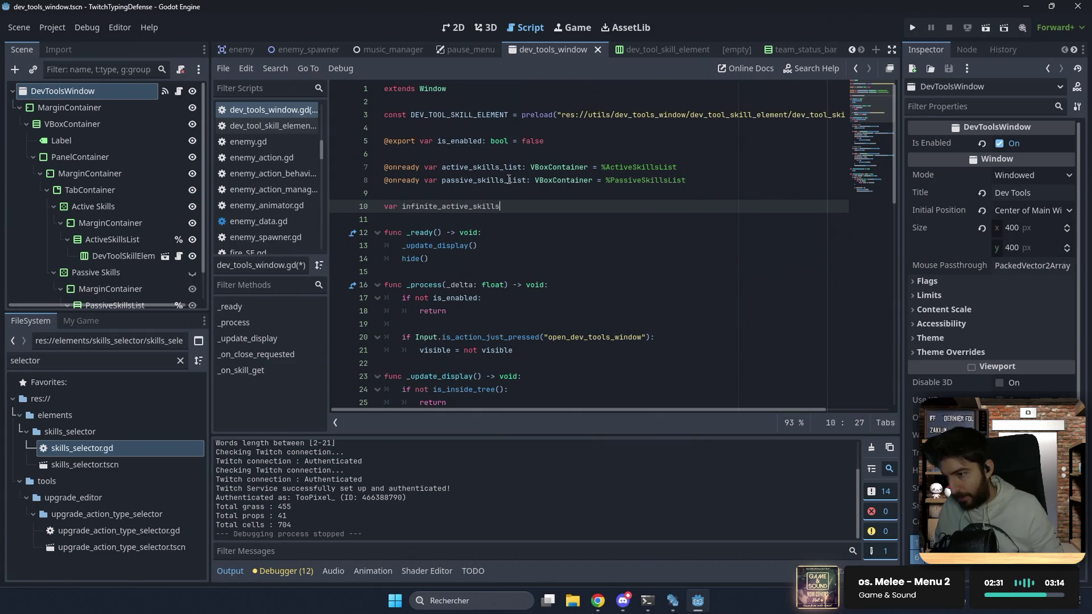
key(BackSpace)
key(BackSpace)
text(= false)
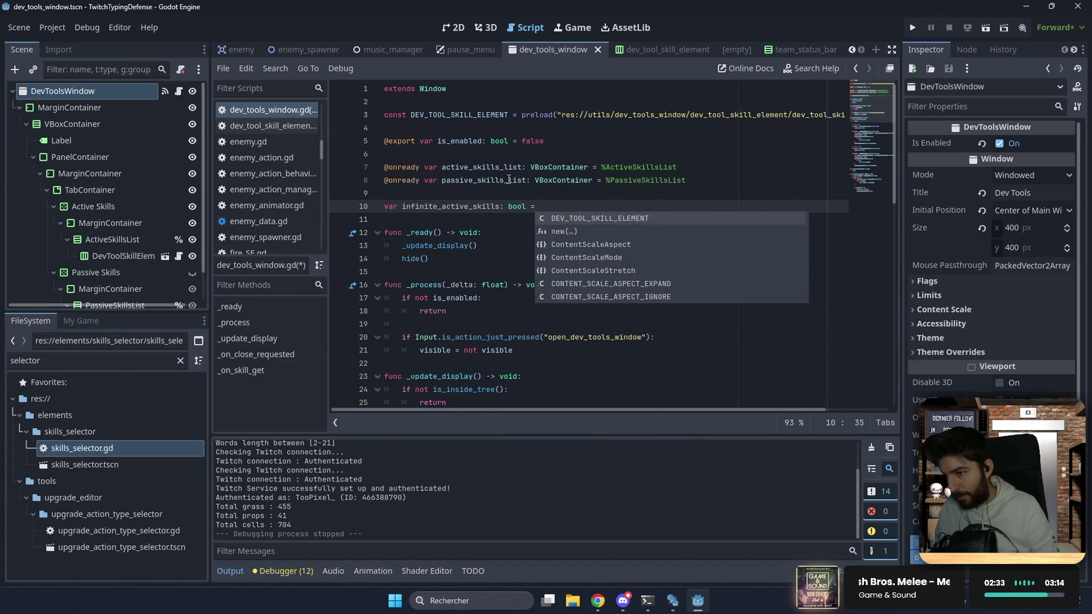
key(ctrl+s)
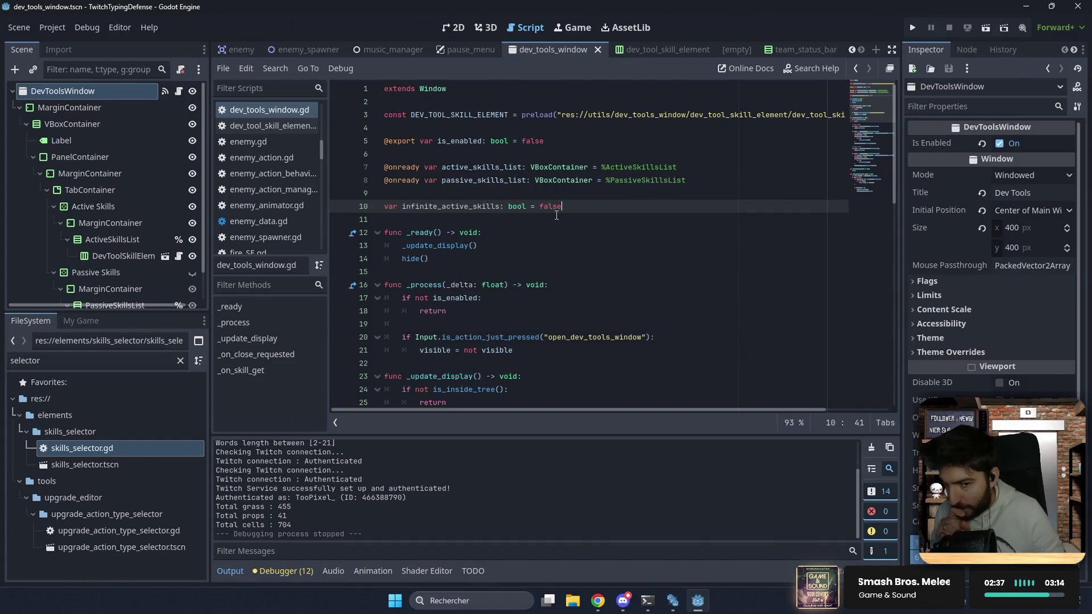
- In the 2D scene view, add an HBoxContainer as a child of VBoxContainer
click(453, 27)
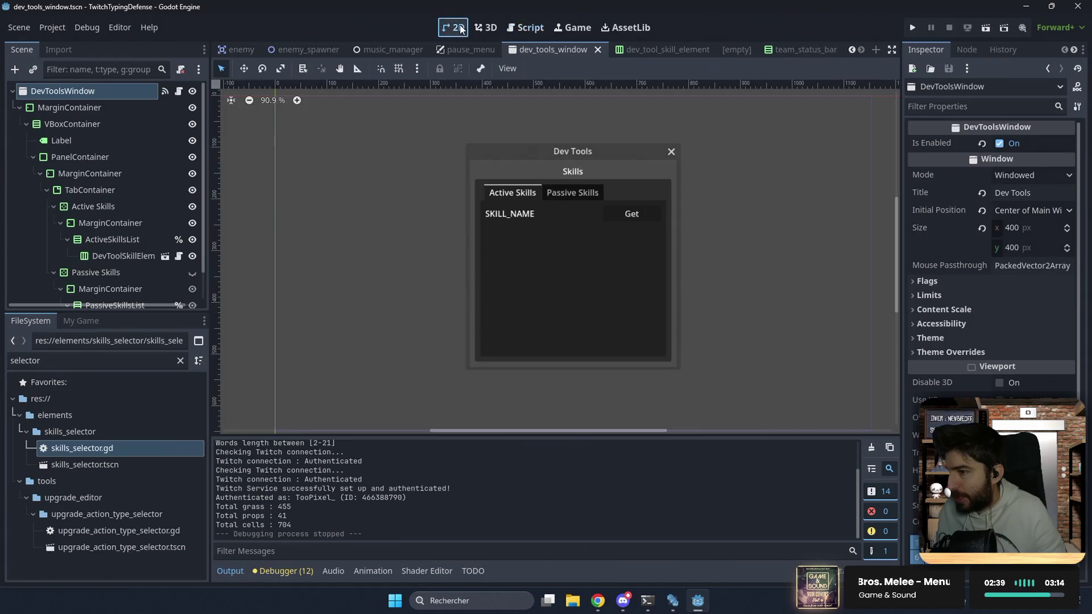
click(103, 125)
key(ctrl+a)
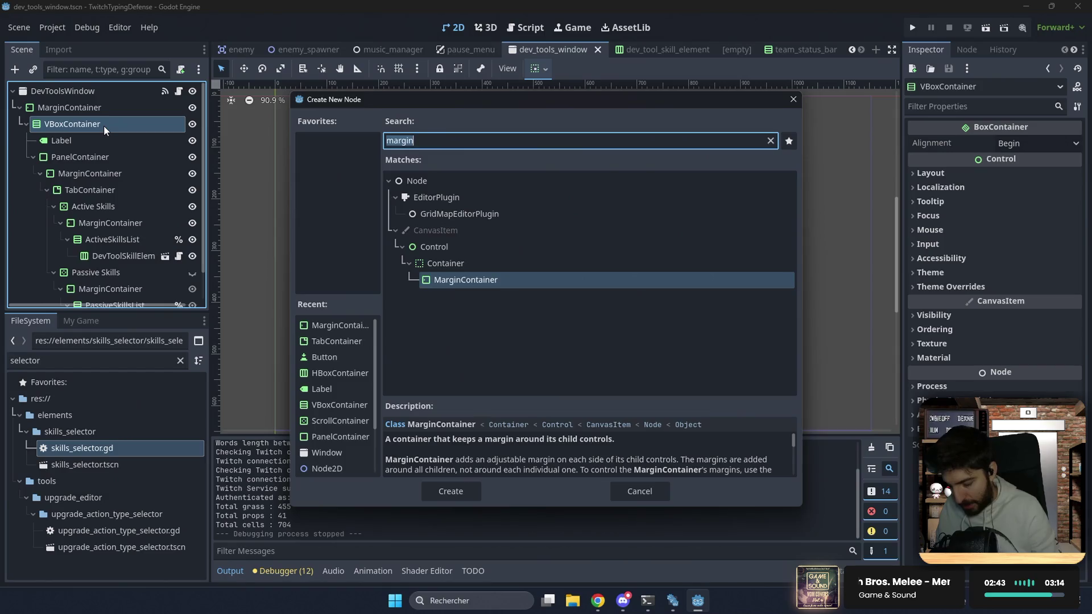
text(hbox)
key(Return)
- Move the new container just below Label and rename it InfiniteActiveSkills
mouse_move(79, 292)
mouse_down()
mouse_move(79, 142)
mouse_move(83, 150)
mouse_up()
click(84, 150)
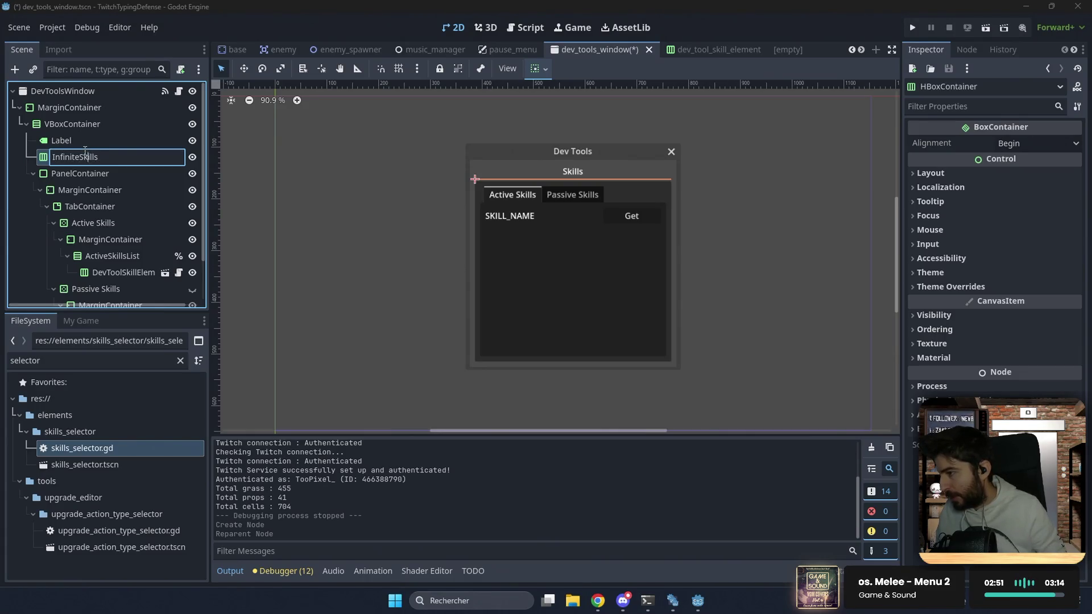
text(e)
key(Return)
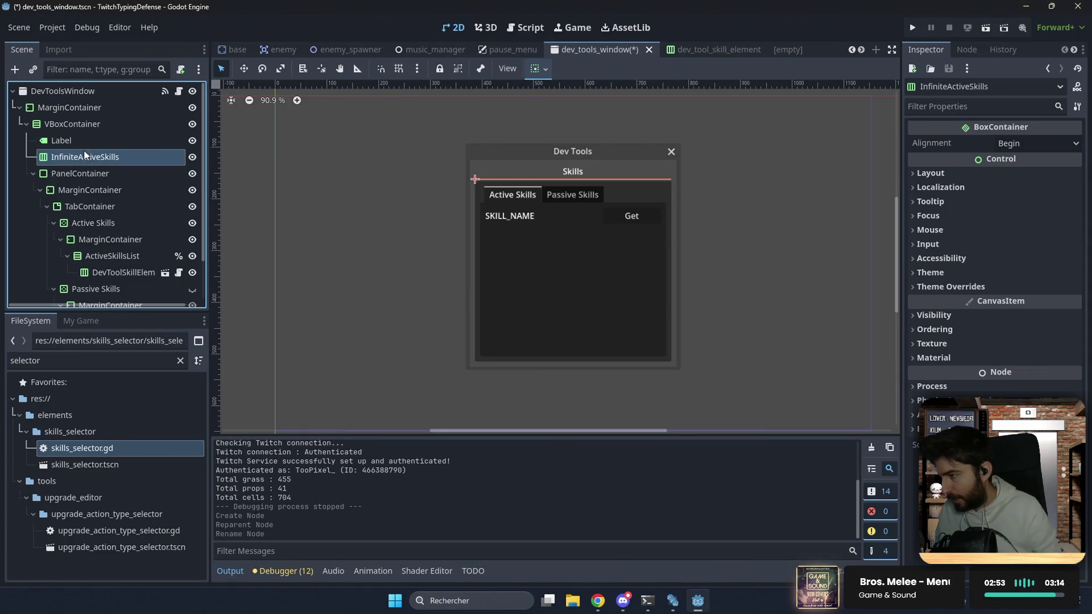
- Add a CheckButton inside InfiniteActiveSkills with its Text set to 'Actifs infinis'
key(ctrl+a)
text(check)
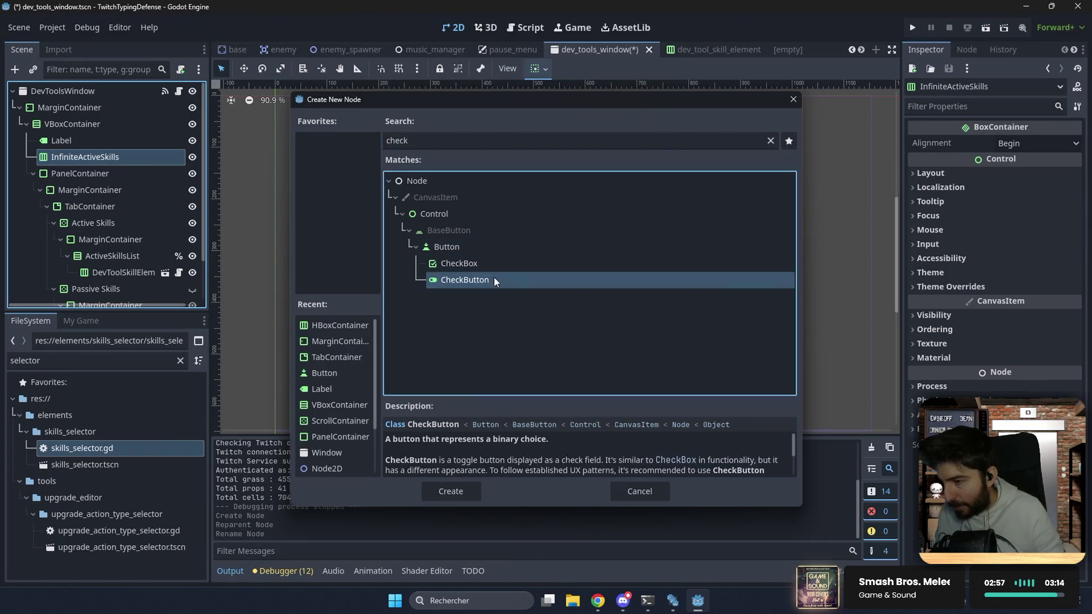
double_click(493, 277)
click(934, 171)
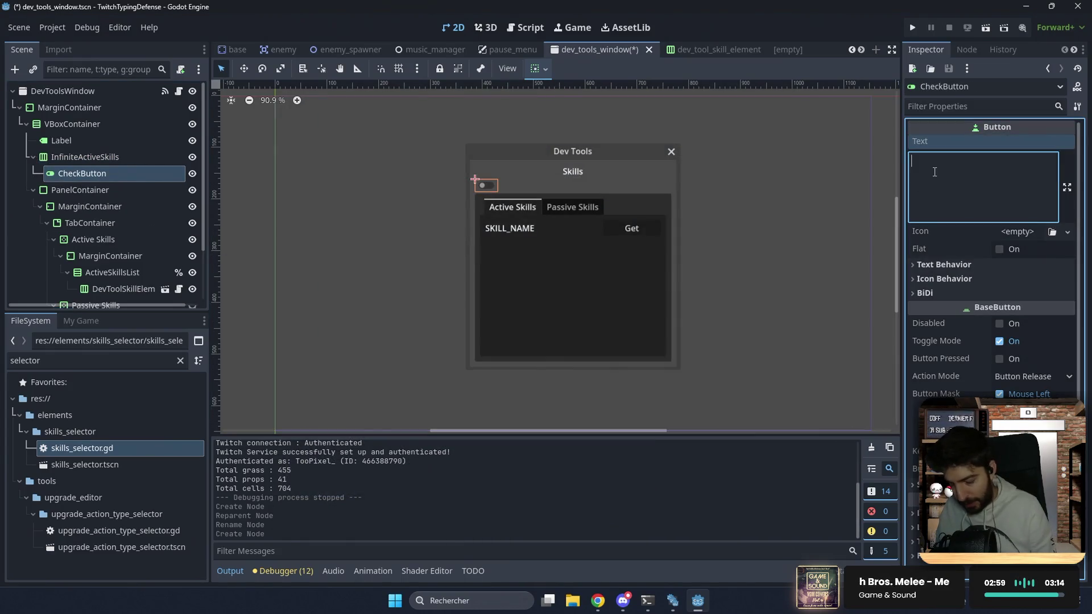
text(Ac)
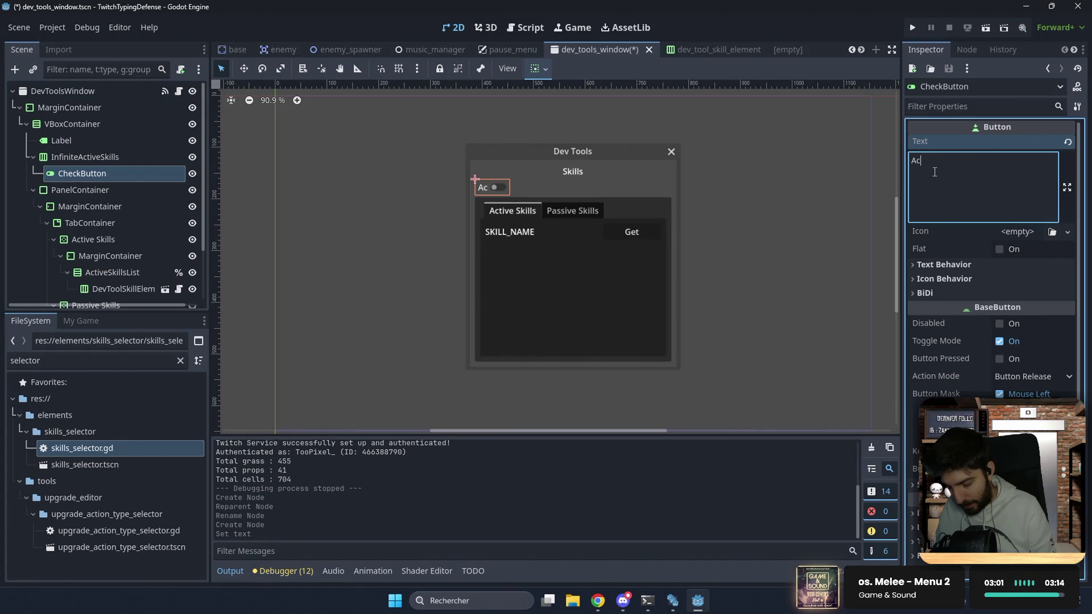
text(nis)
- Rename the CheckButton to InfiniteActiveSkillsButton and save the scene
click(137, 175)
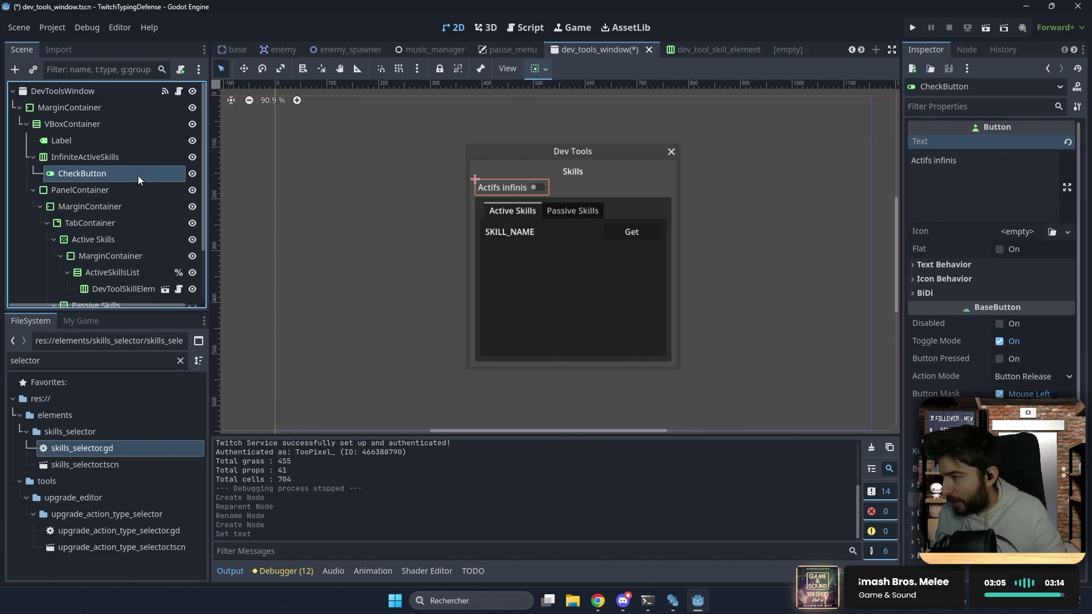
click(138, 175)
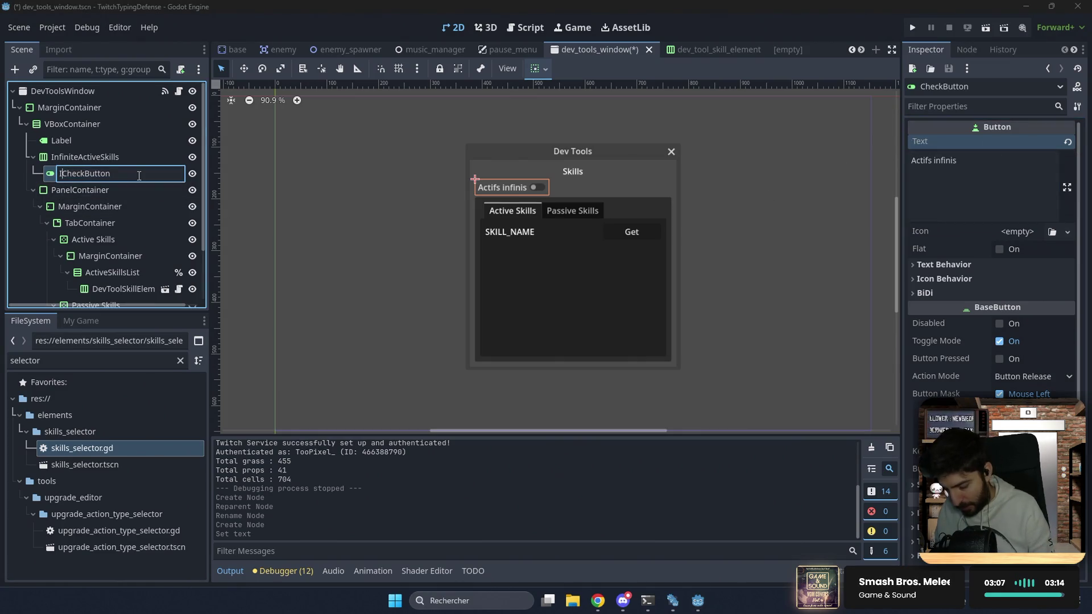
text(niteActiv)
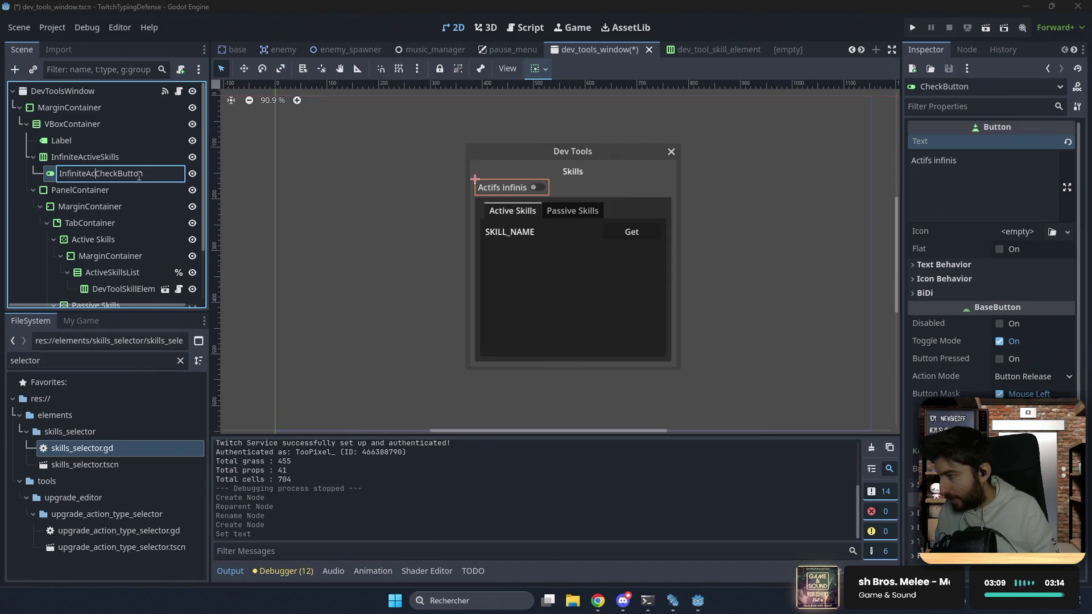
text(eSkil)
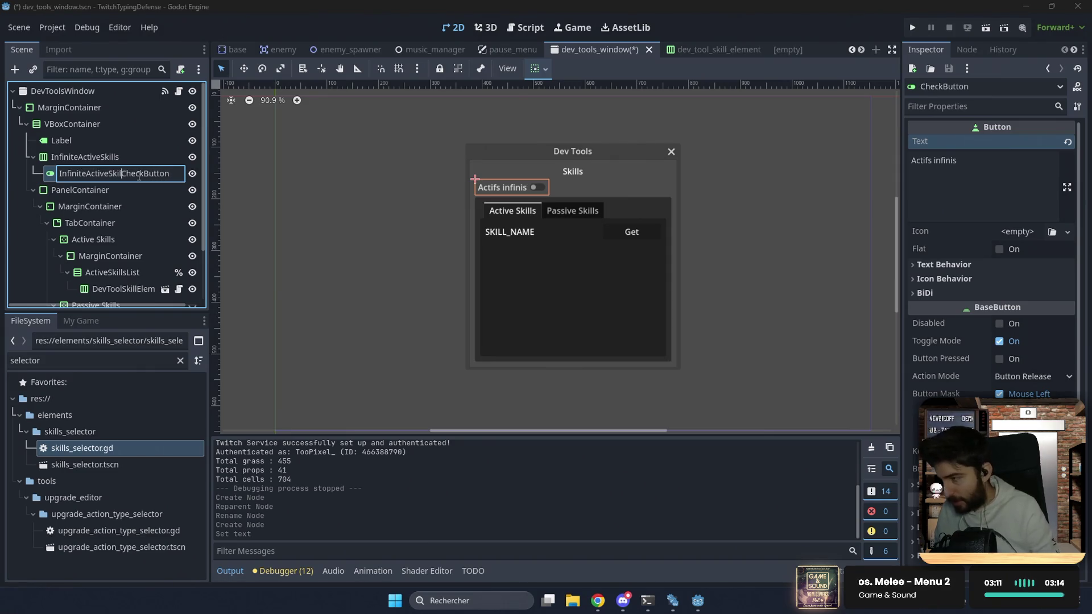
key(BackSpace)
key(BackSpace)
key(BackSpace)
key(BackSpace)
key(BackSpace)
key(BackSpace)
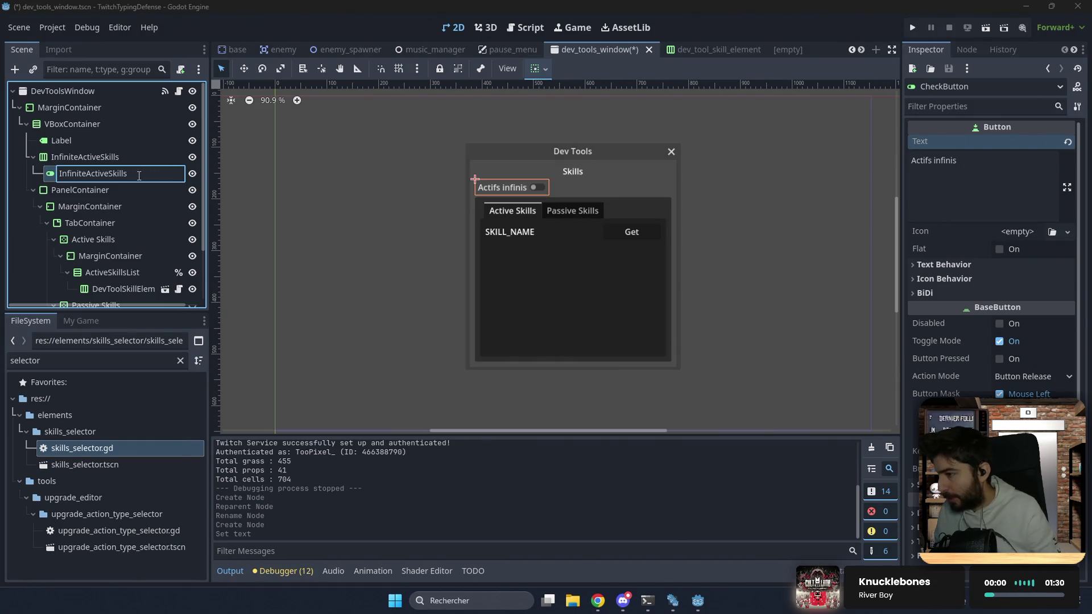
key(Return)
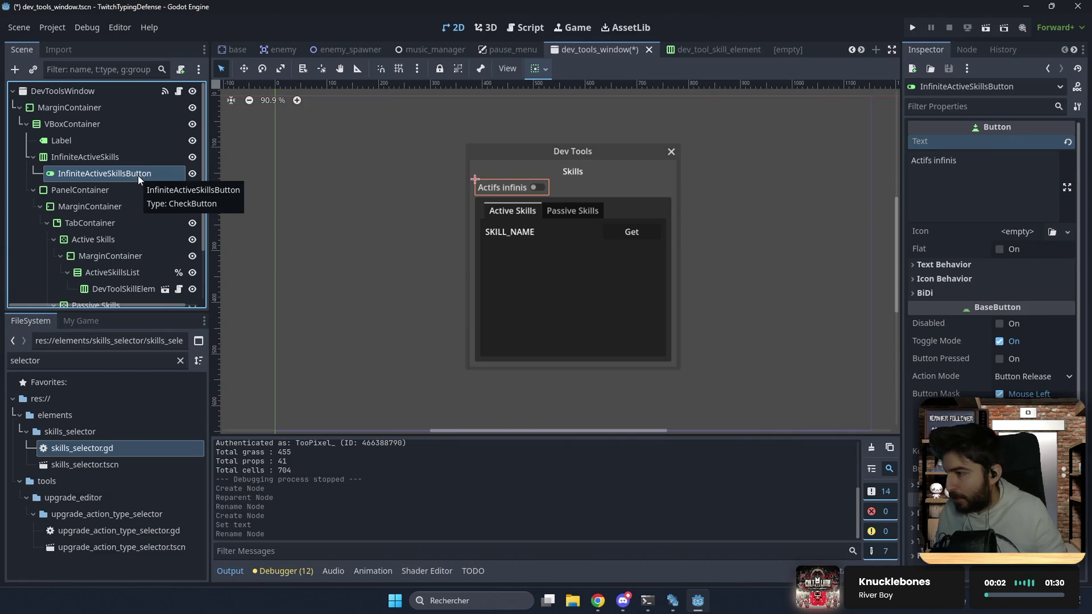
key(ctrl+s)
click(968, 50)
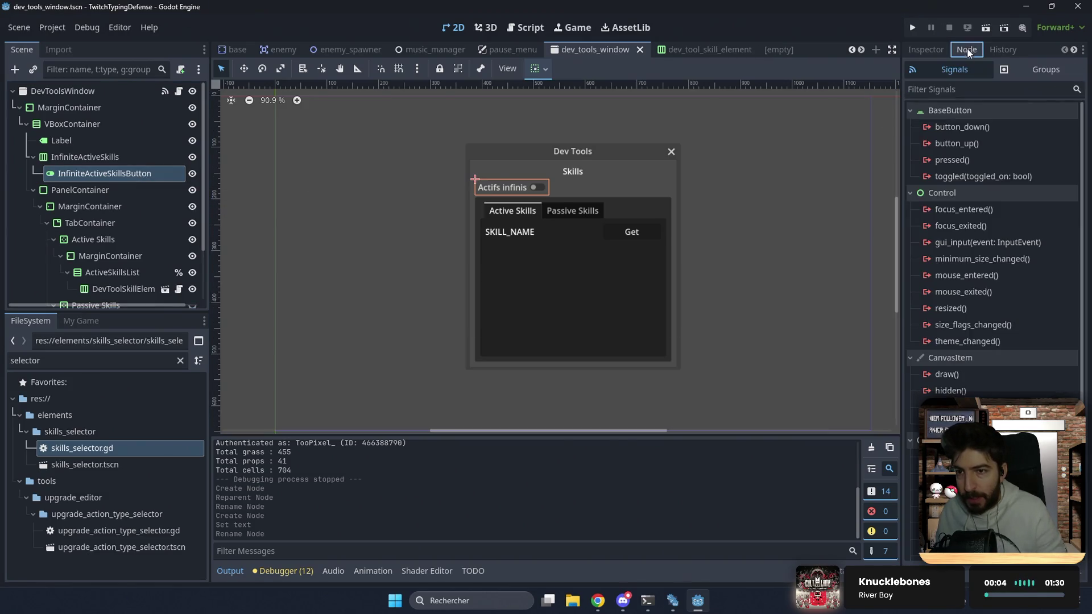
- Connect InfiniteActiveSkillsButton's toggled signal to a new handler assigning toggled_on to infinite_active_skills
double_click(970, 176)
click(484, 437)
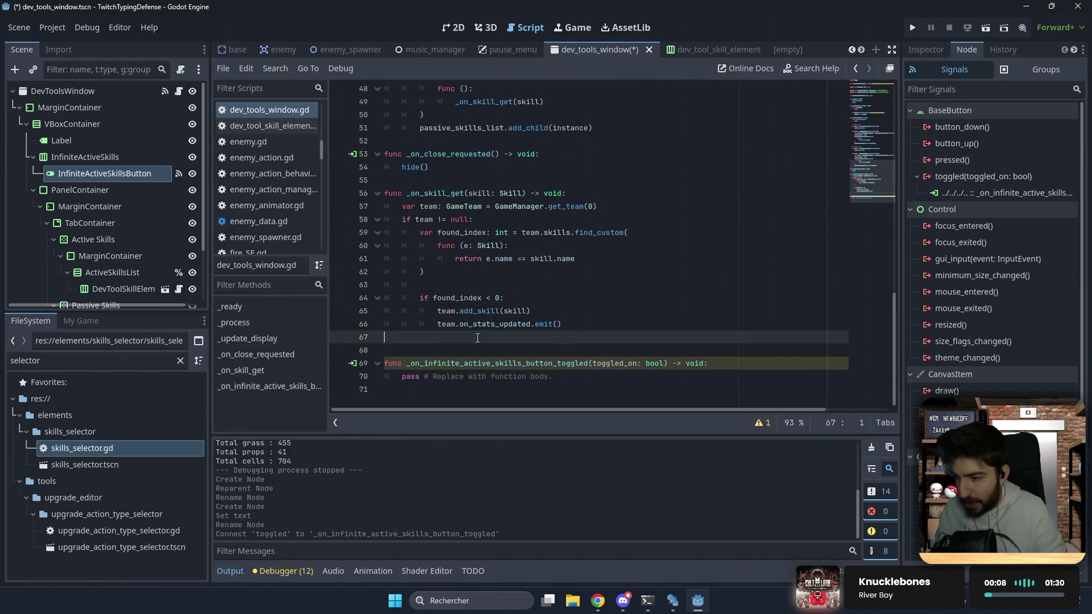
drag(571, 364, 424, 365)
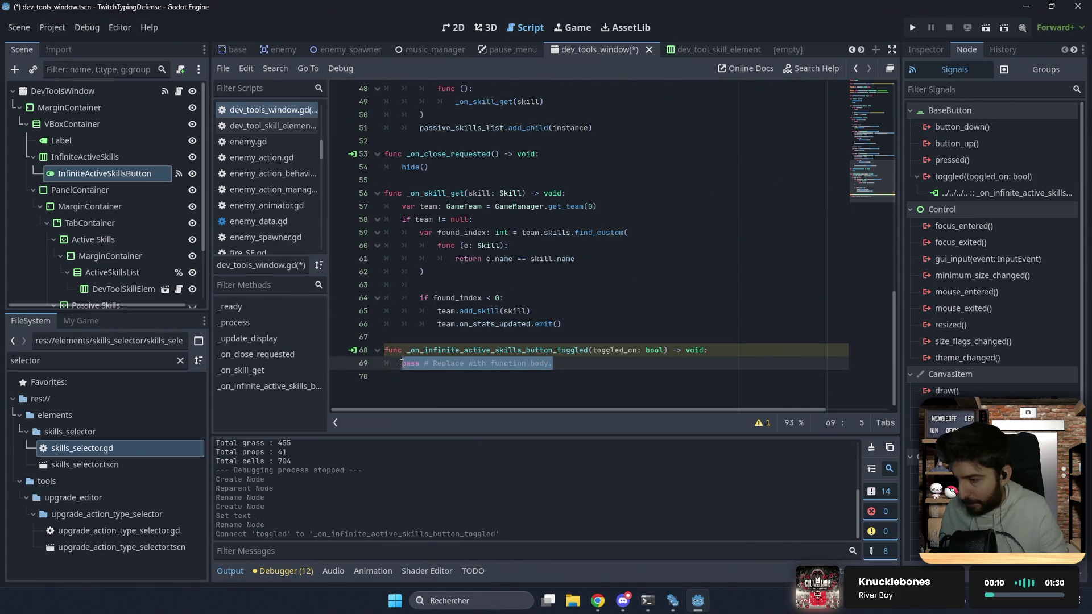
text(infinite_active_skills = )
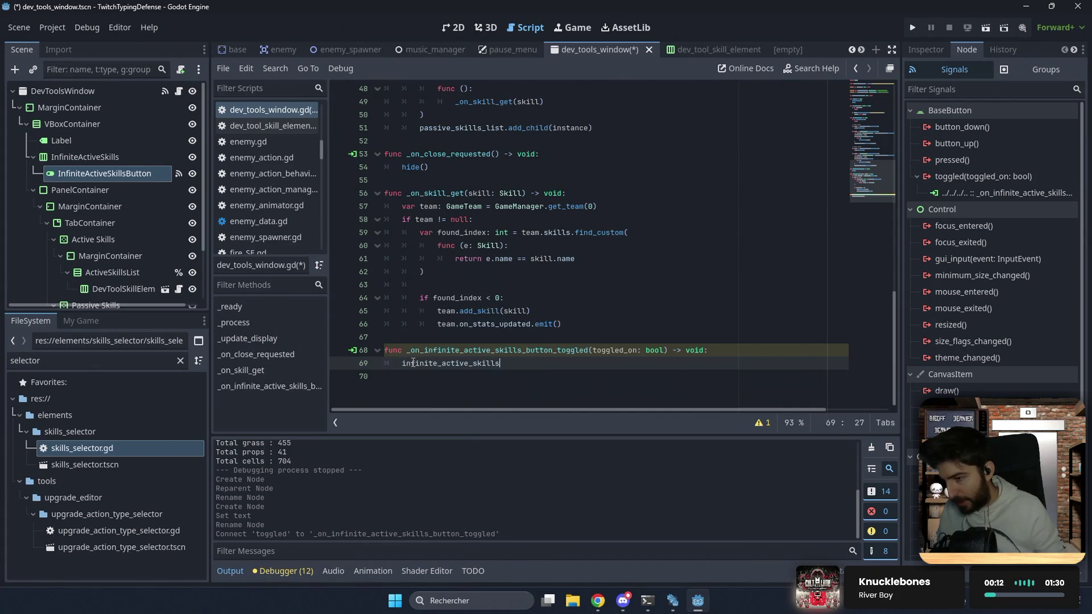
text(true)
key(ctrl+s)
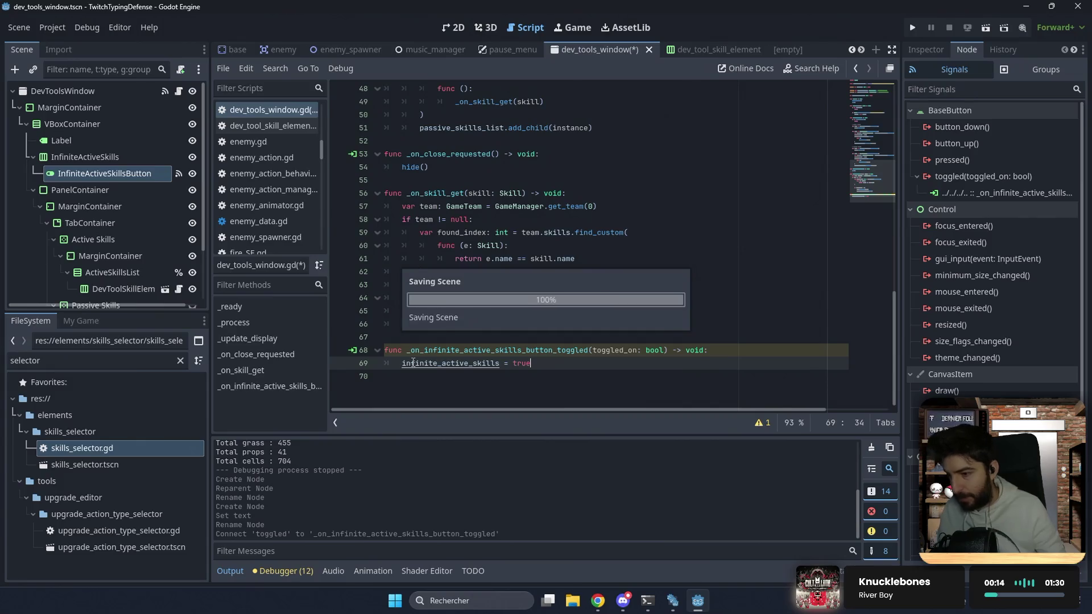
double_click(615, 350)
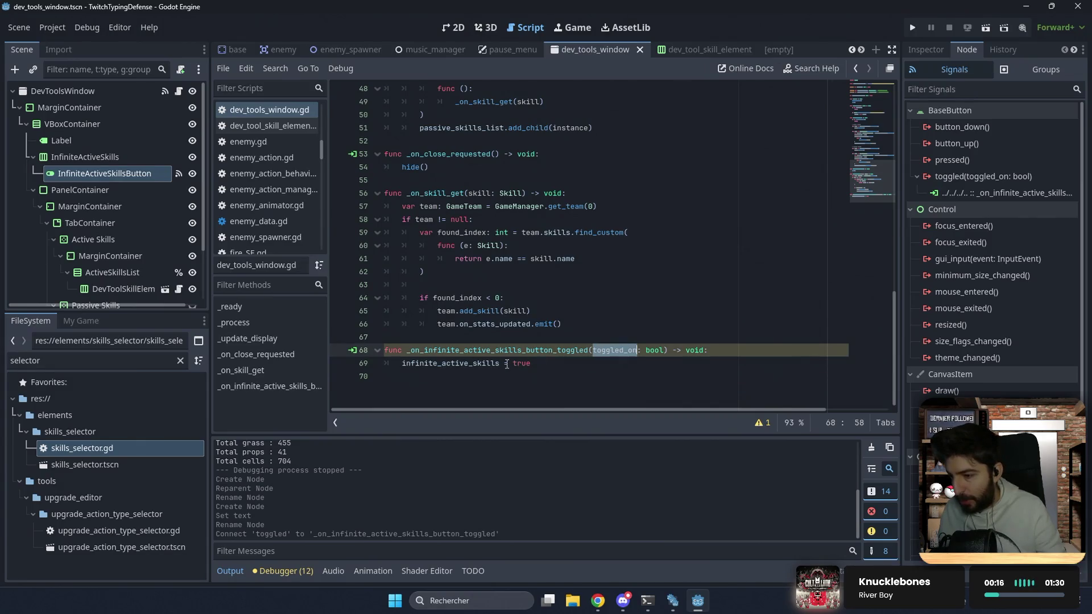
click(514, 364)
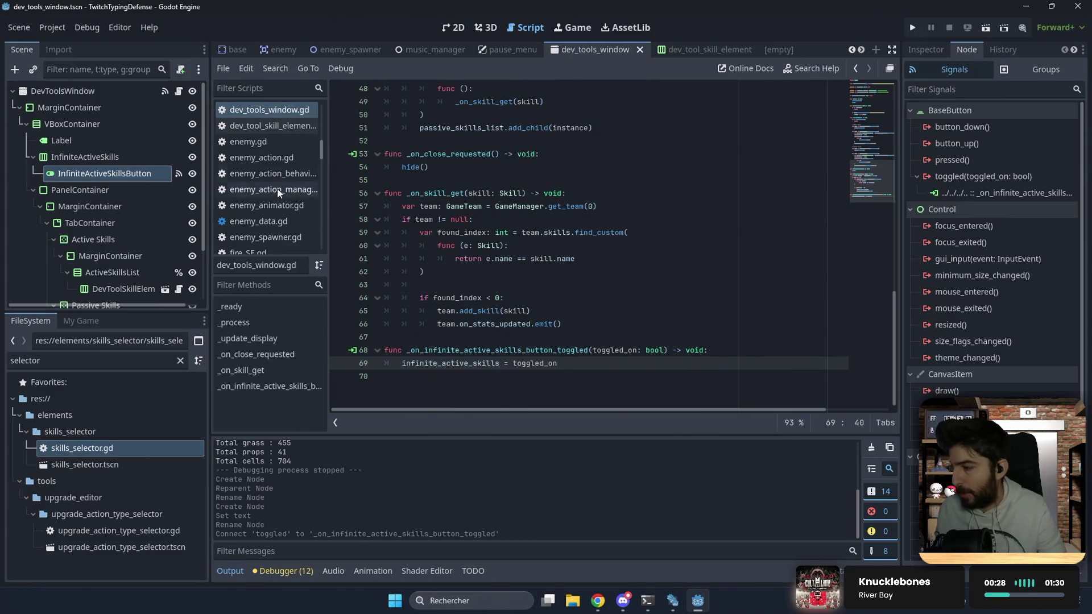
click(528, 245)
- Open active_skill_manager.gd from the script list
key(ctrl+shift+f)
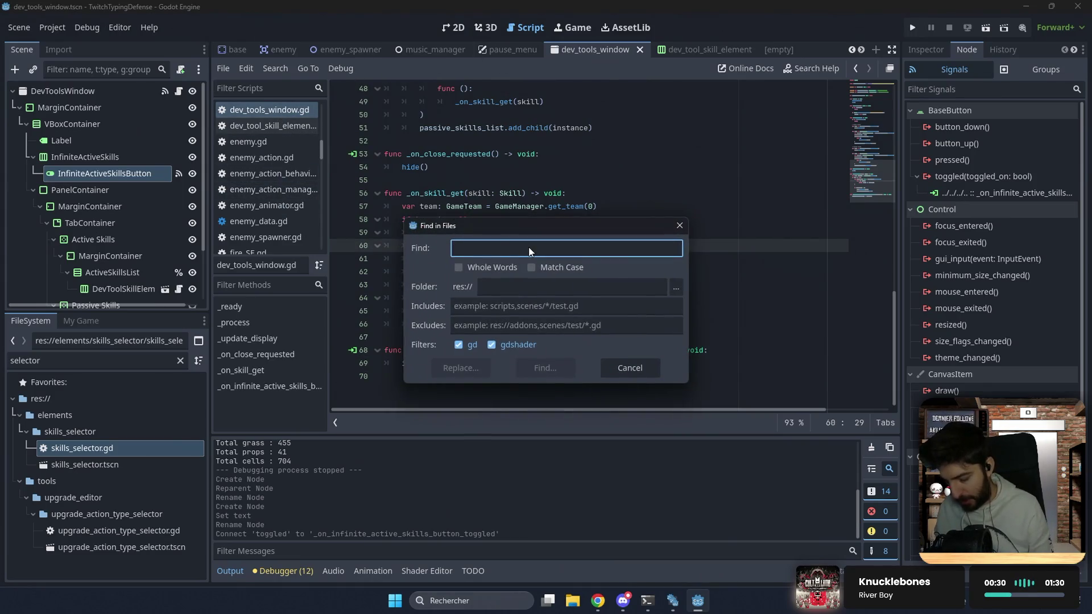
click(681, 225)
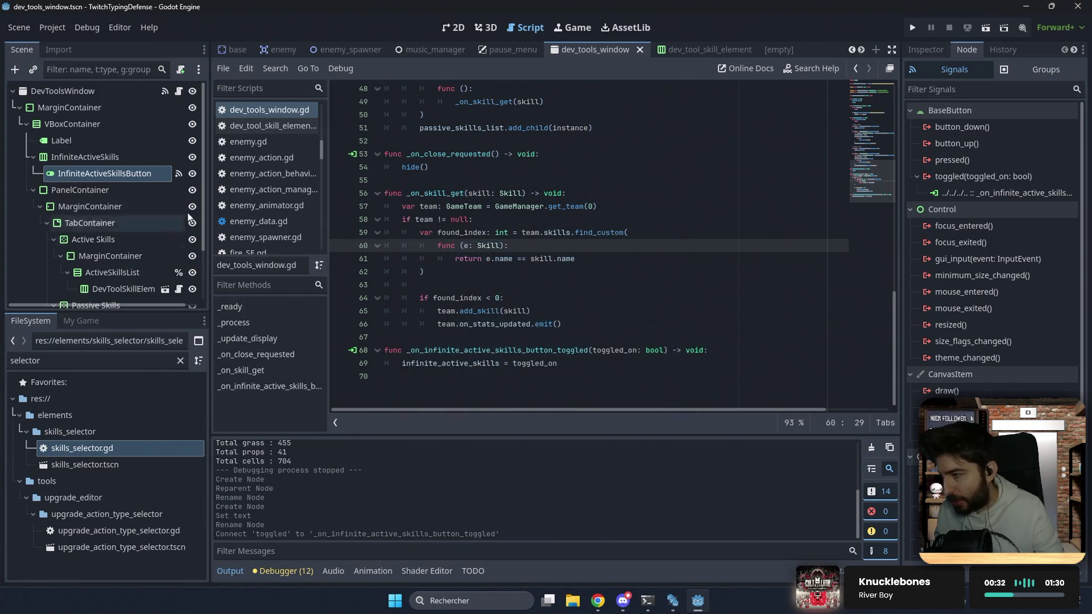
scroll(256, 132, up, 10)
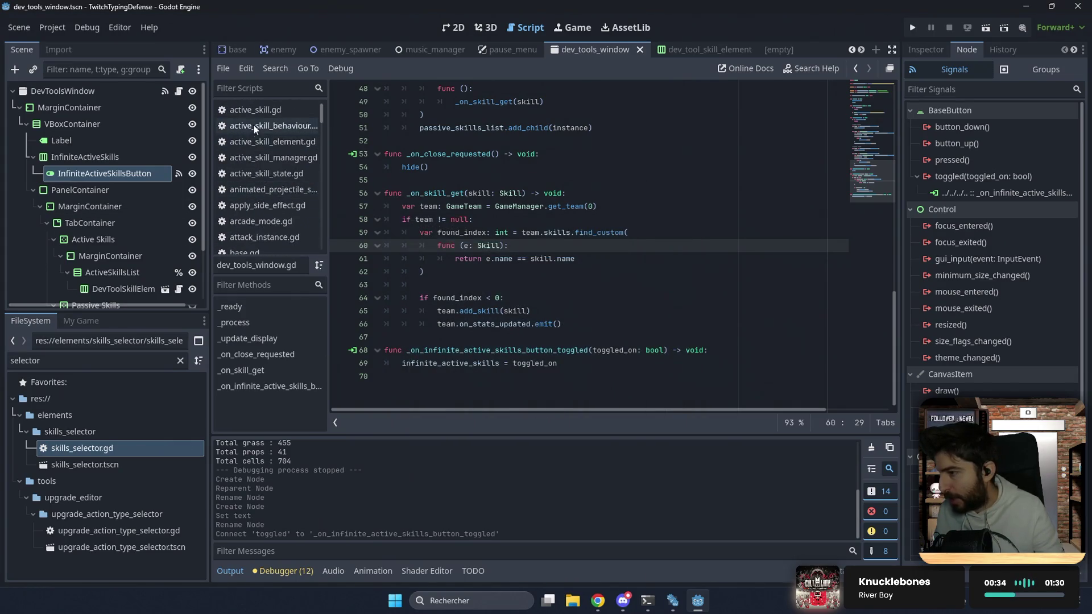
click(271, 159)
click(554, 199)
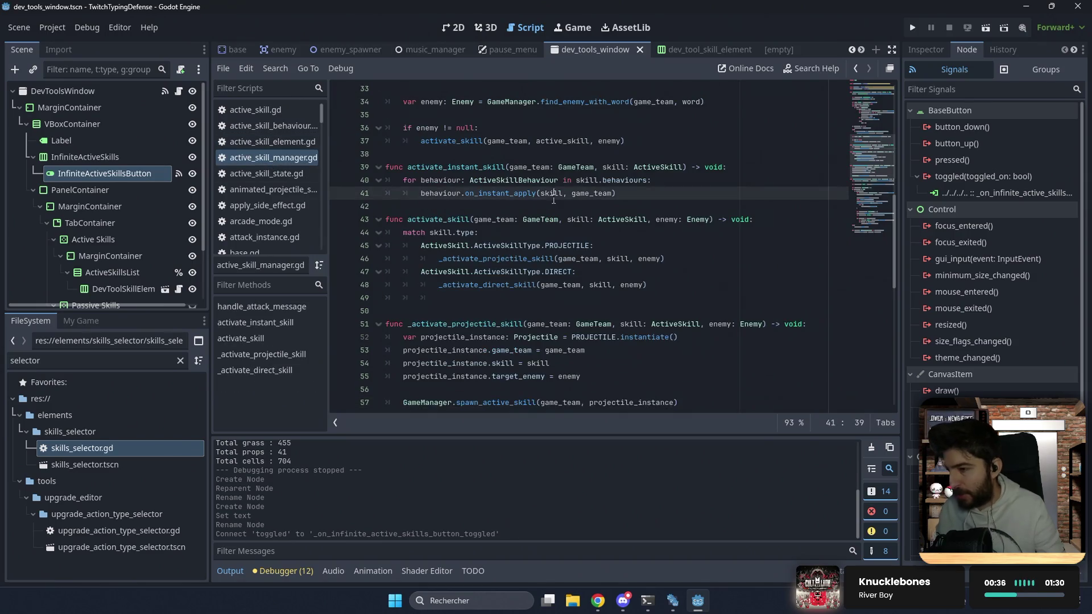
scroll(554, 199, up, 10)
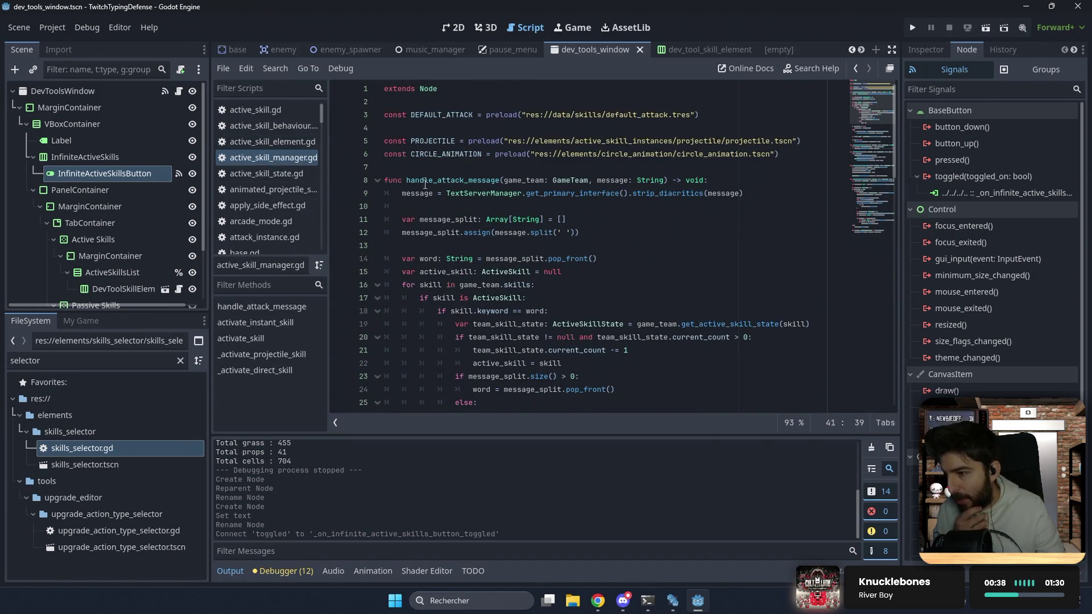
- Review handle_attack_message and insert a blank line after line 19's team_skill_state lookup
double_click(425, 181)
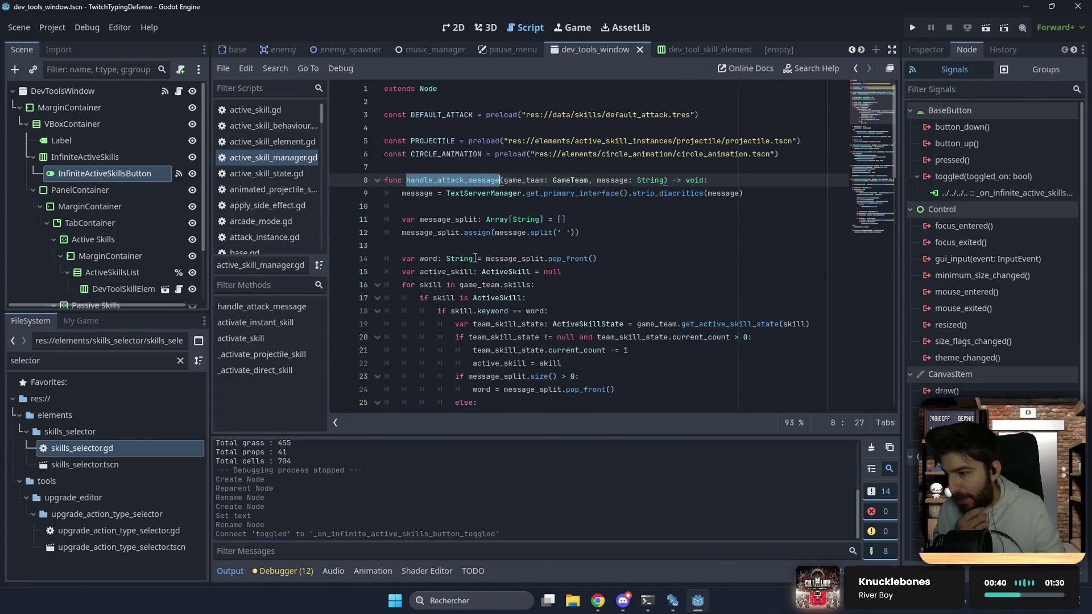
double_click(429, 285)
click(502, 313)
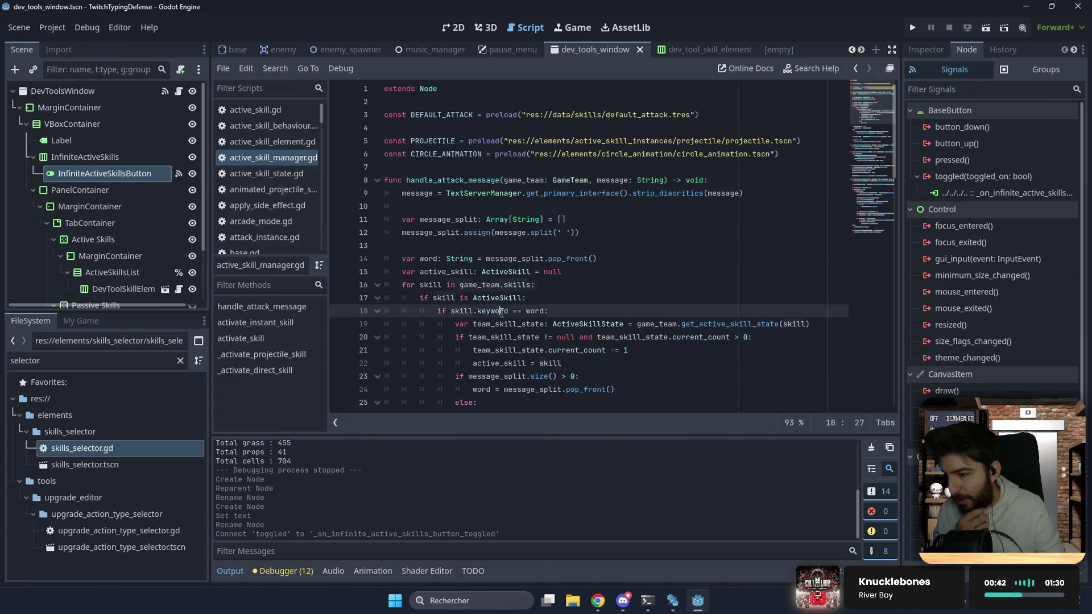
double_click(689, 338)
double_click(526, 341)
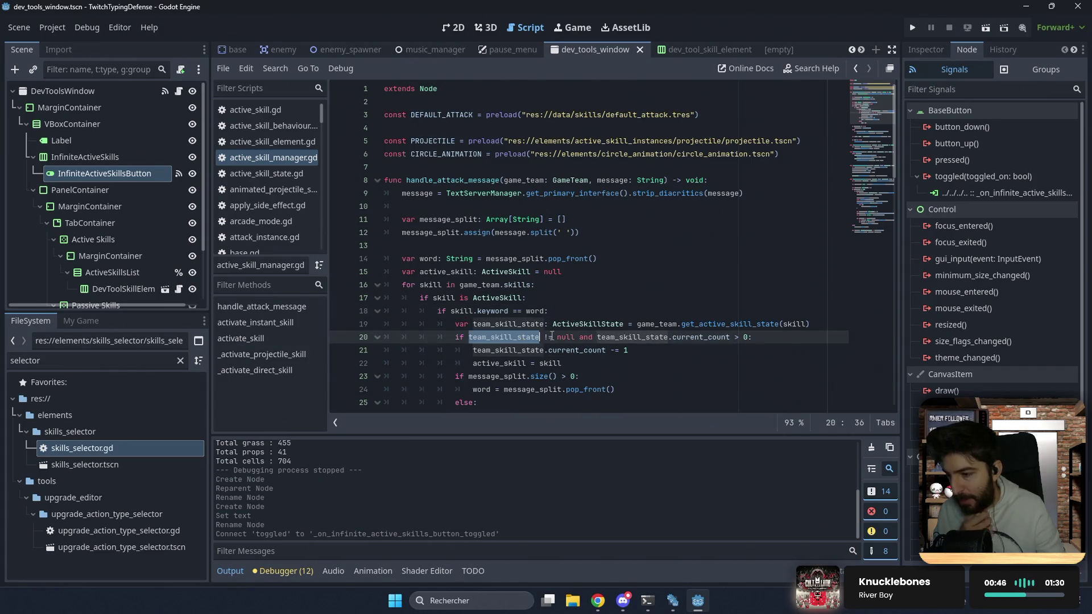
scroll(552, 330, down, 2)
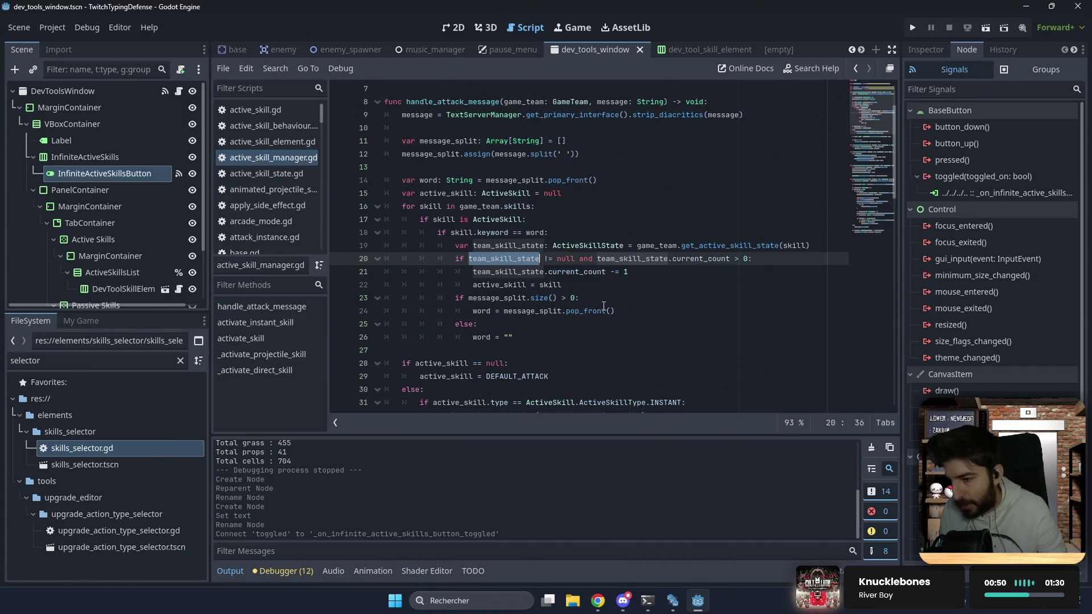
click(637, 312)
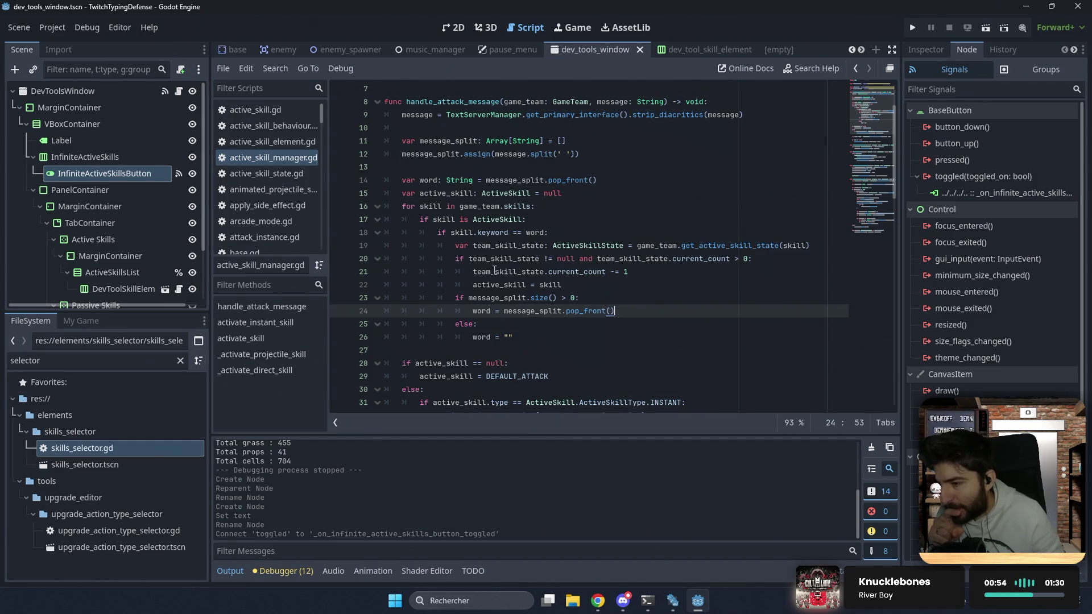
double_click(534, 261)
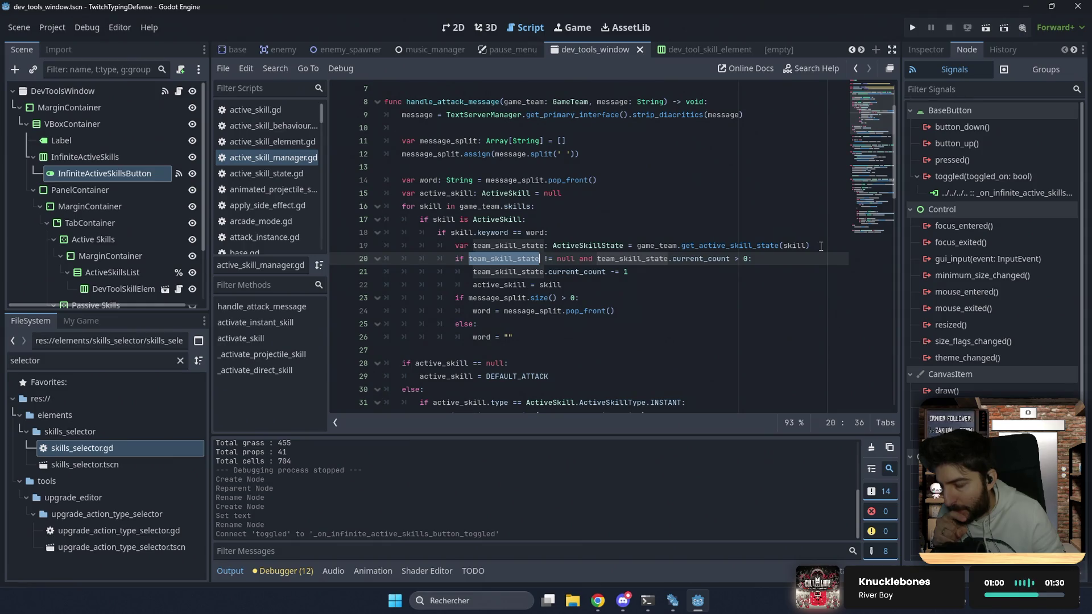
click(821, 246)
key(Return)
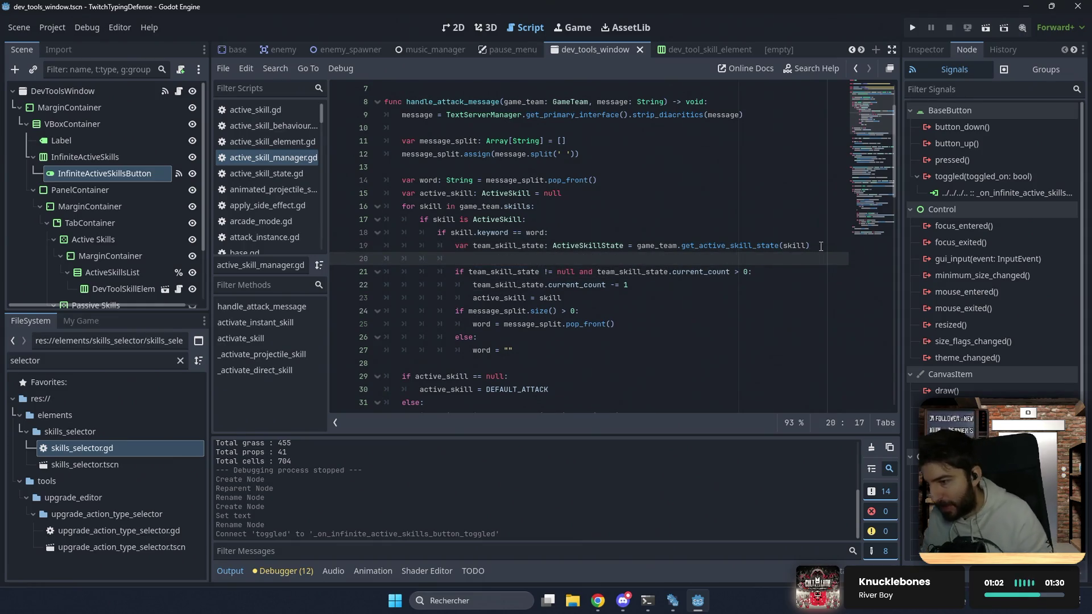
- Write 'if not DevToolsWindow.infinite_active_skills:' on line 20
text(e)
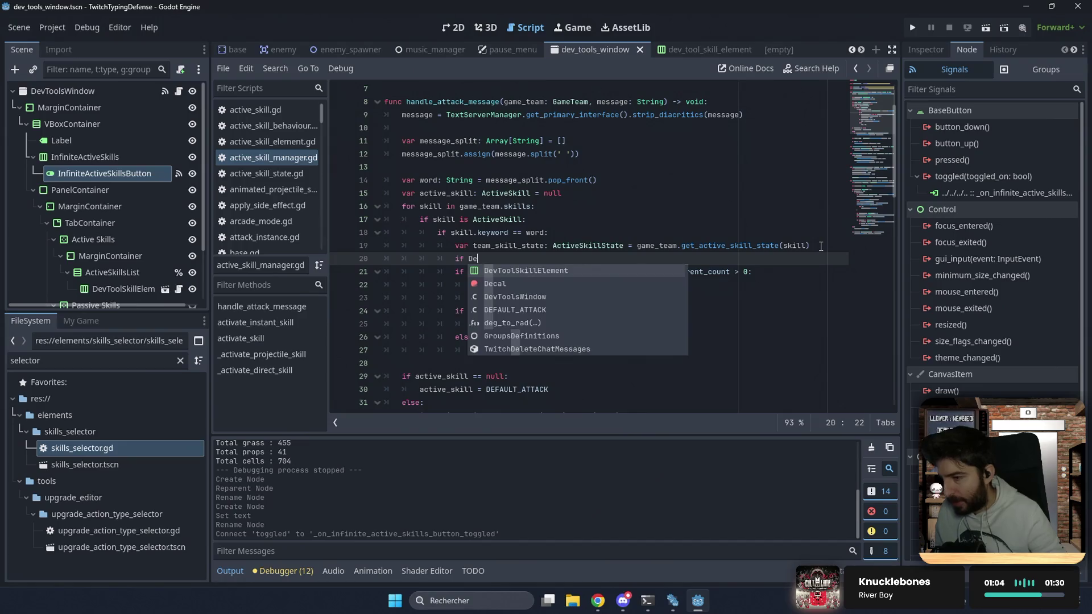
key(Return)
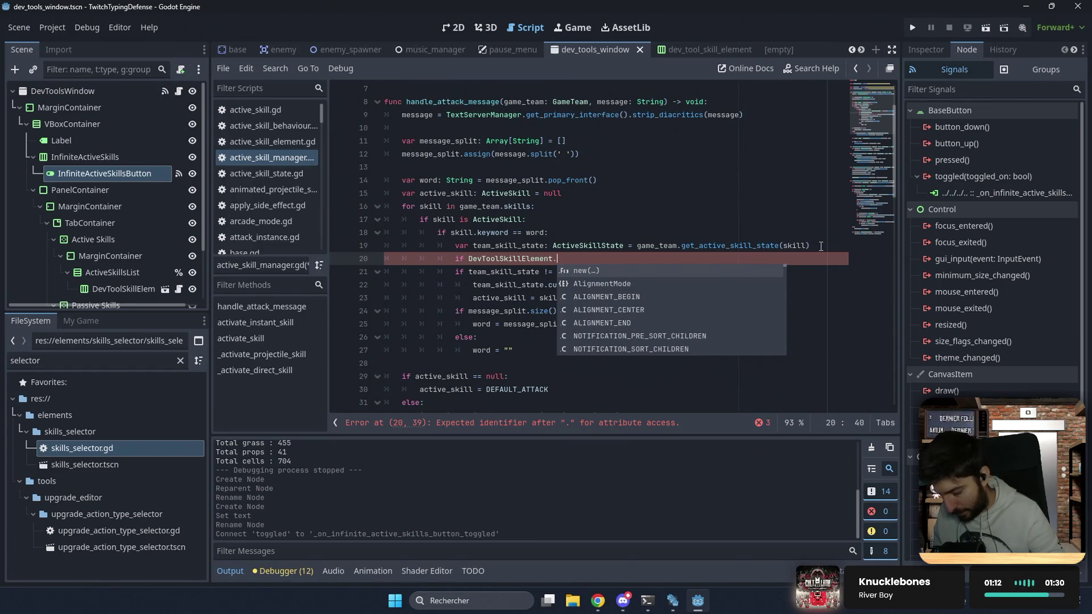
text(ac)
key(BackSpace)
key(BackSpace)
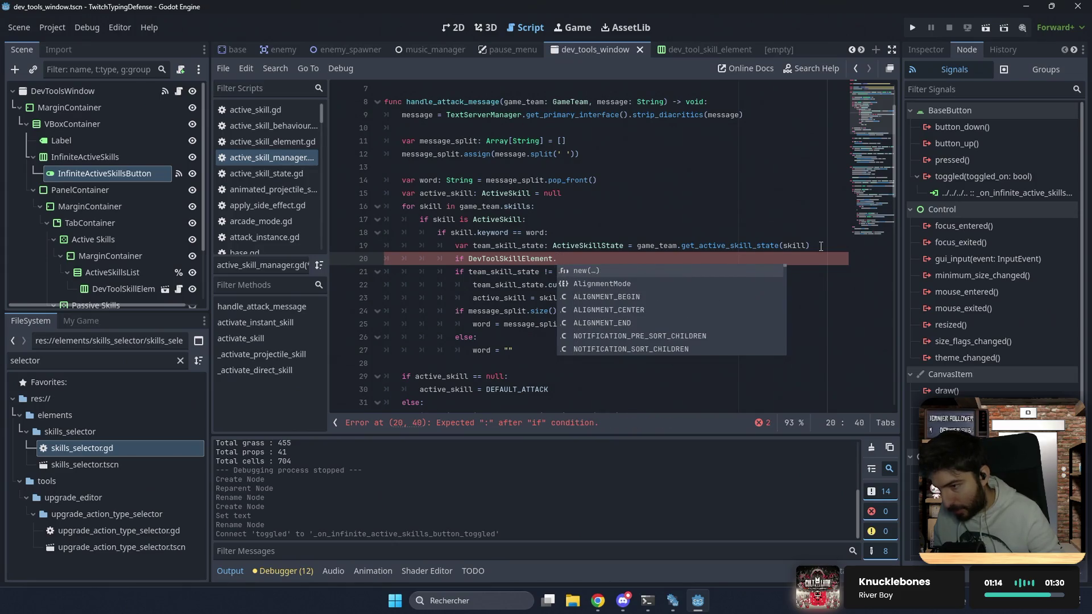
text(infi)
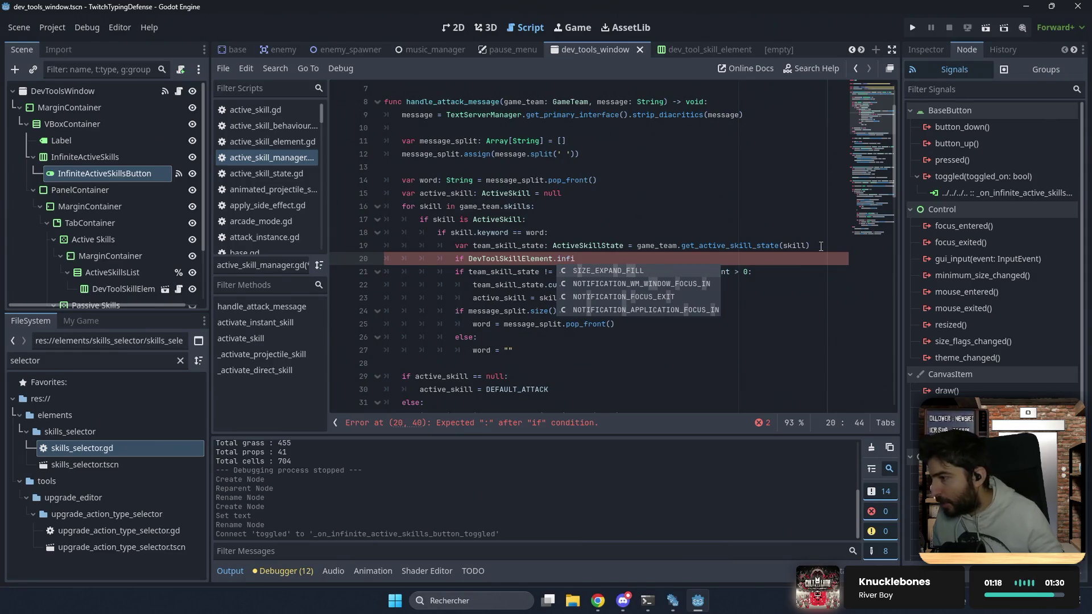
double_click(536, 258)
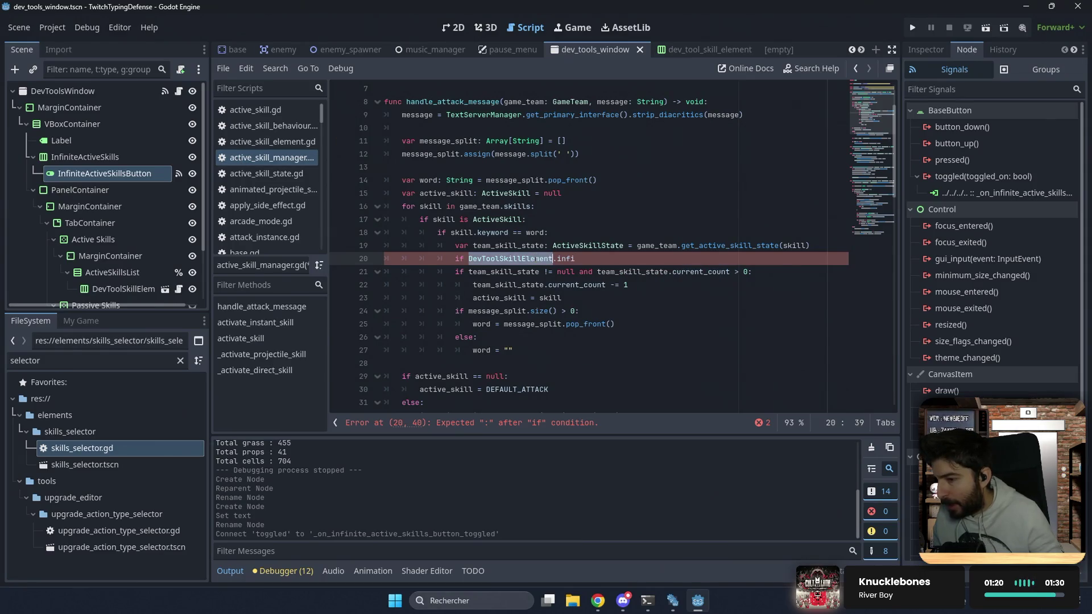
text(Dev)
text(ToolsW)
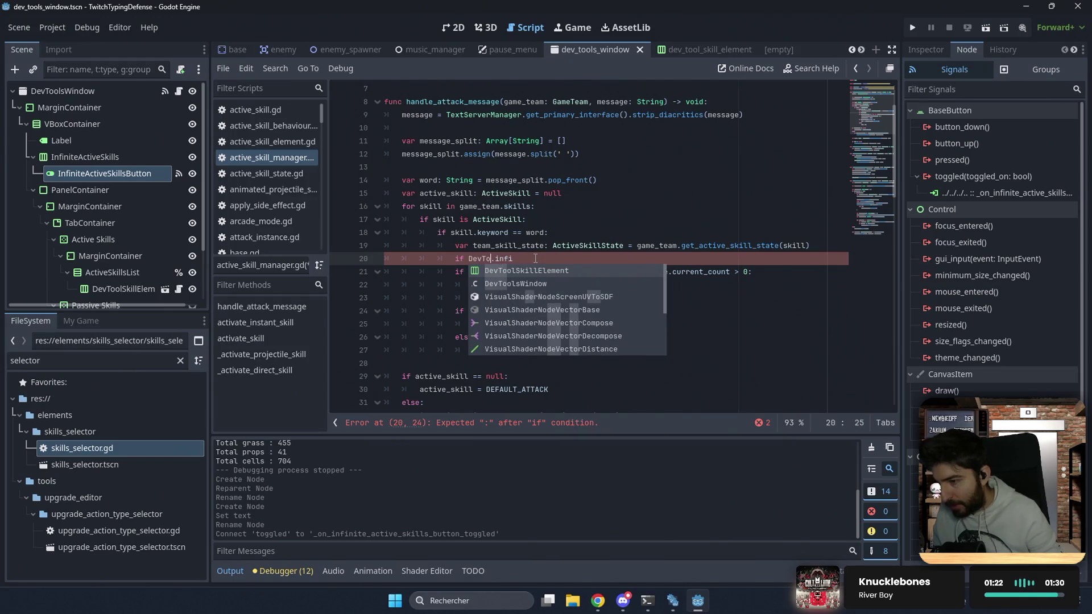
key(Return)
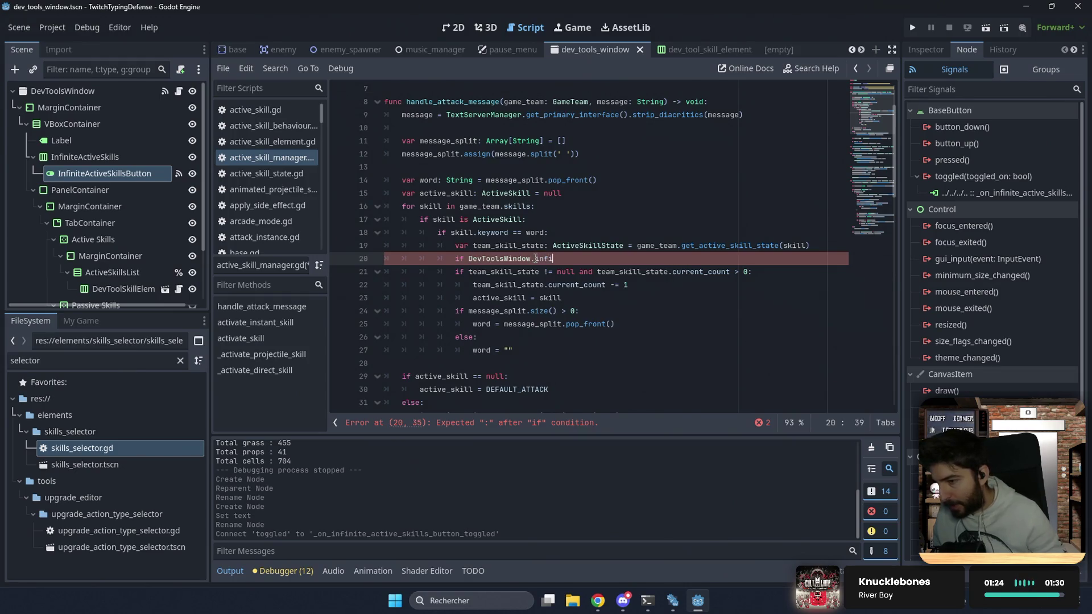
key(Return)
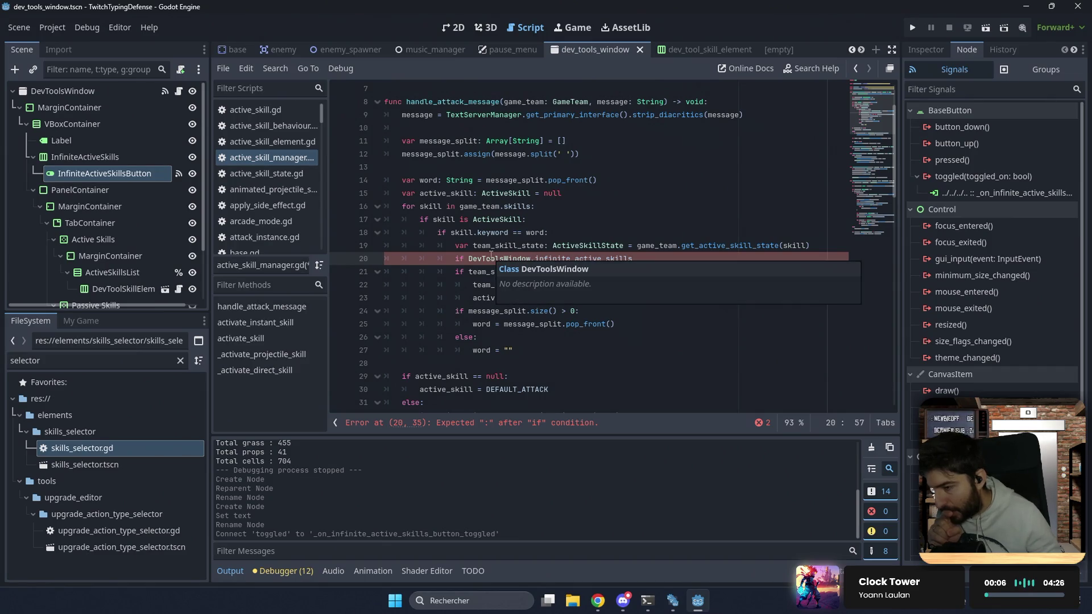
text(:)
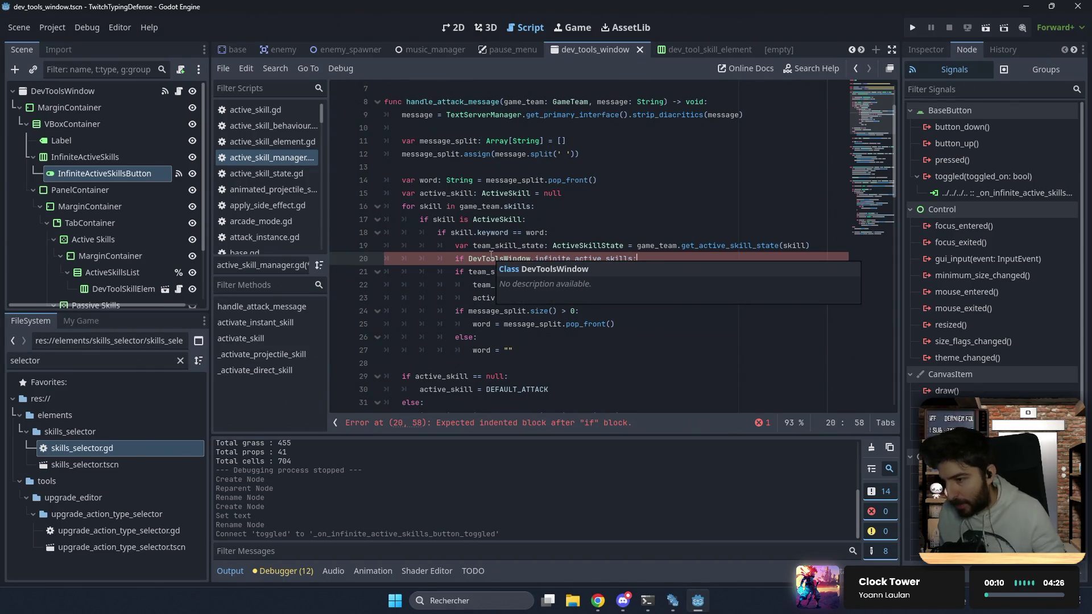
click(465, 259)
text(not)
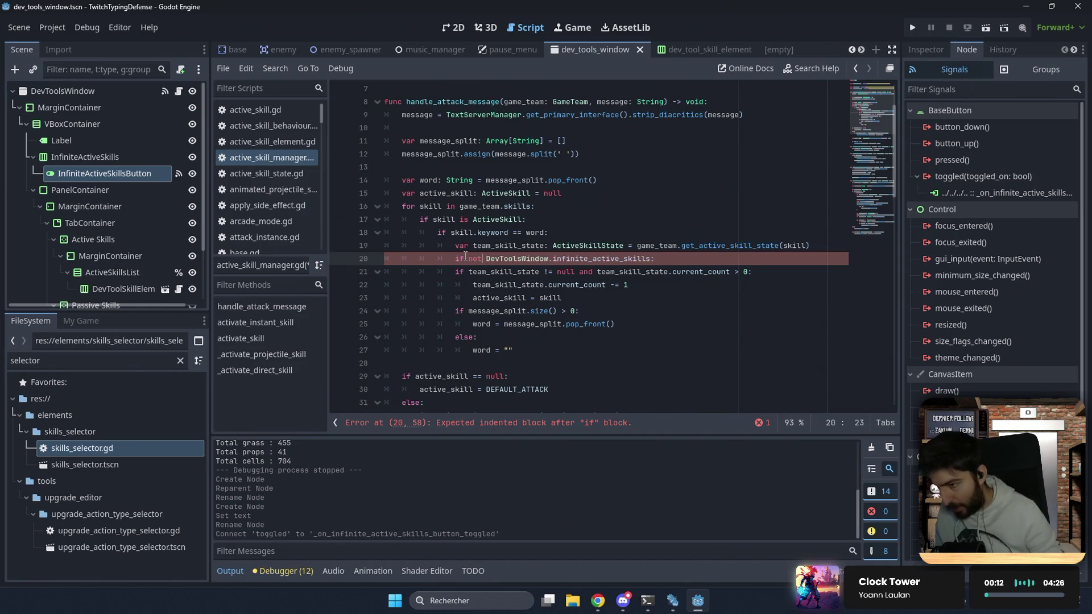
- Indent the use-count lines 21–23 under the new condition
click(460, 232)
click(575, 301)
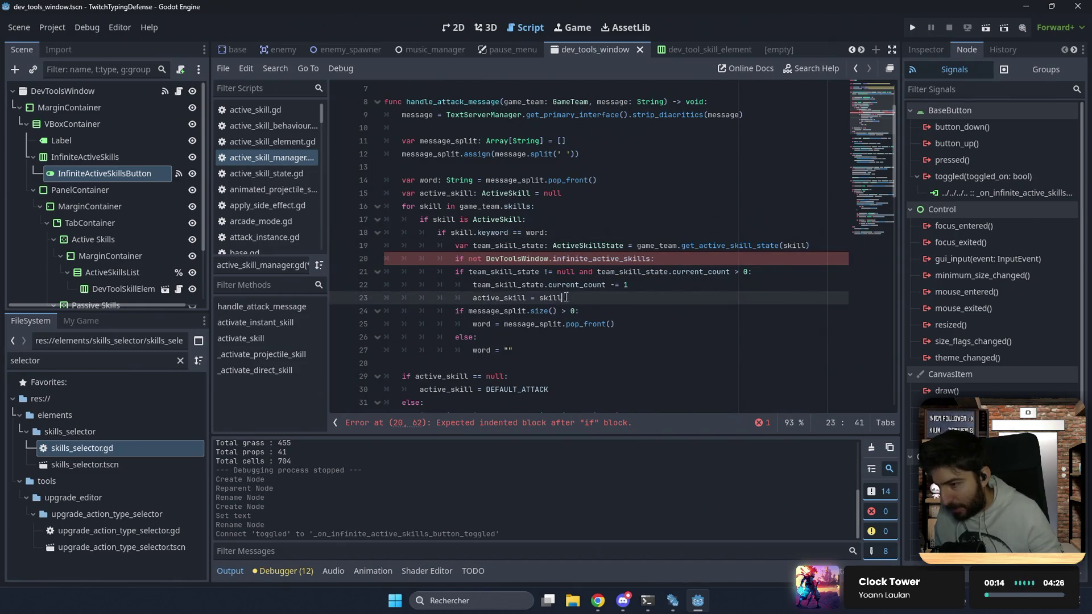
key(shift+Home)
key(shift+Up)
key(shift+Up)
key(Tab)
click(618, 294)
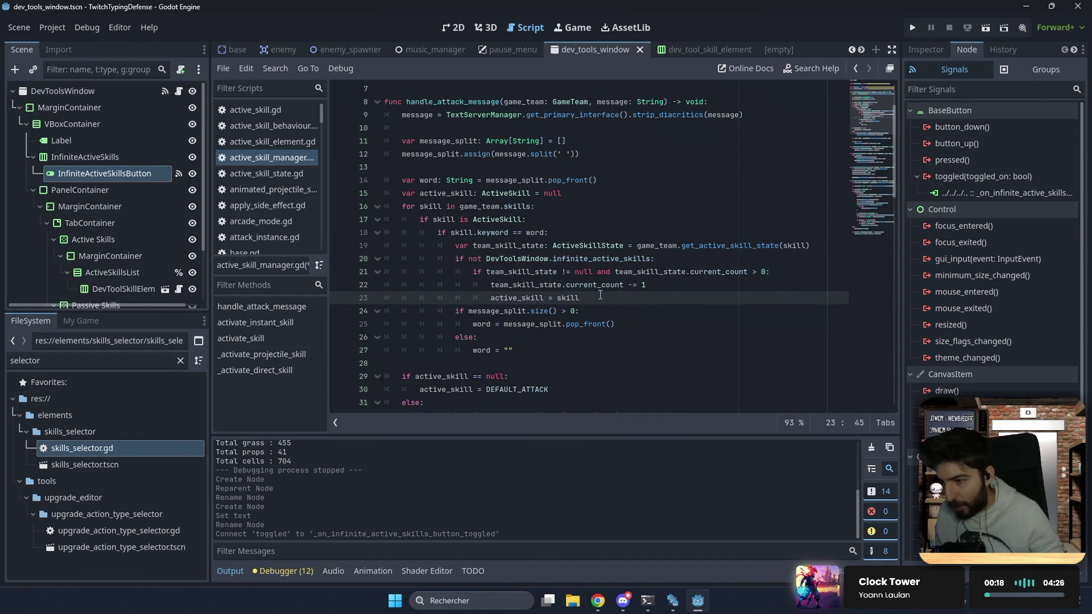
- Add blank lines around the new check, save the script, and run the project
key(Up)
key(Up)
key(Up)
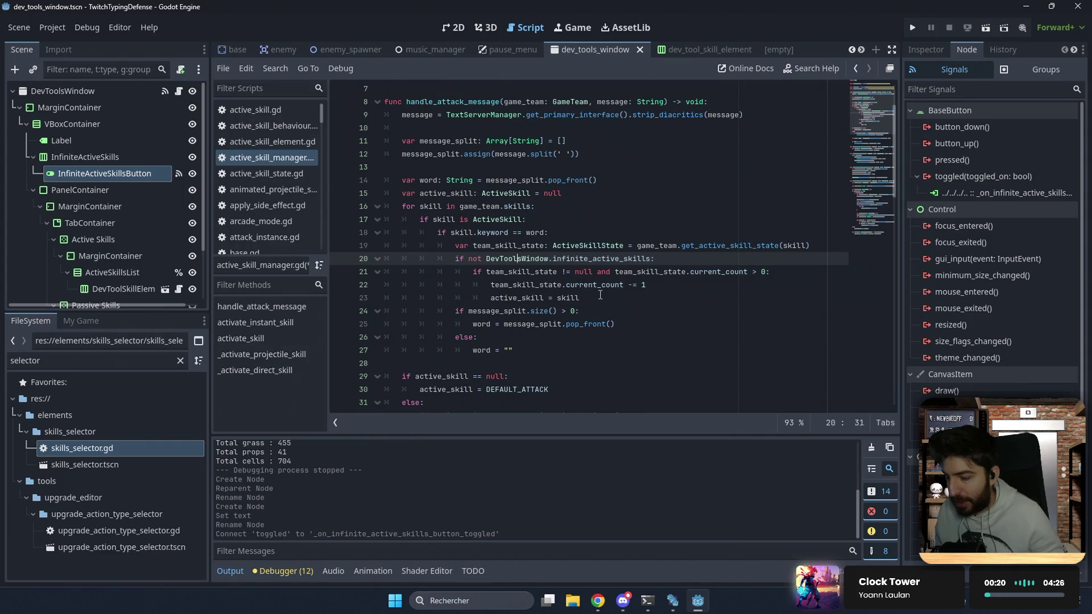
key(Left)
key(Return)
key(Down)
key(Down)
key(Down)
key(Return)
key(ctrl+s)
click(673, 314)
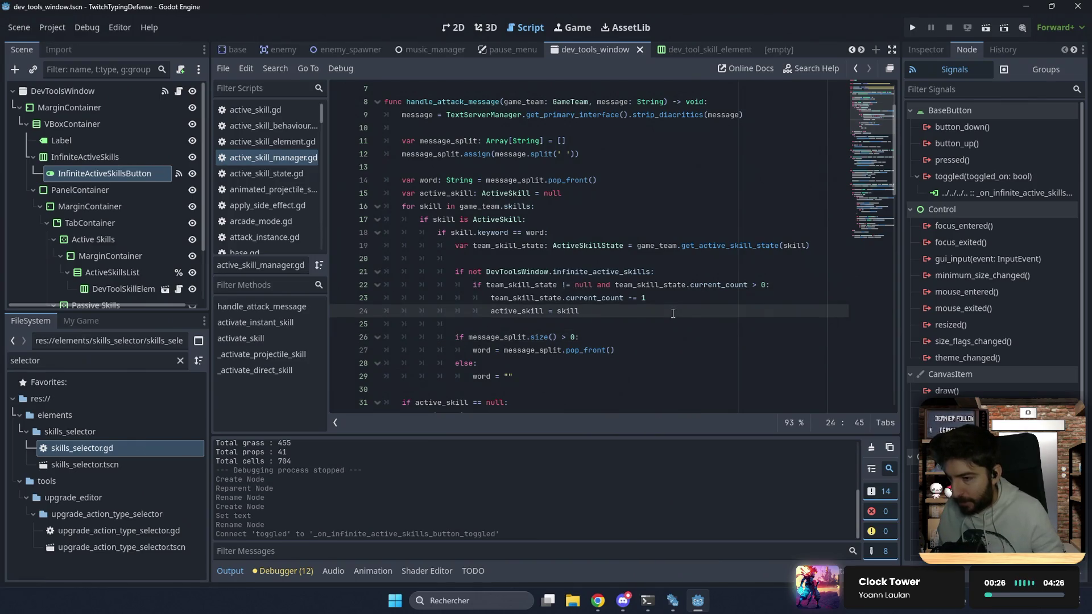
click(913, 27)
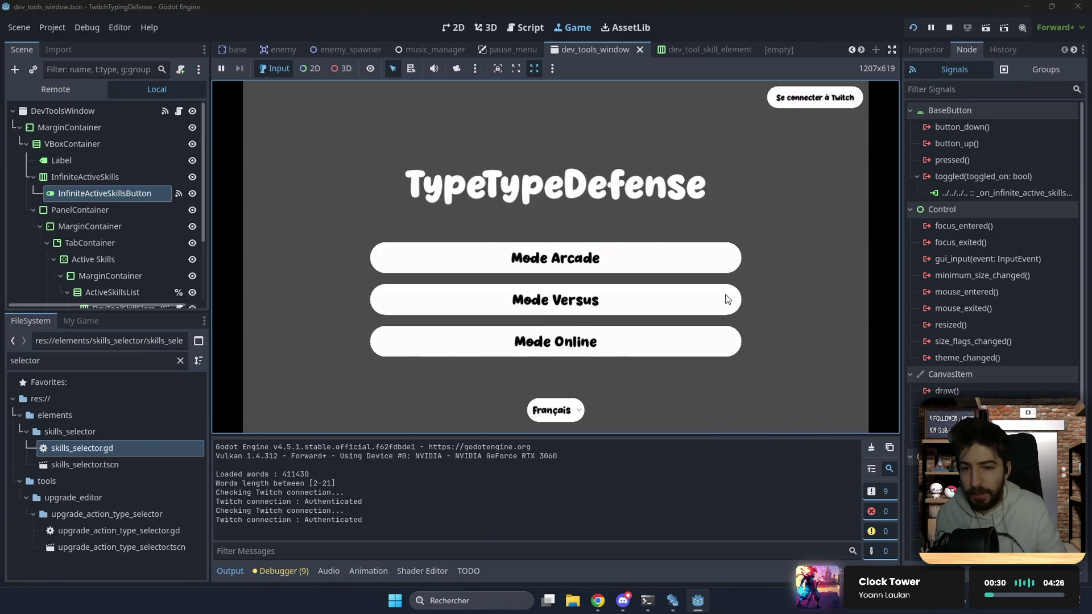
- Choose Mode Arcade from the TypeTypeDefense main menu
click(678, 268)
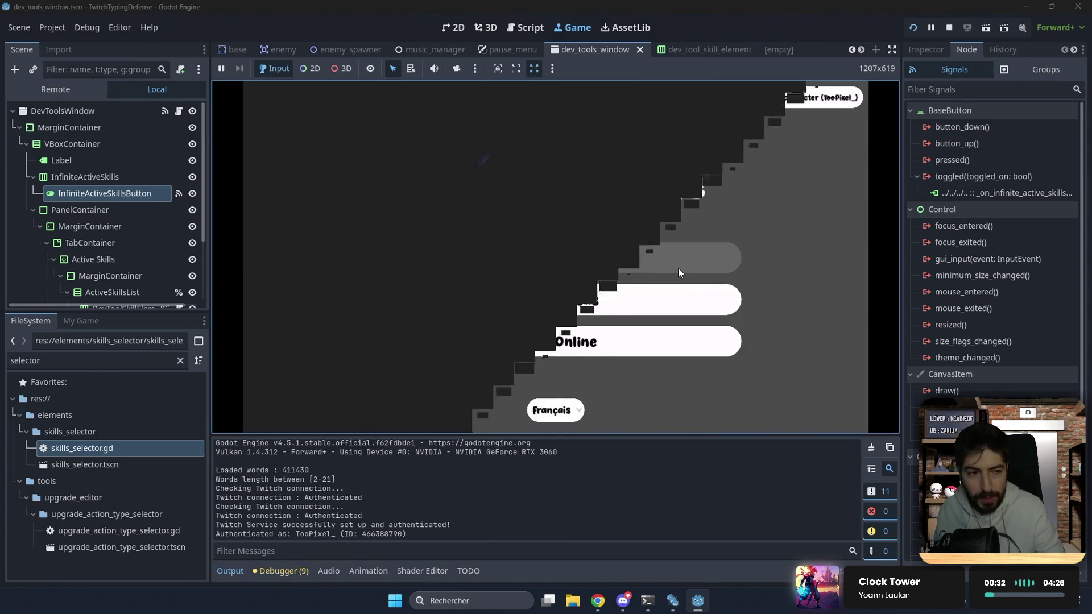
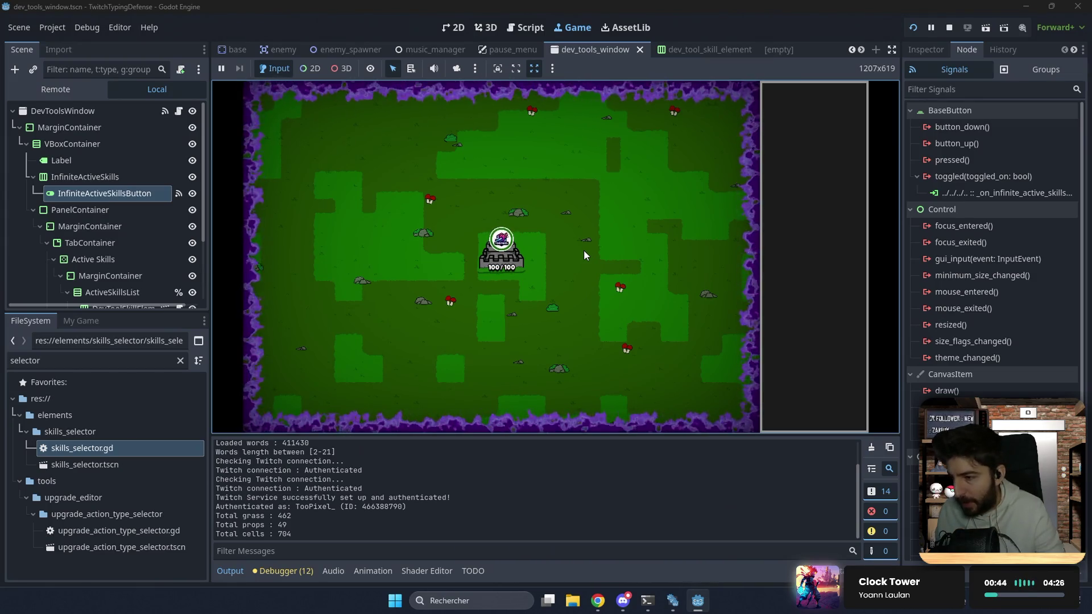
- Grant the player the Fireball skill from the in-game Dev Tools window
key(F1)
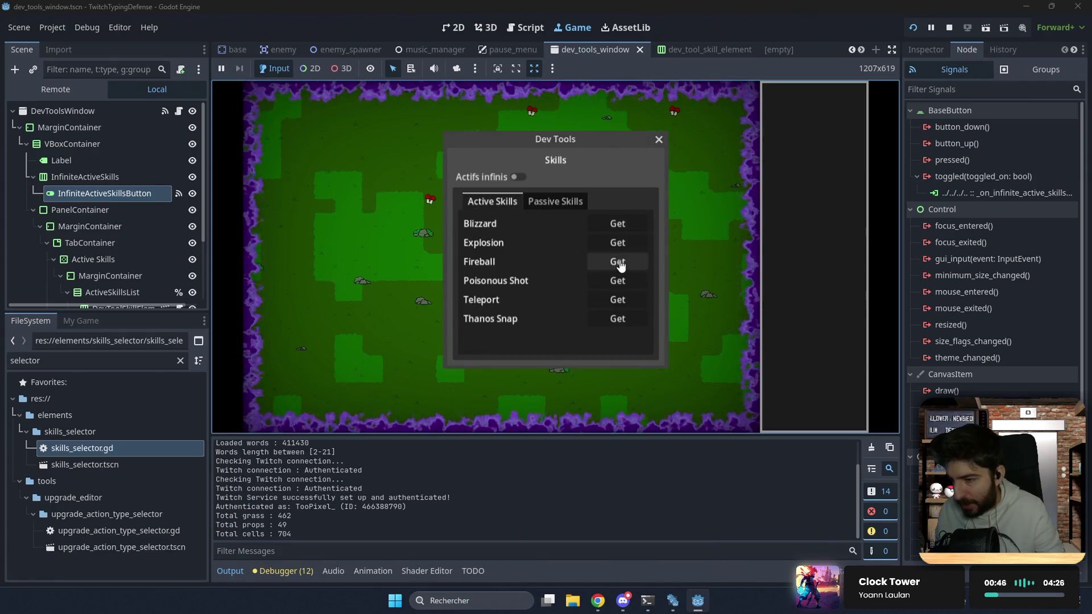
click(618, 263)
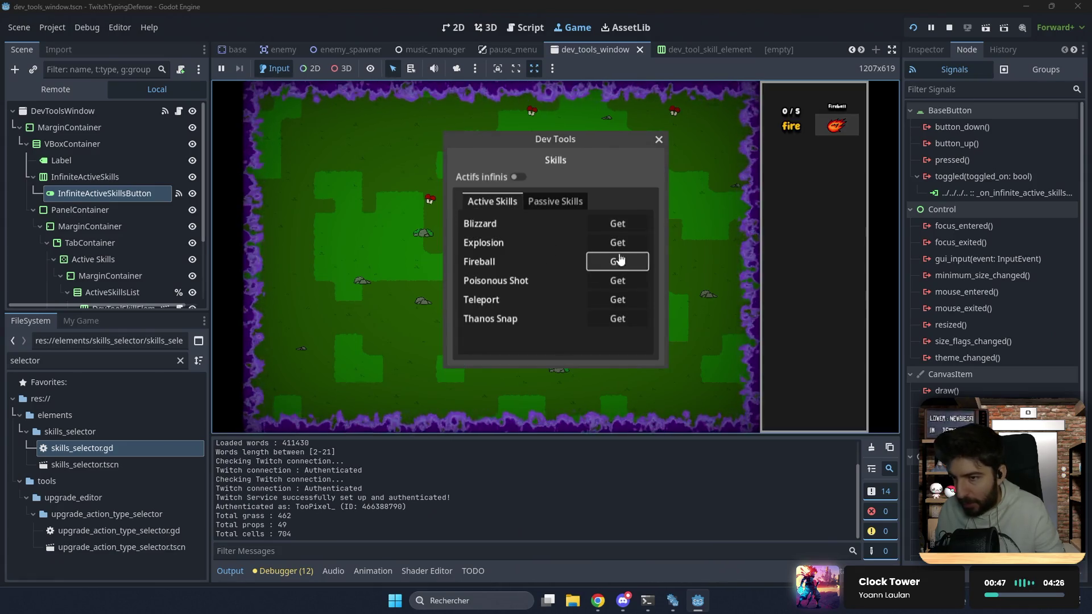
click(658, 141)
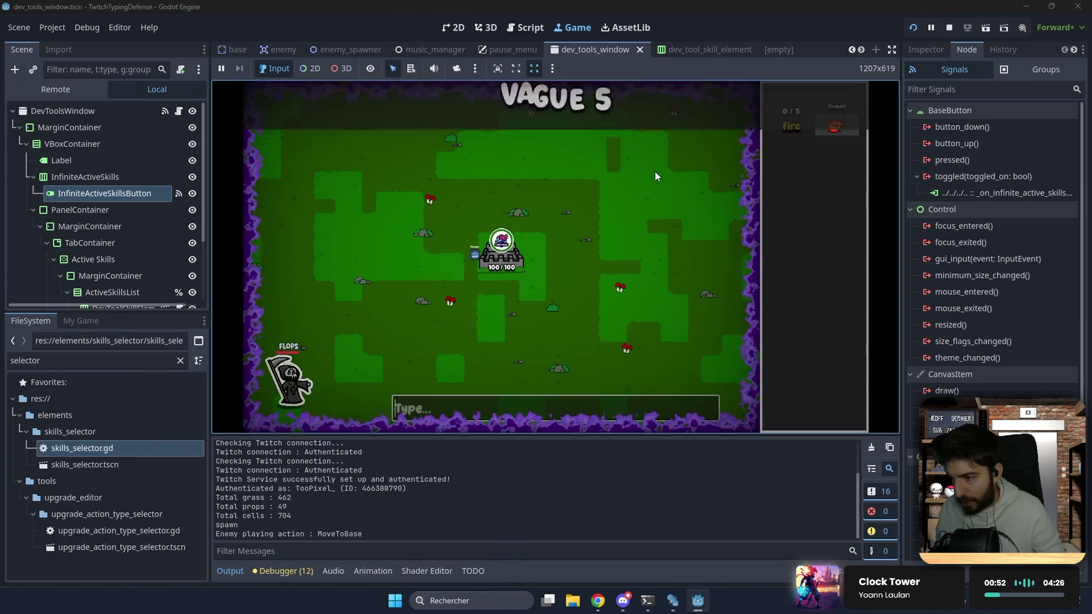
- Cast the fire skill with 'fire flops' twice and then 'fire or'
text(fire flpa)
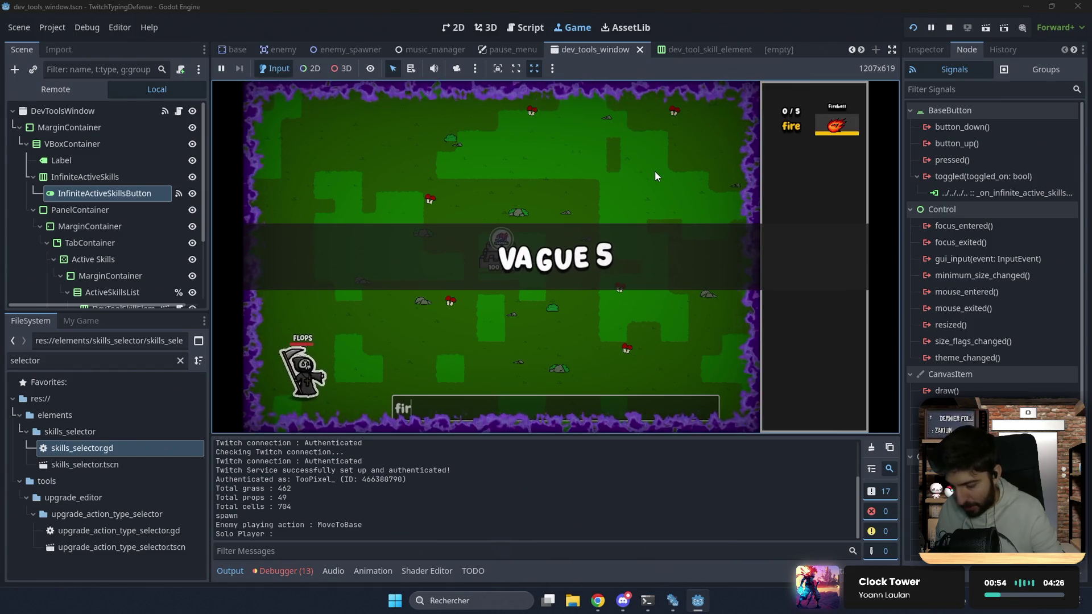
key(BackSpace)
key(BackSpace)
text(ops)
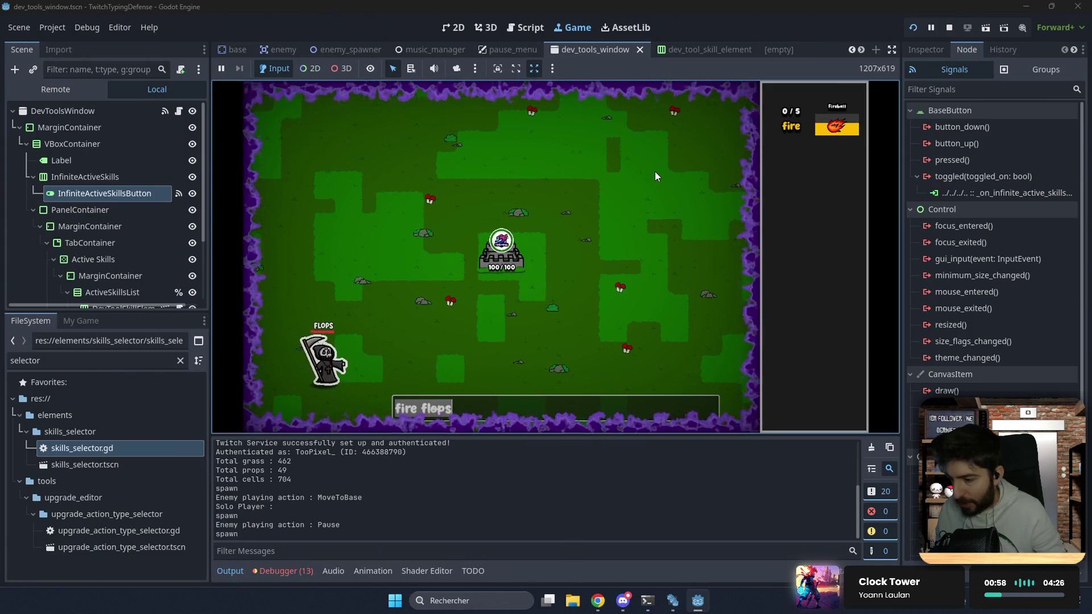
key(Return)
text(fire flops)
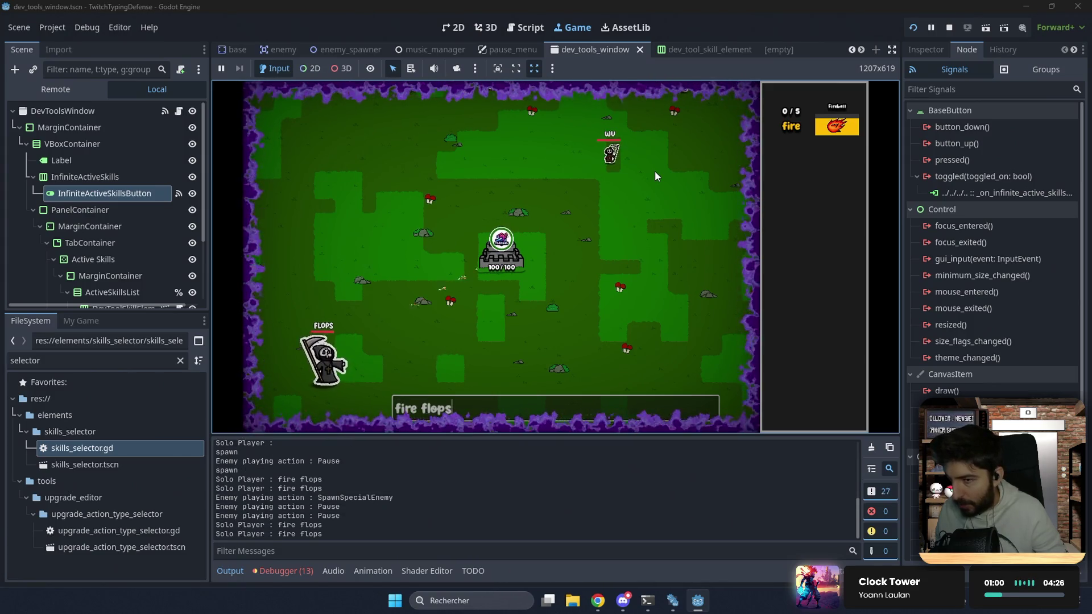
key(Return)
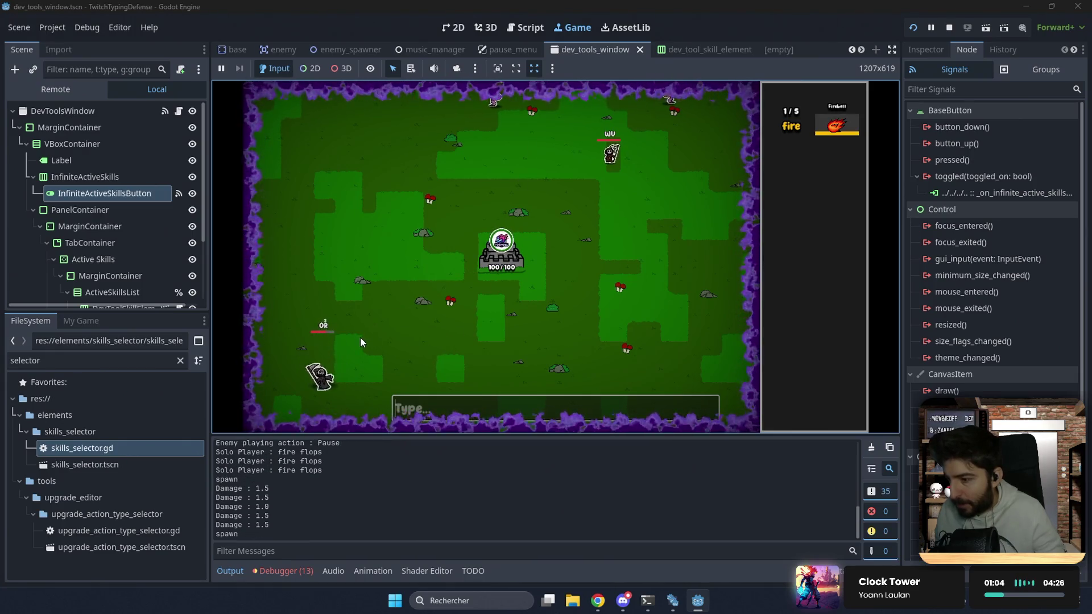
text(fire or)
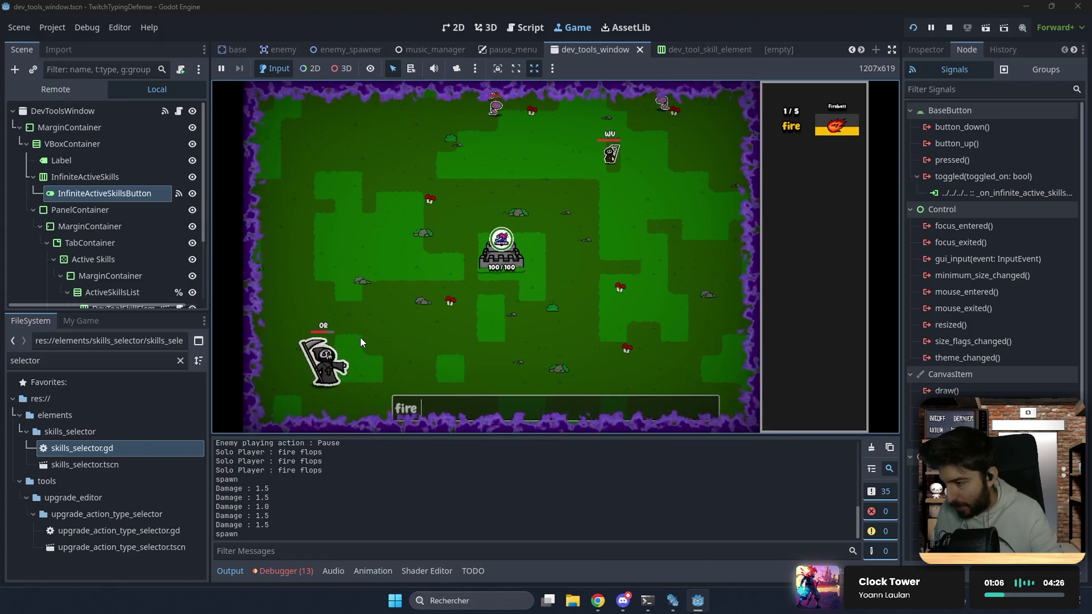
key(Return)
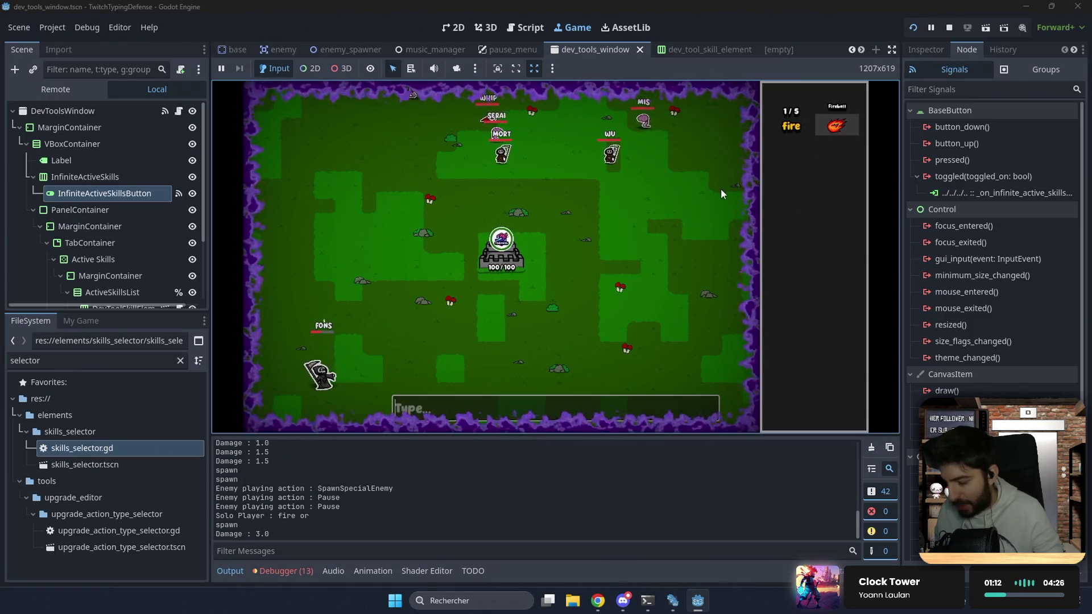
- Turn on Actifs infinis (infinite active skills) and cast 'fire flops' again
key(twosuperior)
click(516, 176)
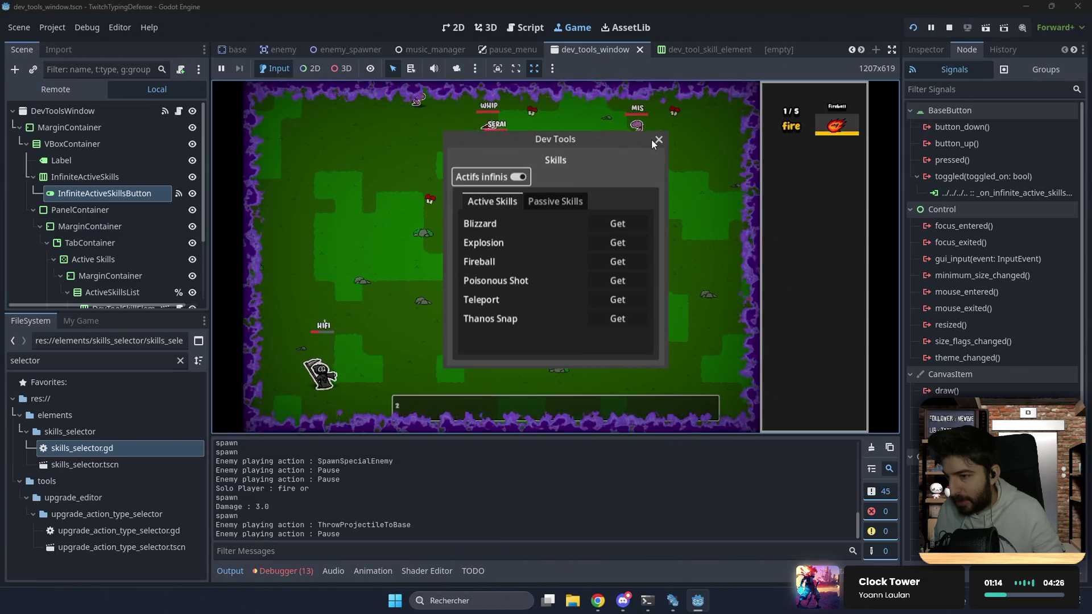
click(658, 140)
key(BackSpace)
text(fire flops)
key(Return)
text(fire flops)
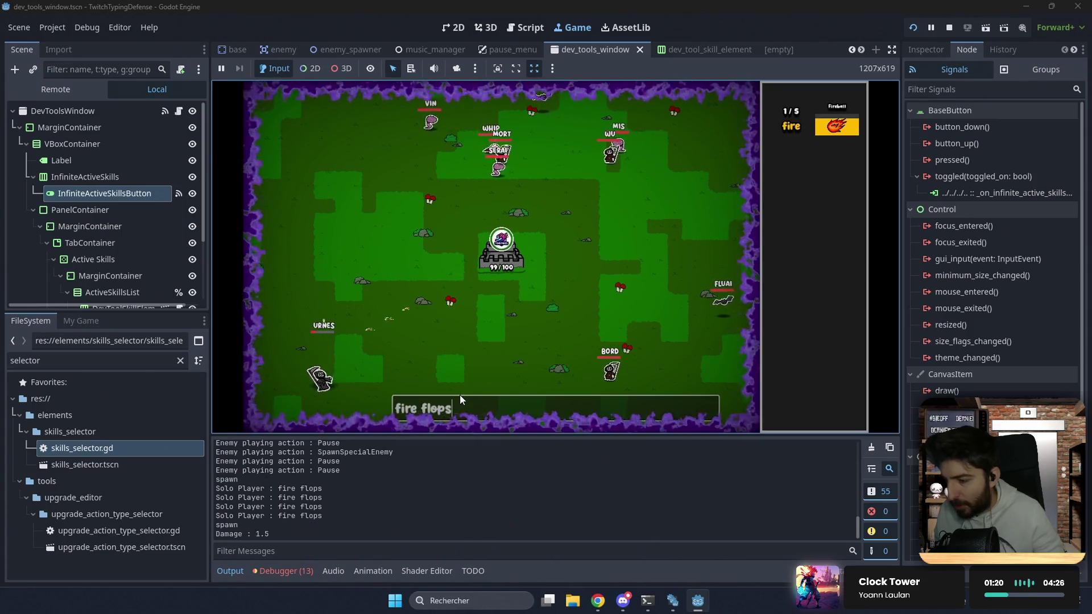
text(²)
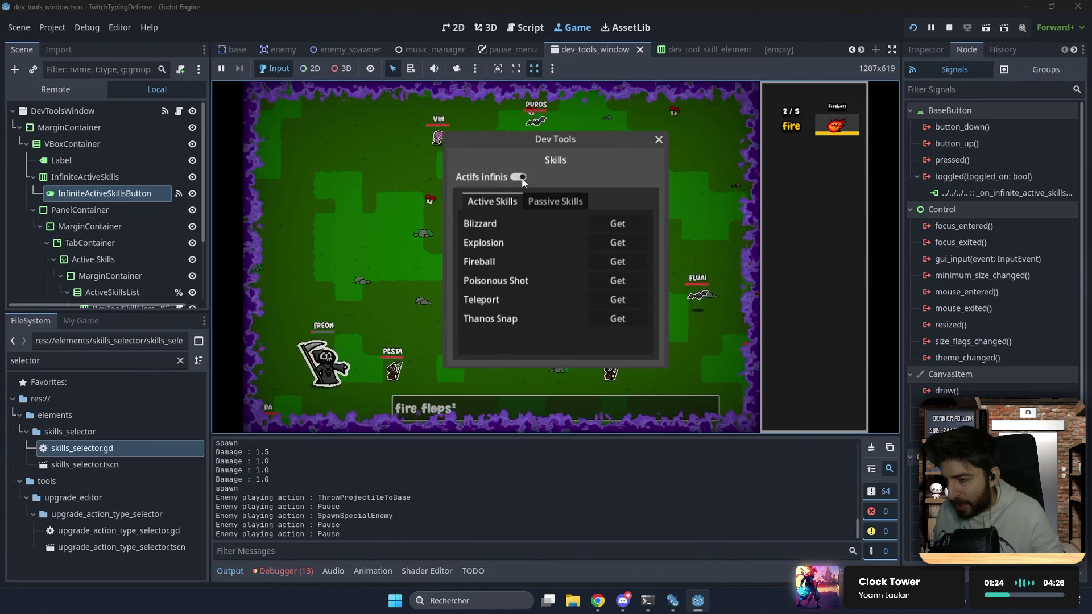
click(658, 141)
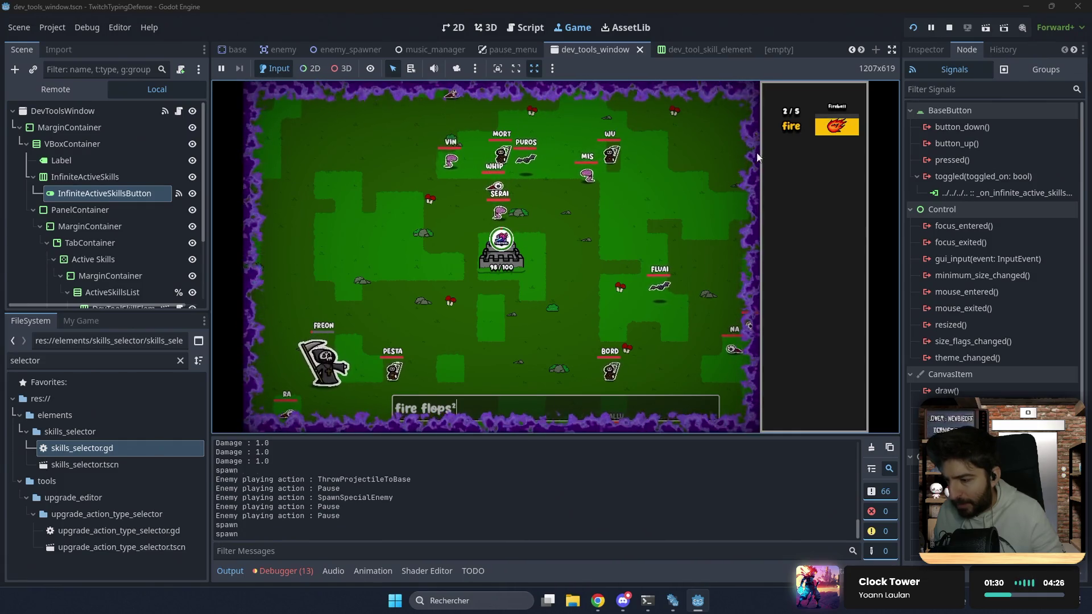
- Open the Debugger's Errors list and jump to the last warning in active_skill_manager.gd
click(276, 572)
click(297, 429)
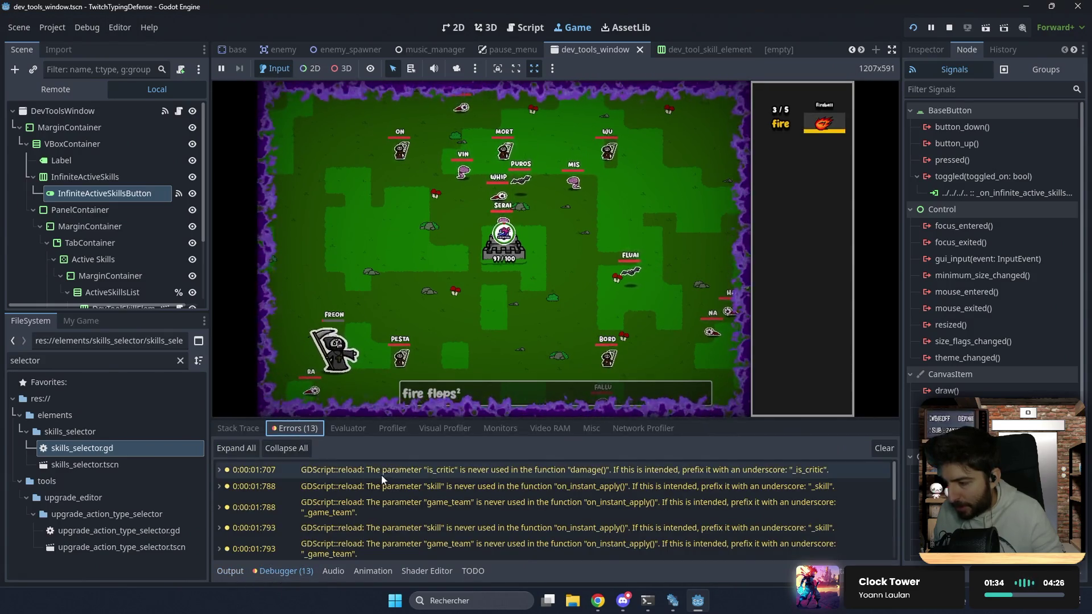
scroll(395, 476, down, 5)
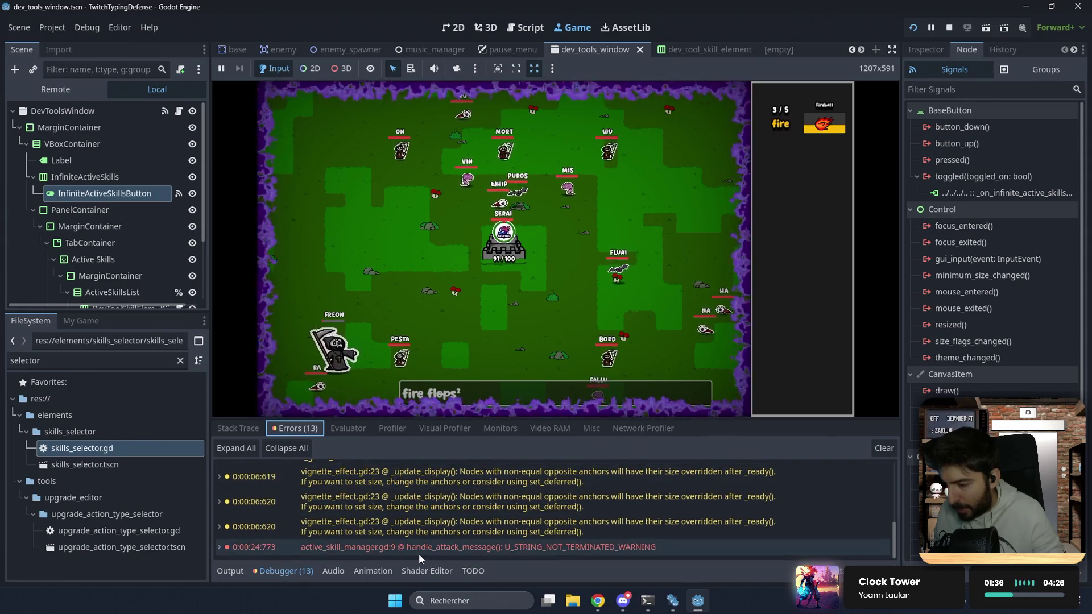
mouse_move(419, 553)
click(323, 552)
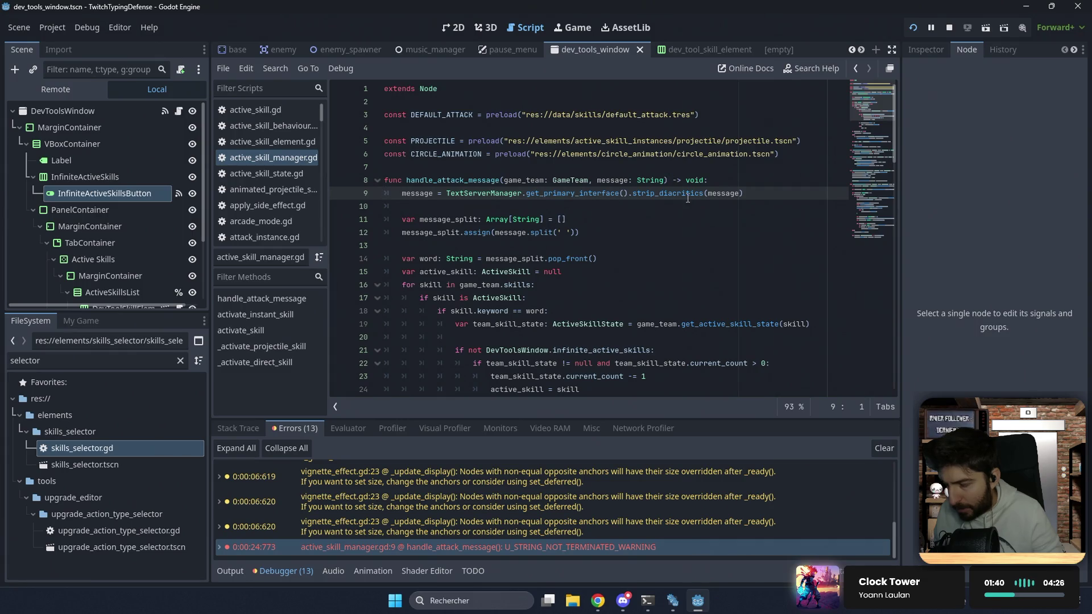
- Stop the game and locate the active_skill assignment under the infinite_active_skills check
click(947, 29)
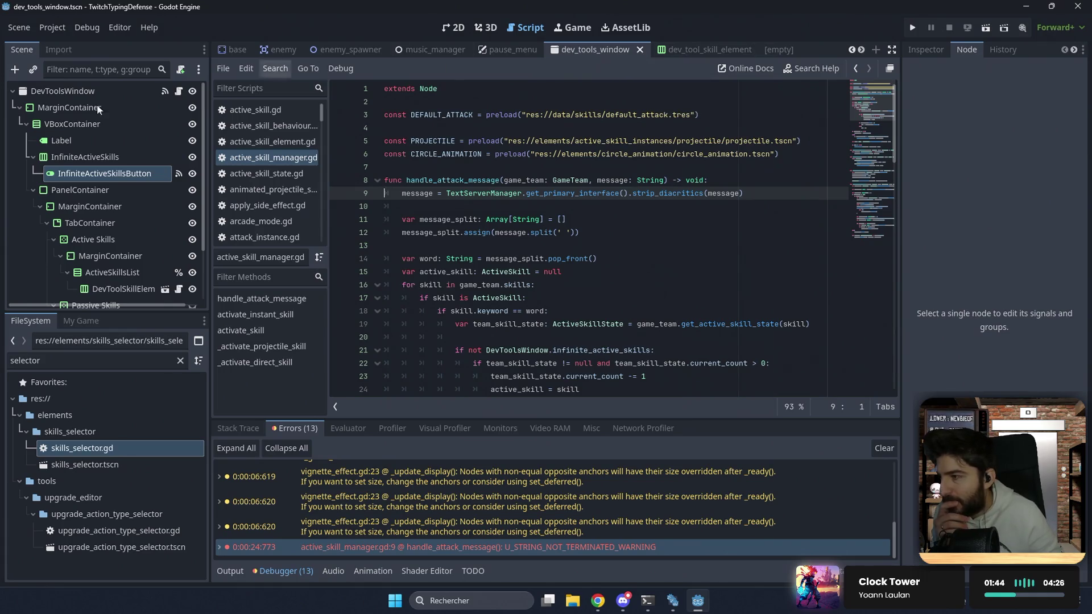
click(272, 156)
scroll(529, 222, down, 3)
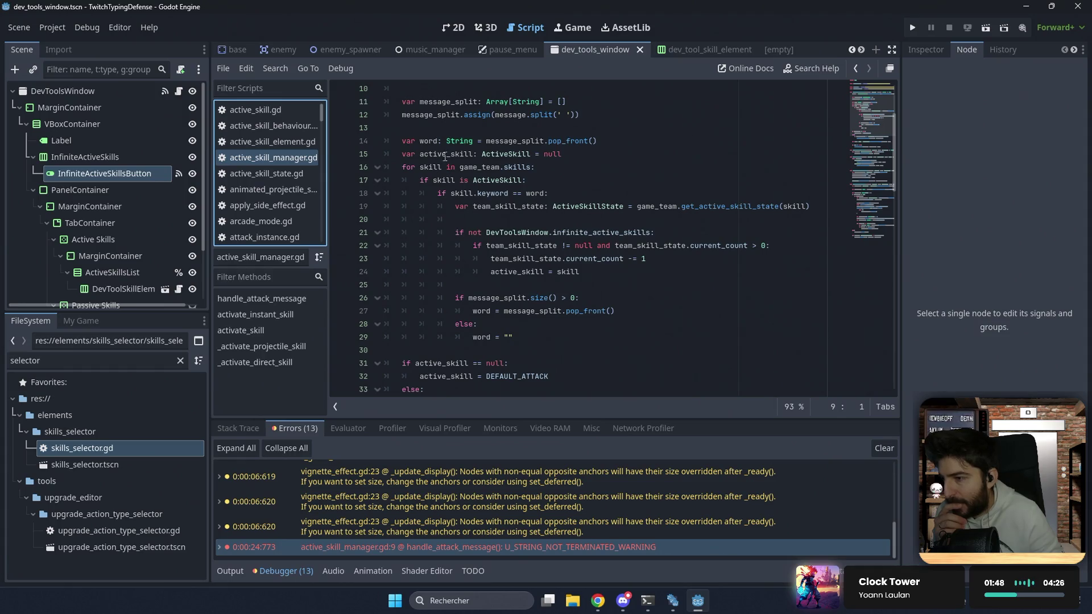
double_click(446, 154)
scroll(430, 192, down, 3)
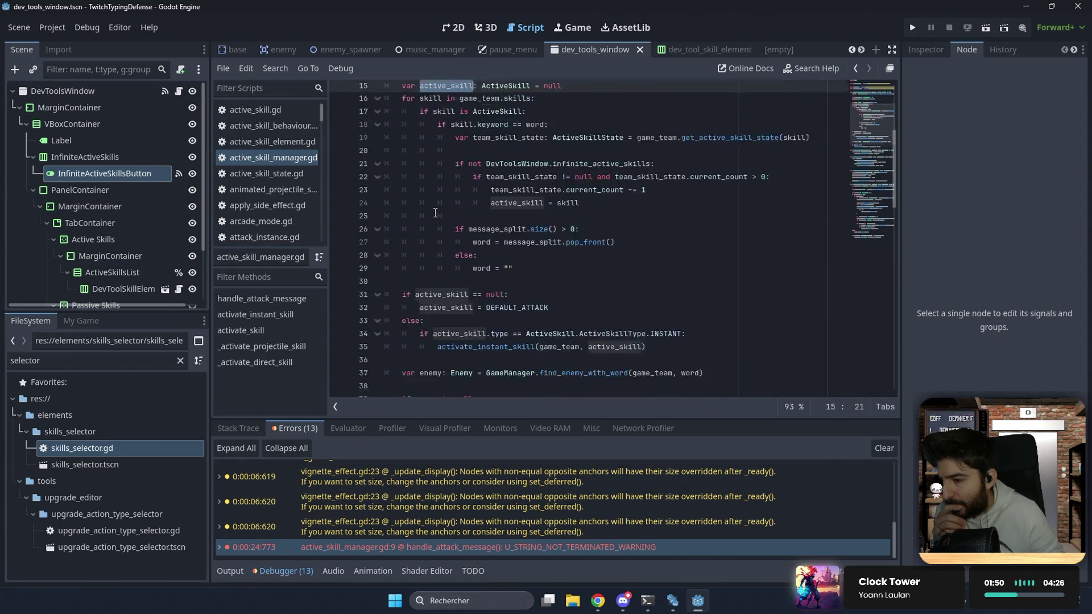
scroll(555, 340, up, 3)
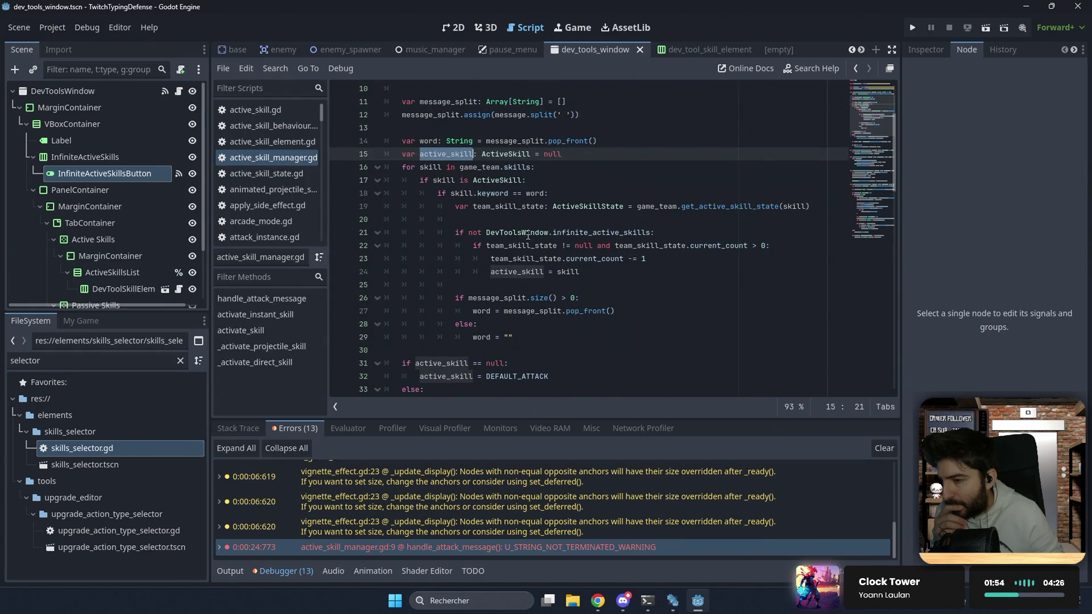
double_click(578, 232)
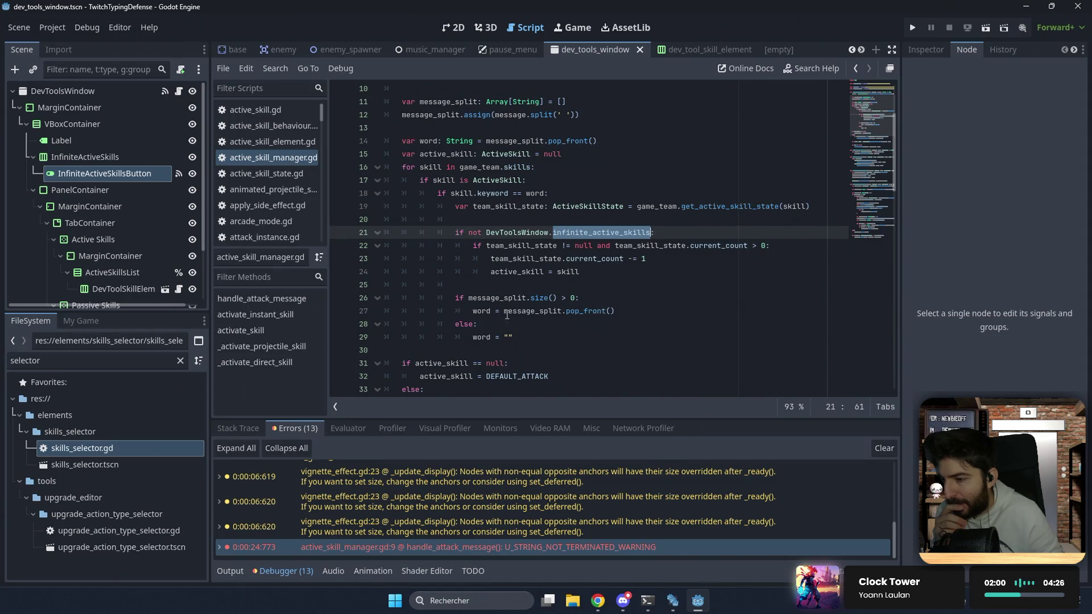
click(517, 271)
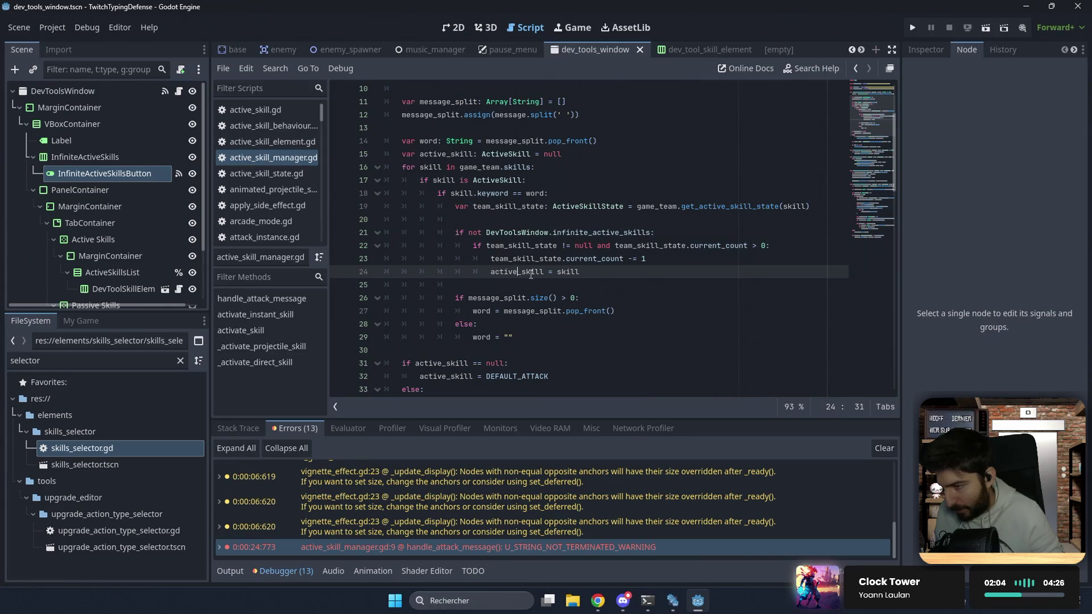
- Add an else branch setting active_skill = skill, save, and relaunch the game
drag(592, 271, 664, 261)
key(ctrl+c)
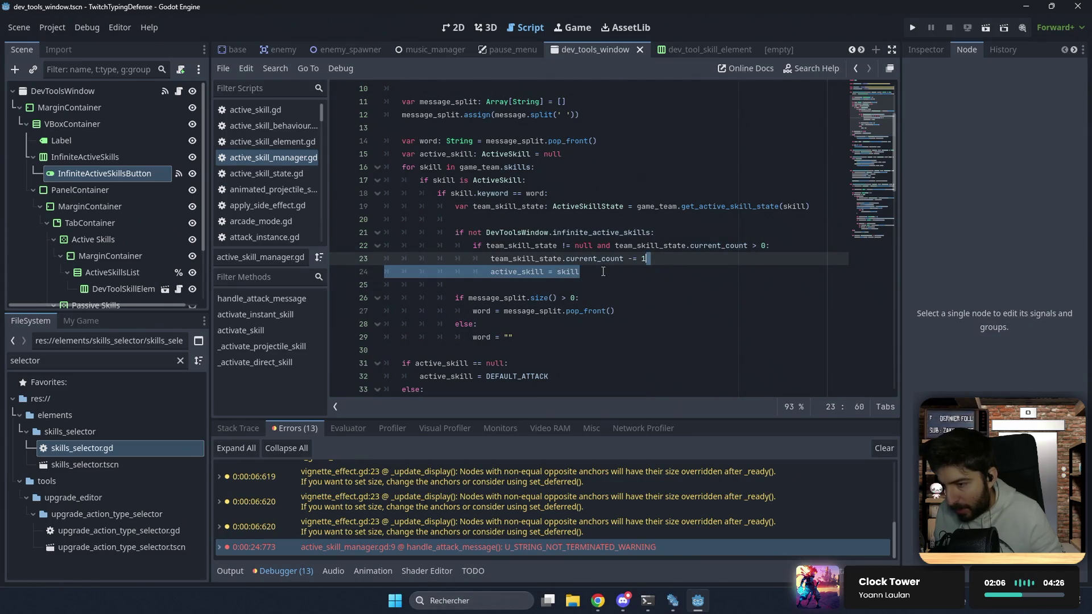
click(603, 271)
key(Return)
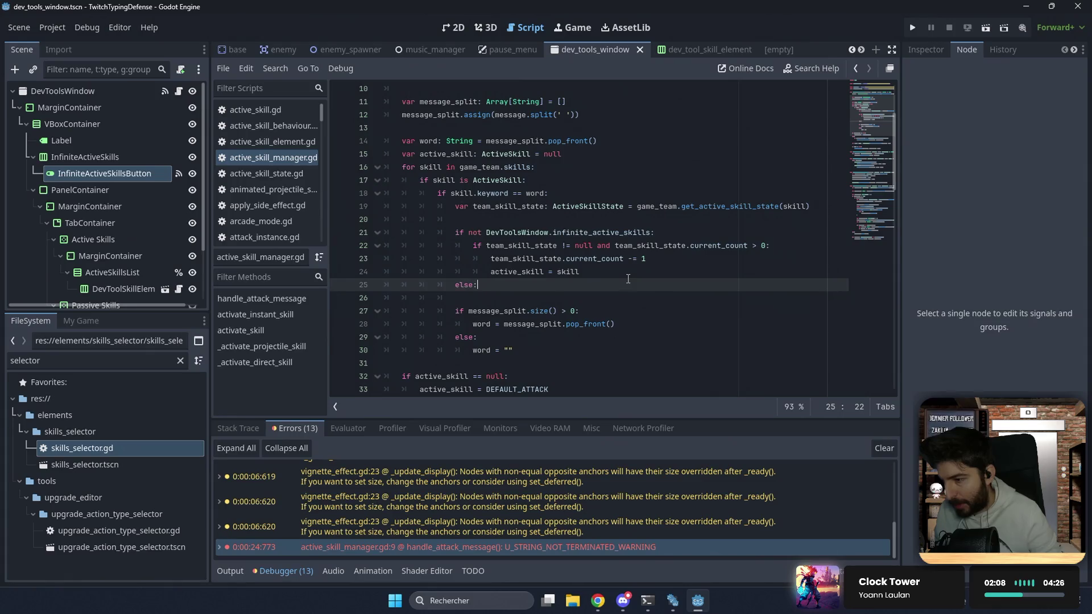
key(ctrl+v)
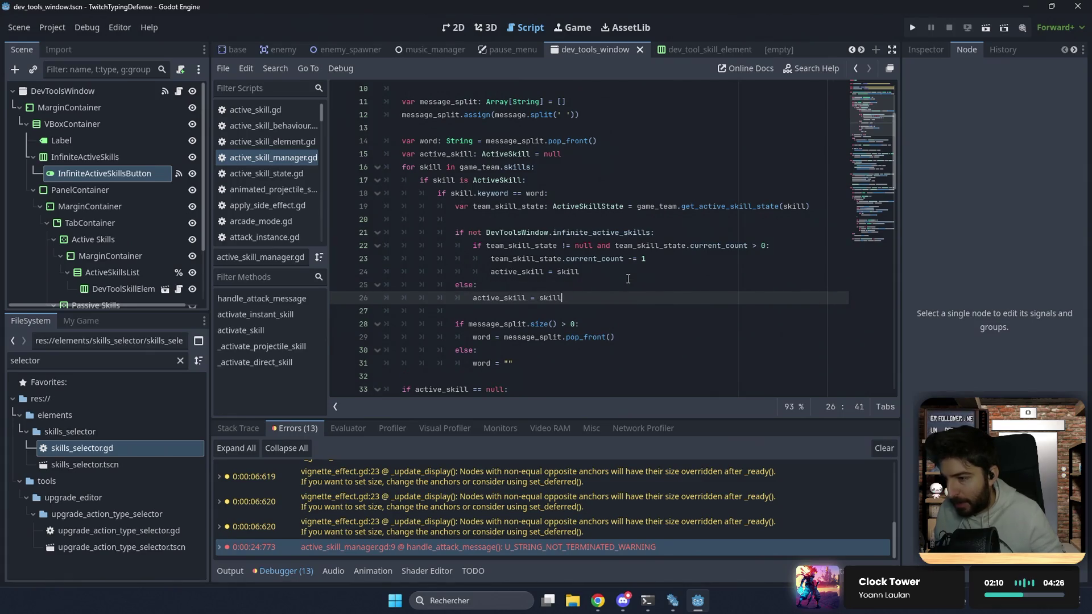
key(ctrl+s)
click(633, 279)
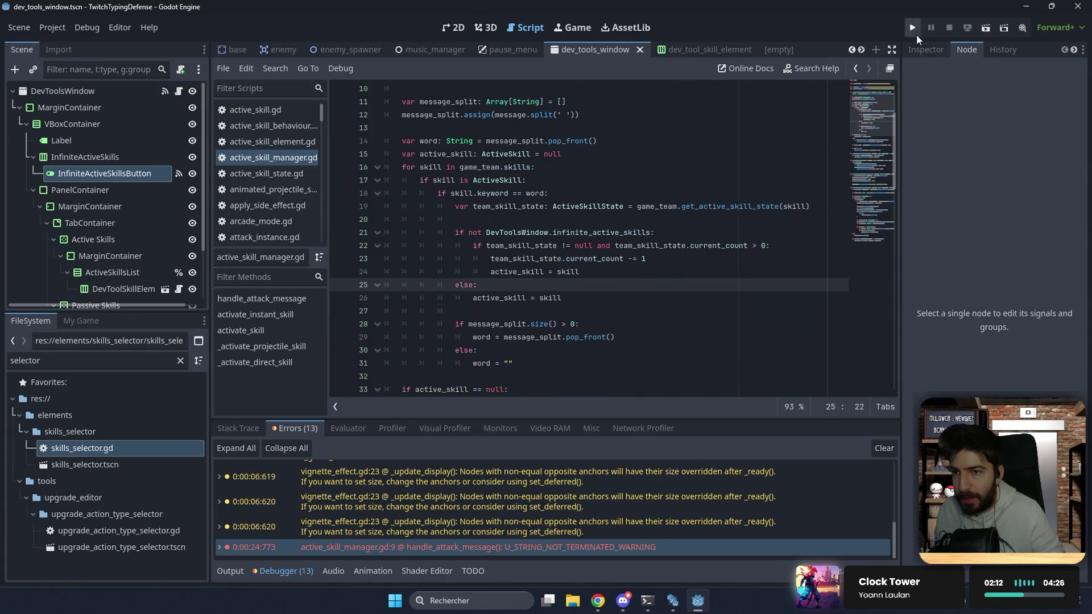
click(912, 28)
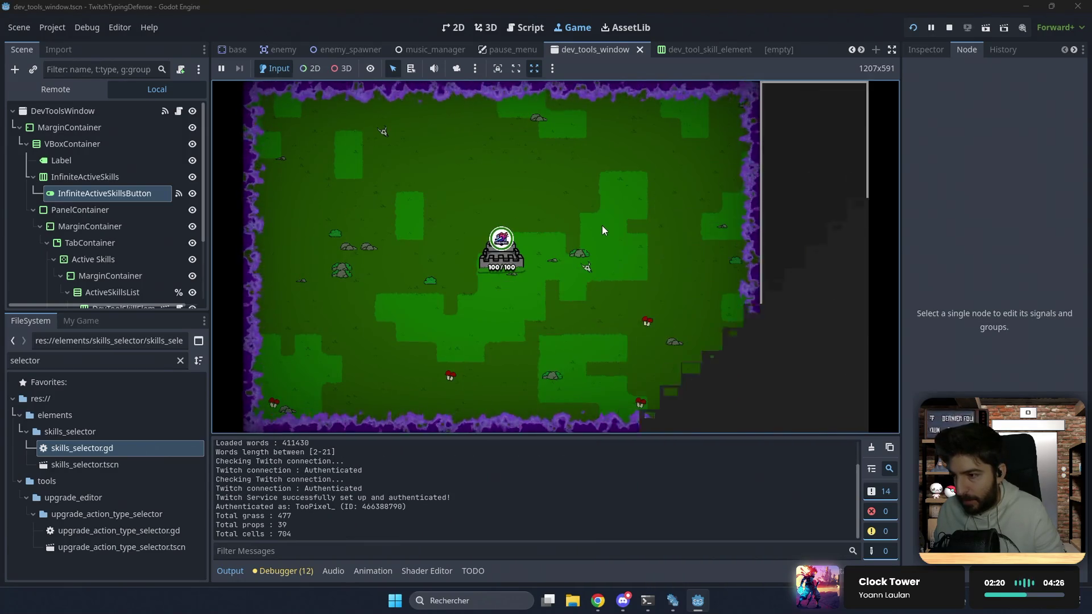
- Grant Fireball and enable infinite active skills in the Dev Tools window
key(F1)
click(595, 261)
click(516, 178)
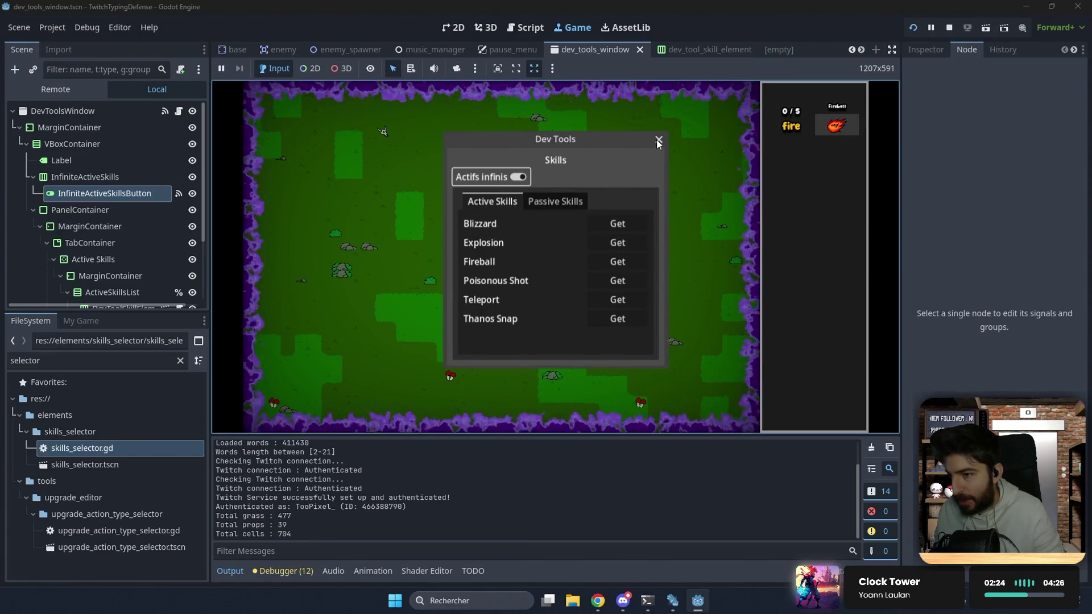
click(658, 140)
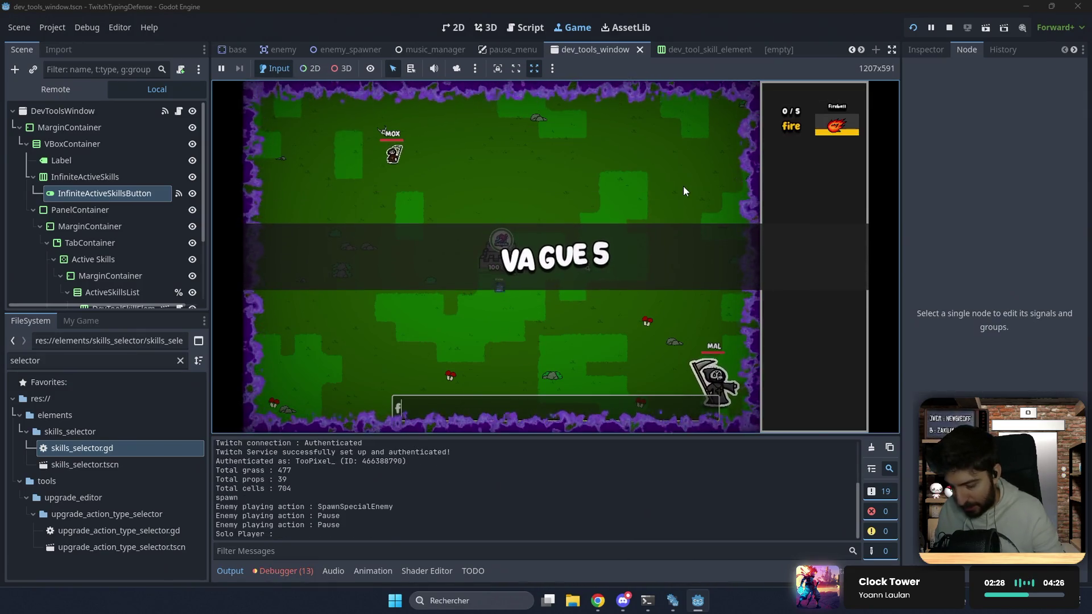
- Cast 'fire mal' at the enemy, then stop the game
text(fire mal)
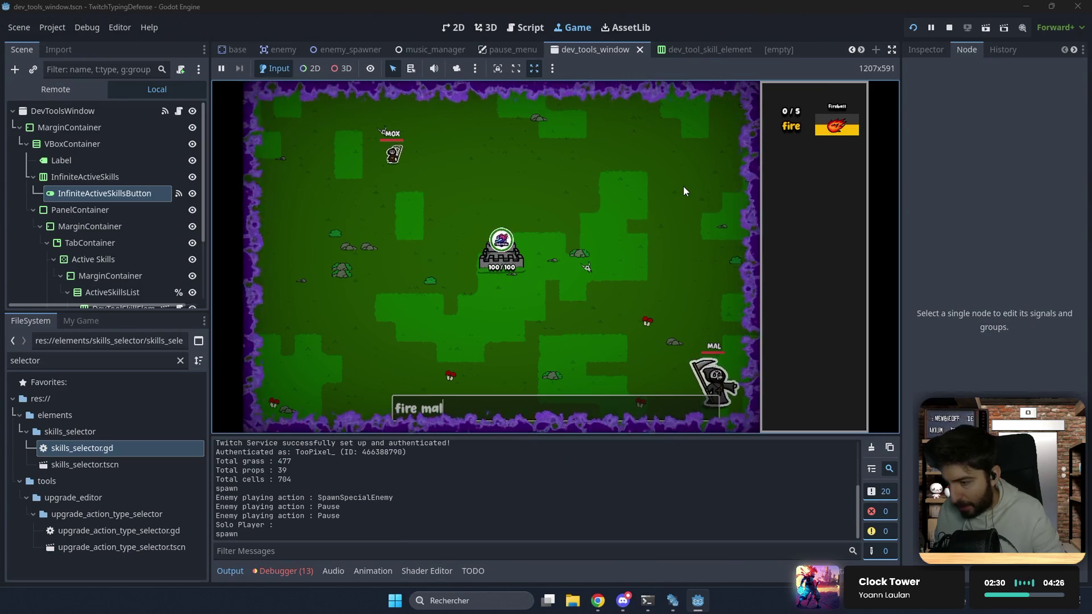
key(Return)
key(Return)
key(Return)
key(Return)
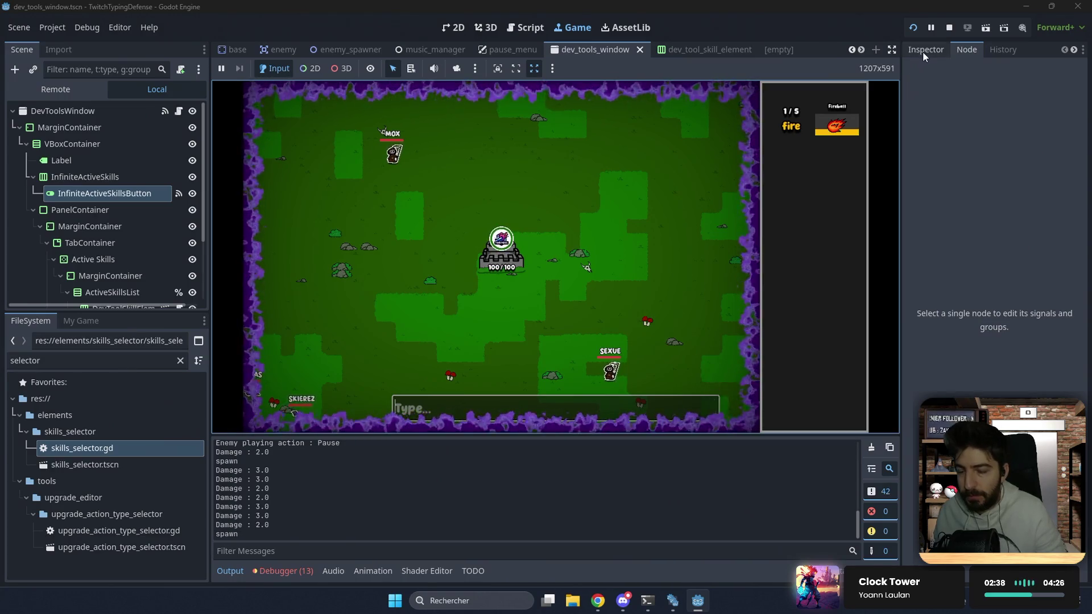
click(948, 28)
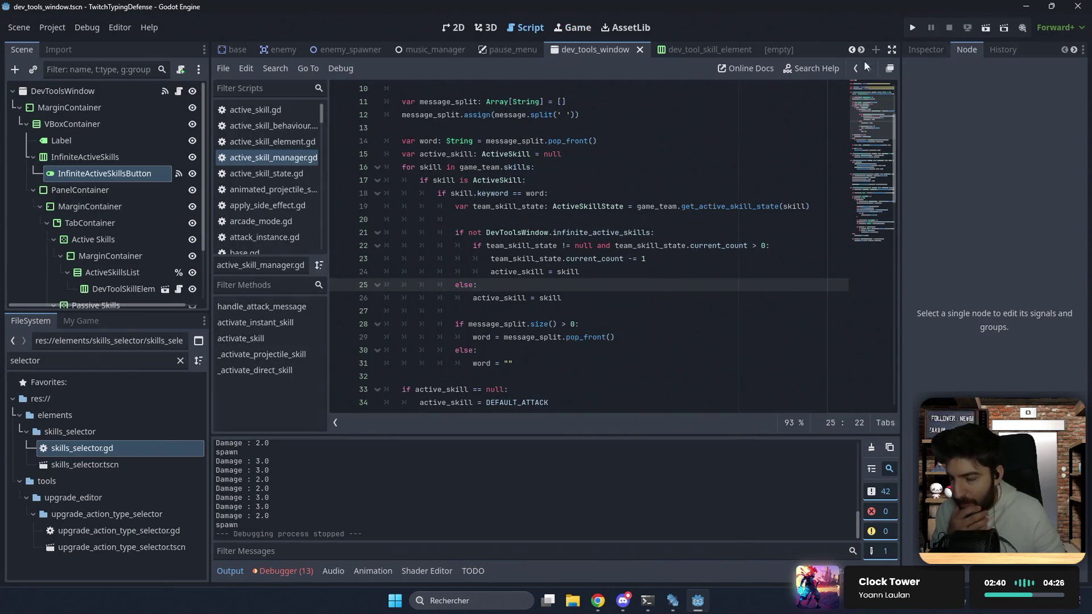
- Switch to the 2D view showing the dev_tools_window scene layout
click(622, 219)
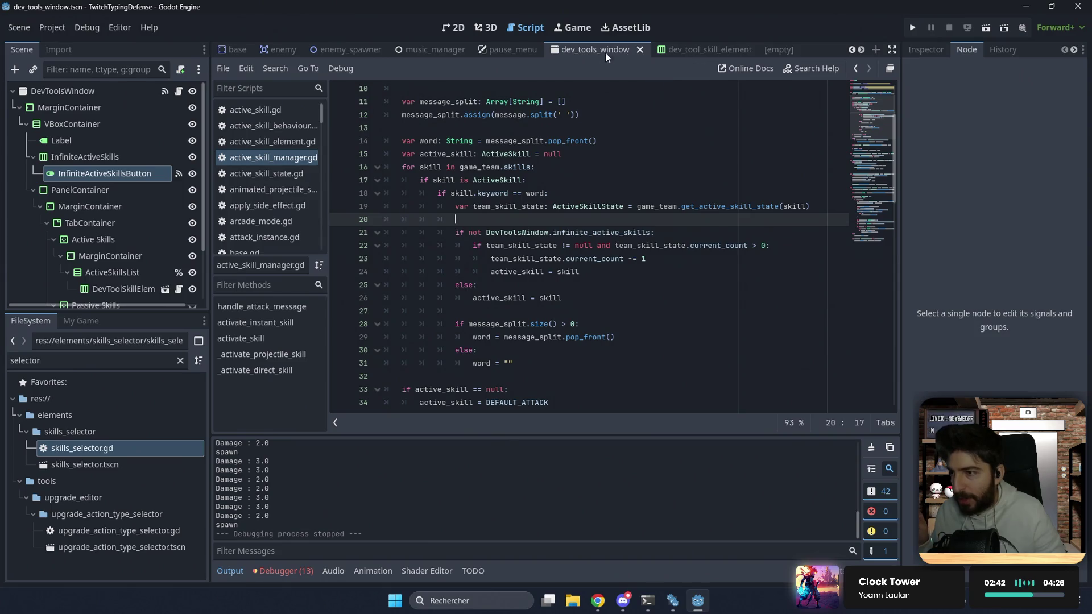
click(455, 27)
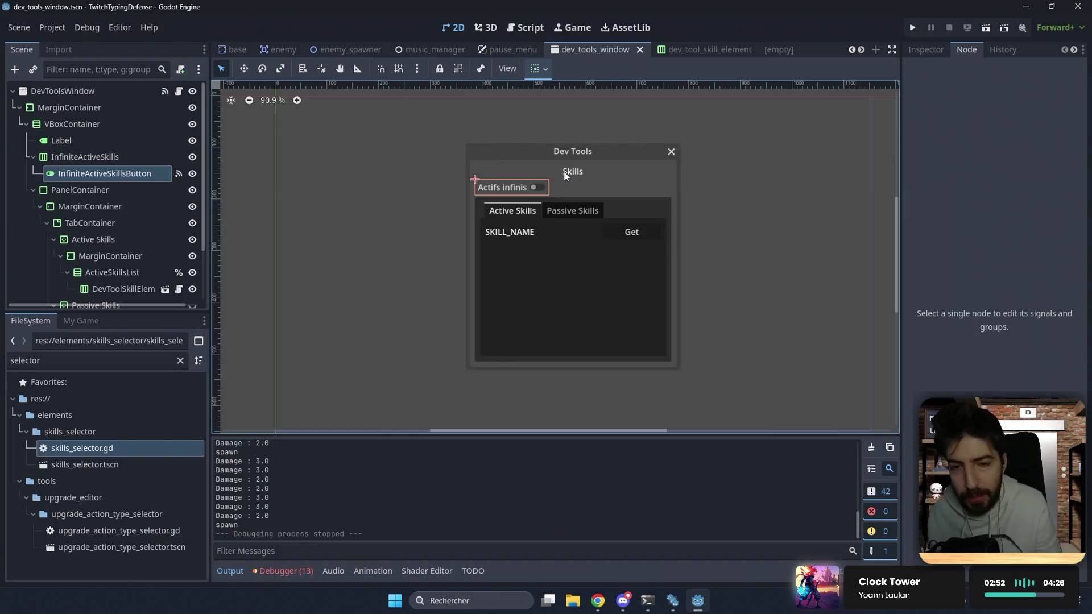
- Add a VBoxContainer under the existing VBoxContainer and rename it CurrentWave
click(127, 112)
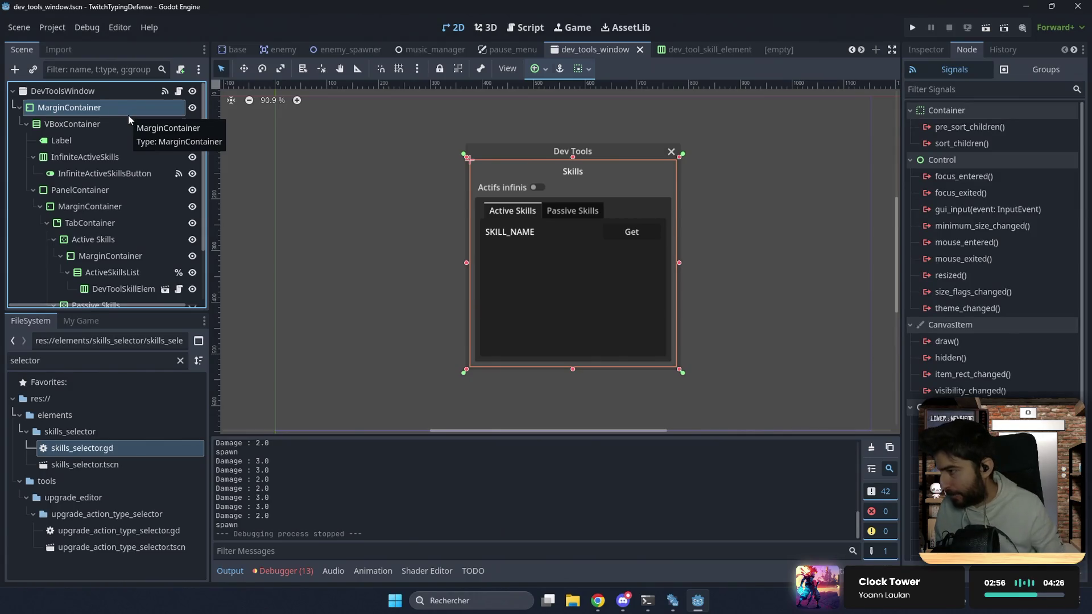
key(Down)
key(ctrl+a)
text(vbo)
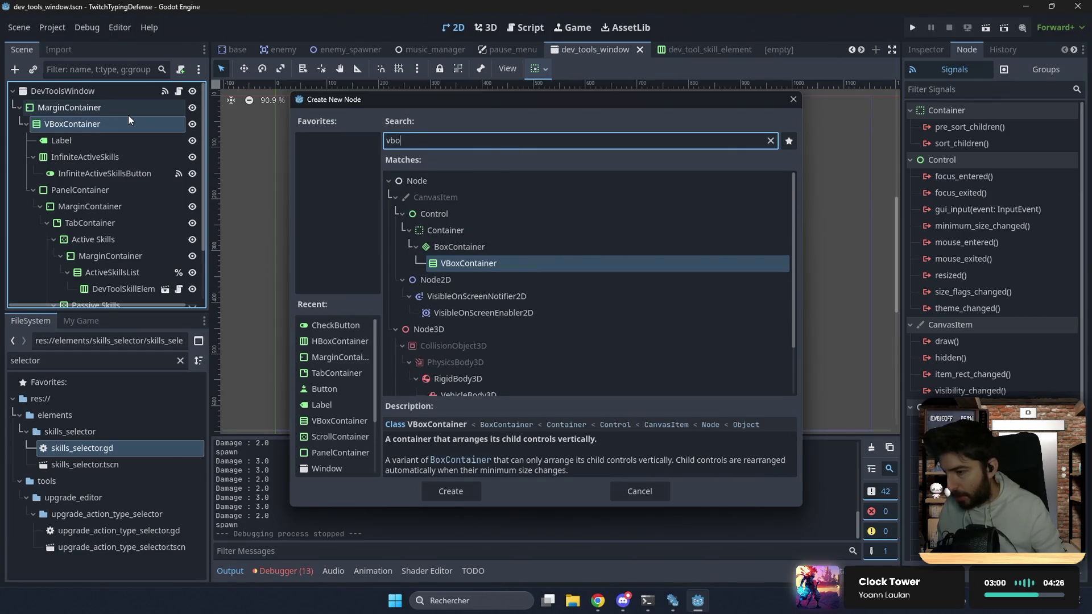
key(Return)
drag(78, 250, 108, 135)
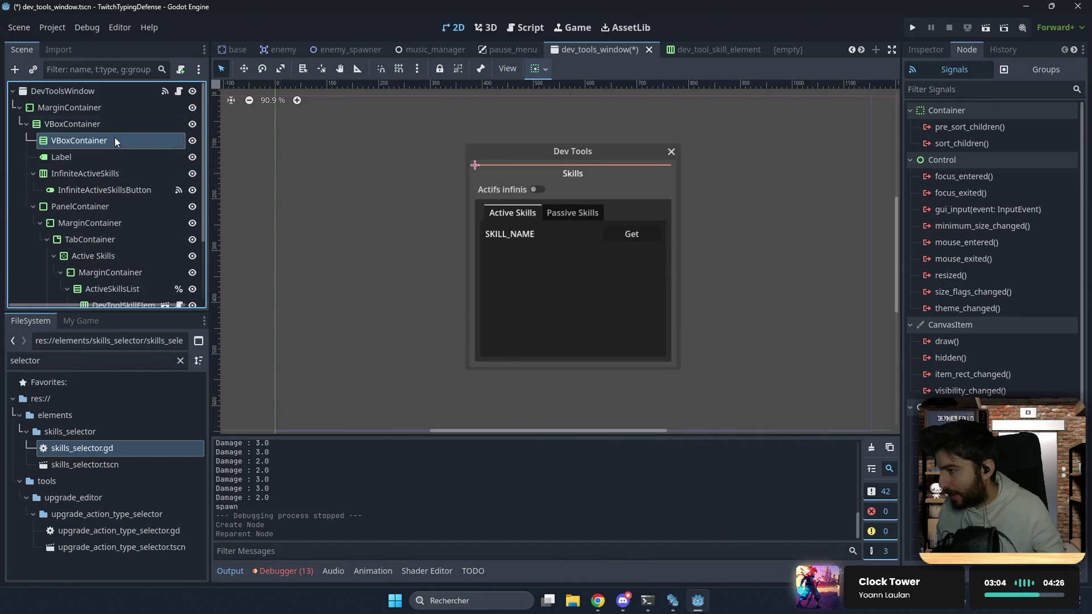
key(F2)
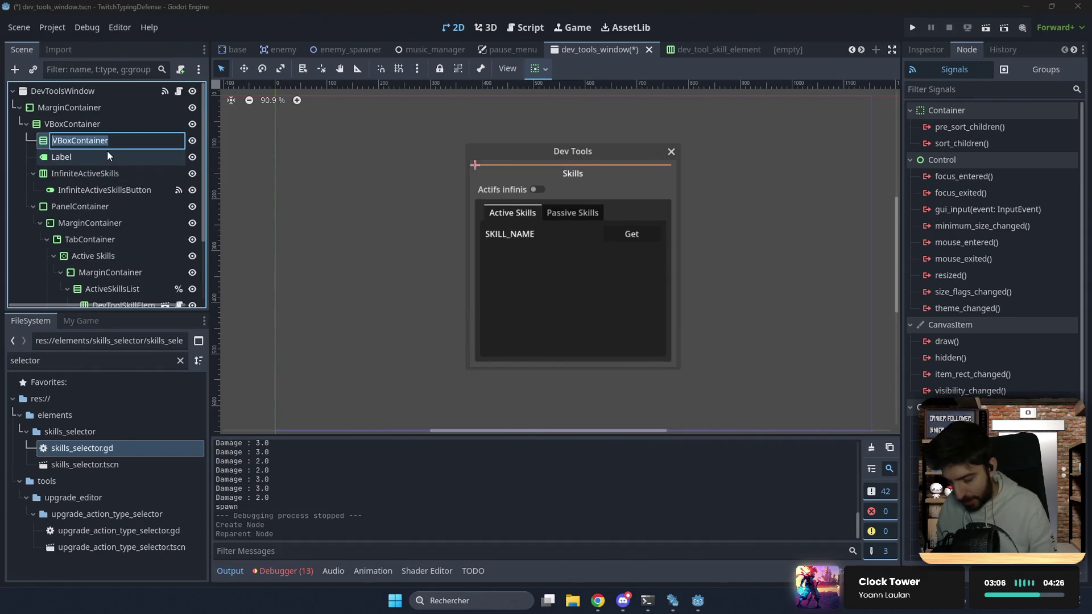
text(CurrentWave)
key(Return)
- Add a Label under CurrentWave reading 'Vague actuelle', centred horizontally
key(ctrl+a)
text(la)
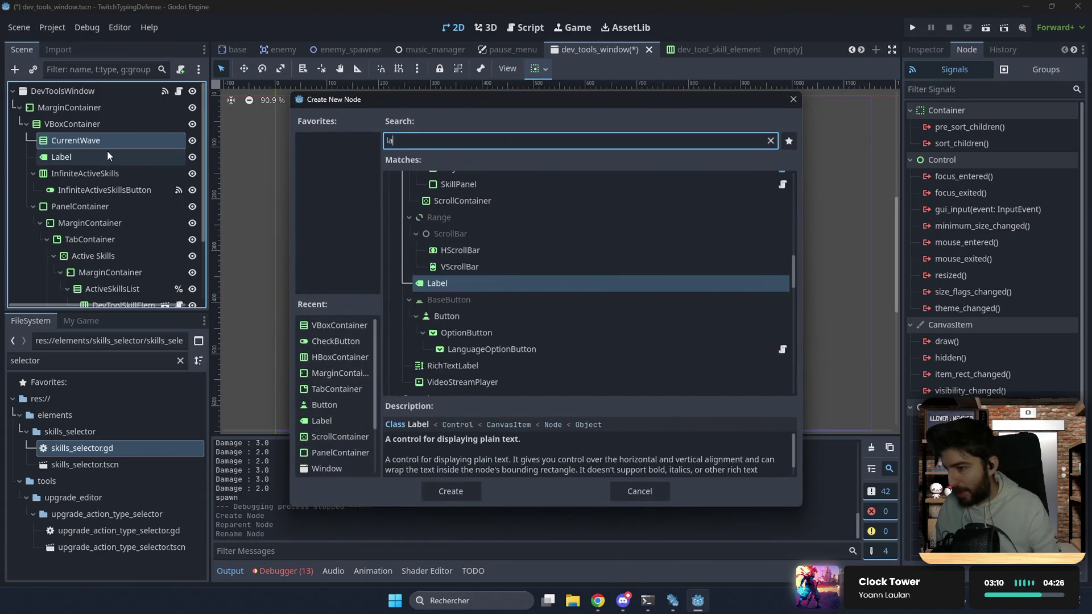
key(Return)
click(927, 50)
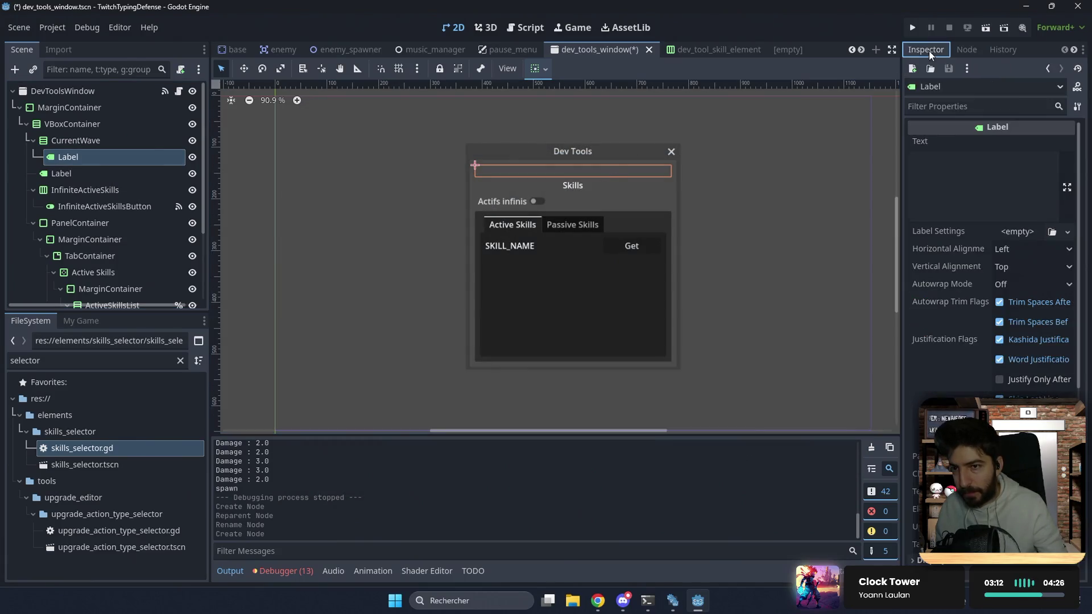
click(976, 171)
text(Vague actuelle)
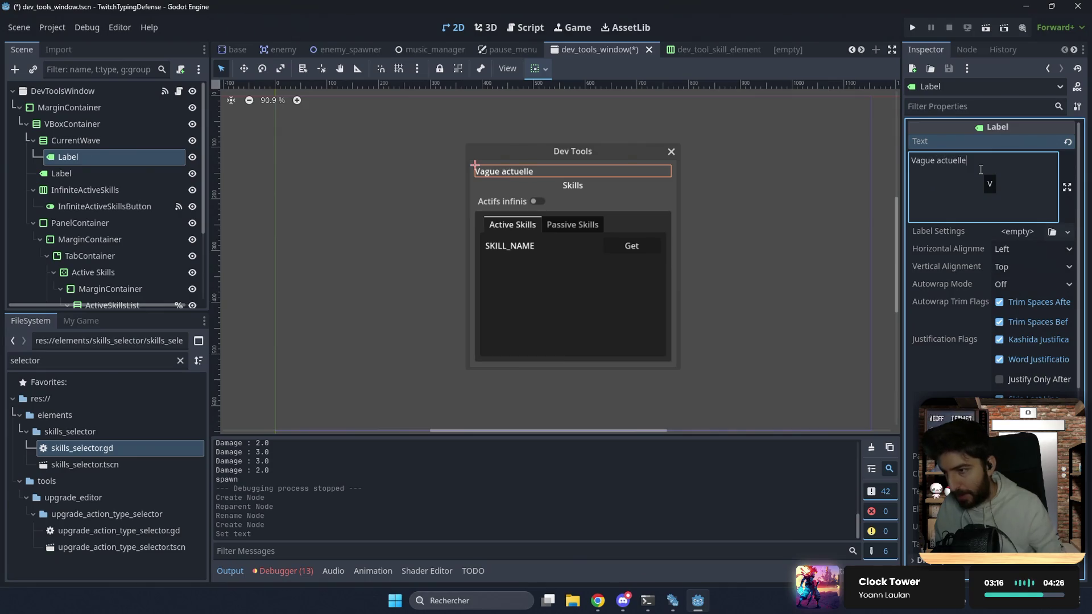
click(1019, 249)
click(1011, 286)
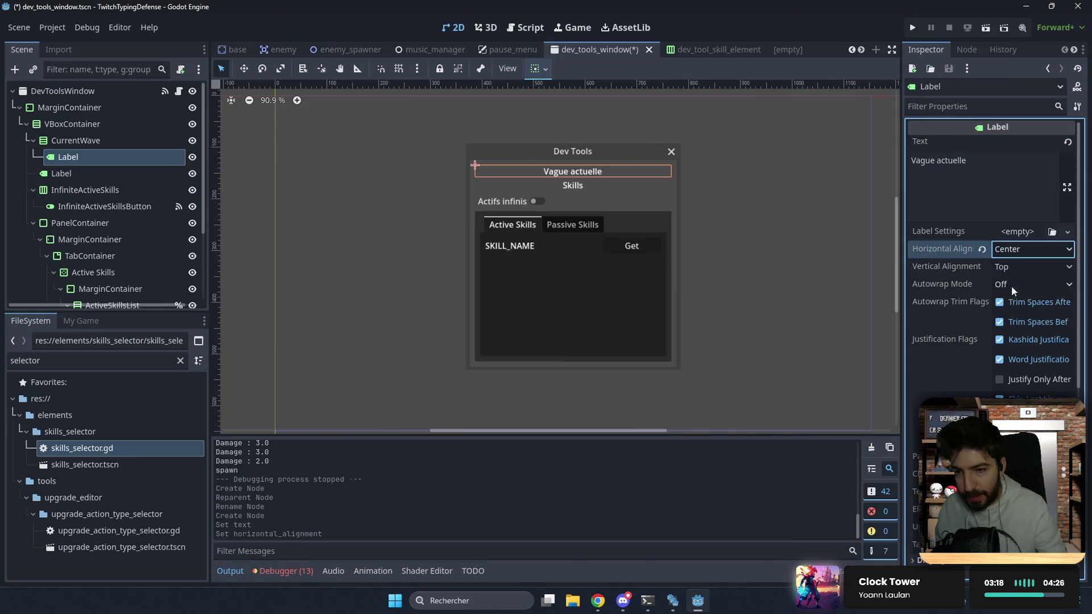
- Add a LineEdit named CurrentWaveInput under CurrentWave and save the scene
click(105, 141)
key(ctrl+a)
text(la)
key(BackSpace)
text(ine)
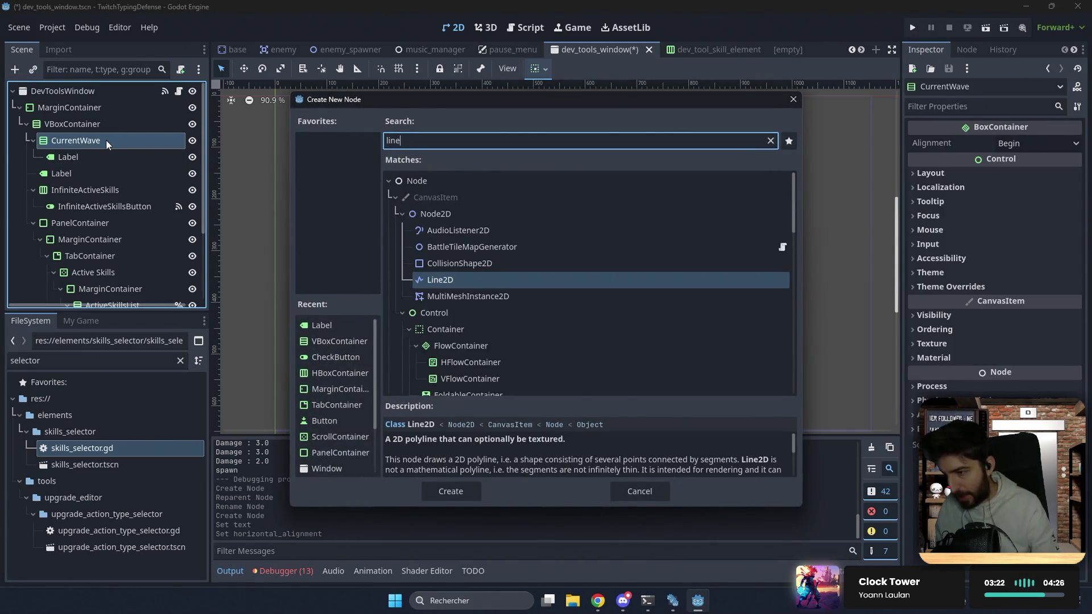
text(edit)
key(Return)
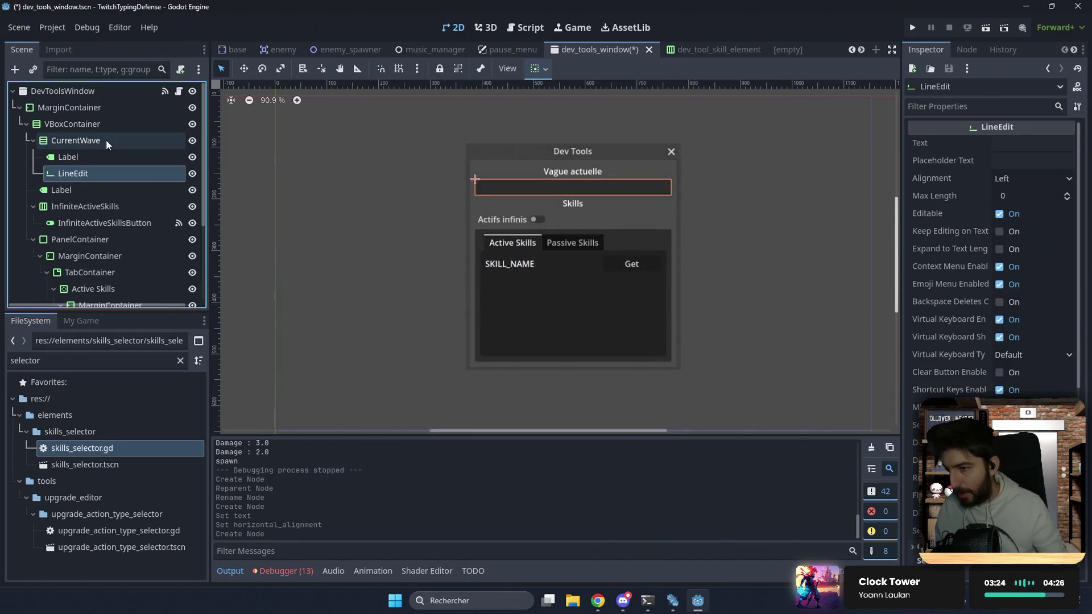
text(Current)
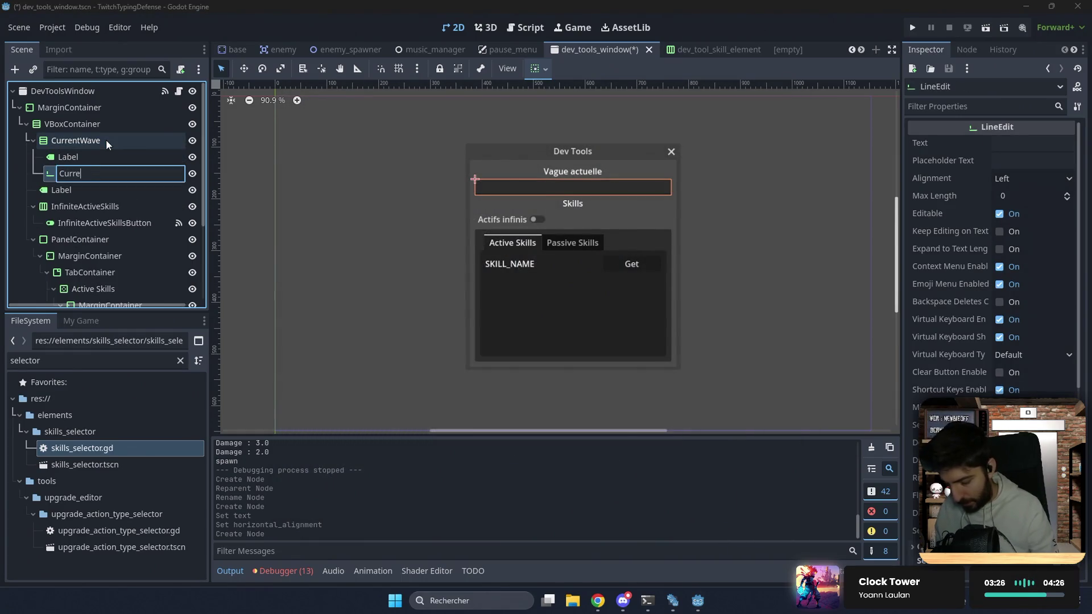
text(WaveIn)
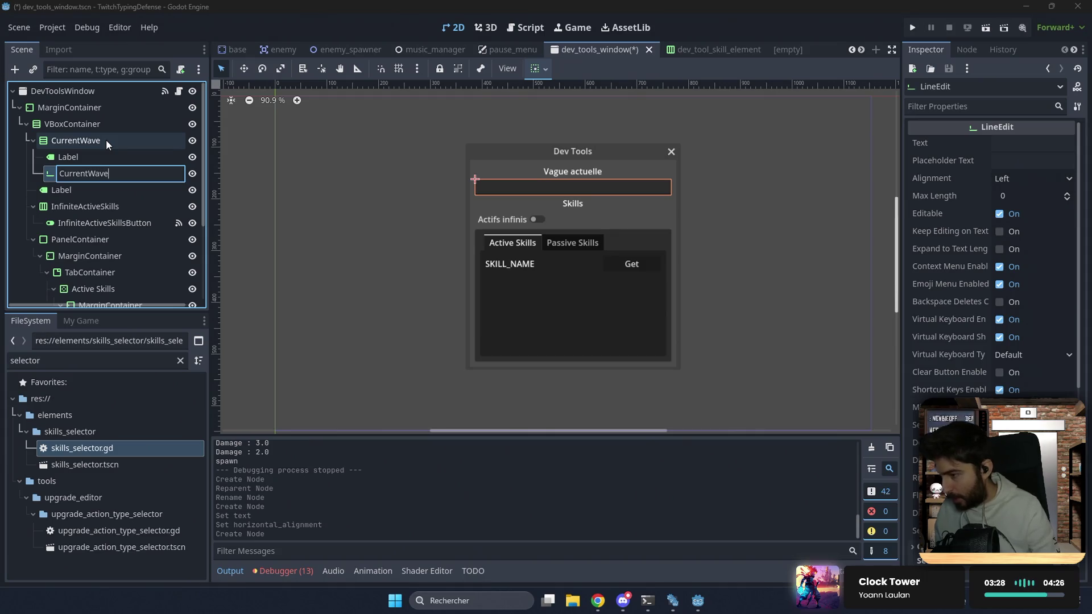
text(put)
key(Return)
key(ctrl+s)
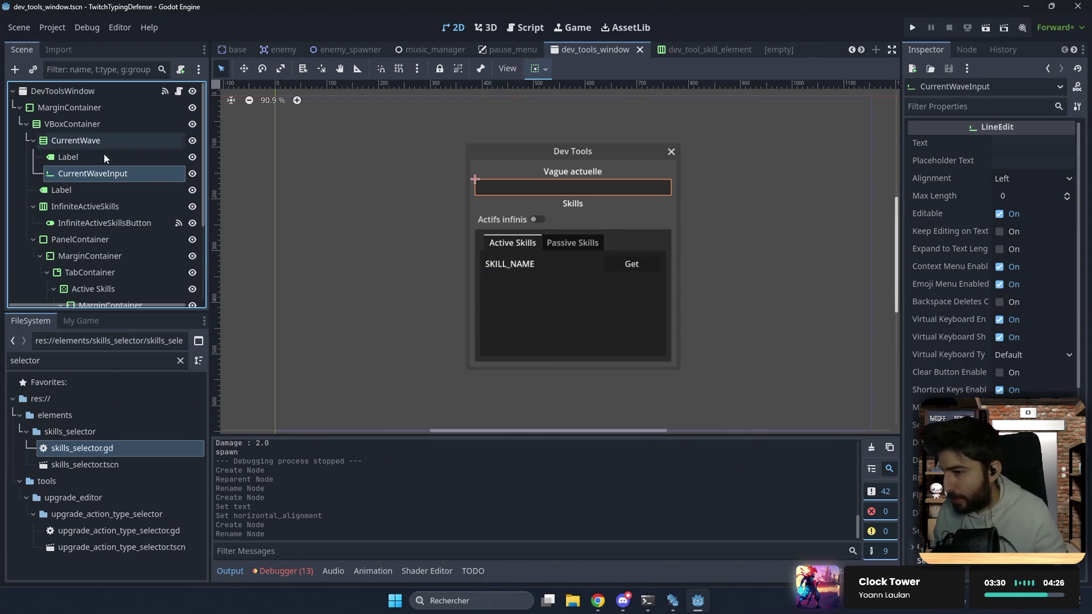
- Enable Access as Unique Name on CurrentWaveInput
right_click(128, 169)
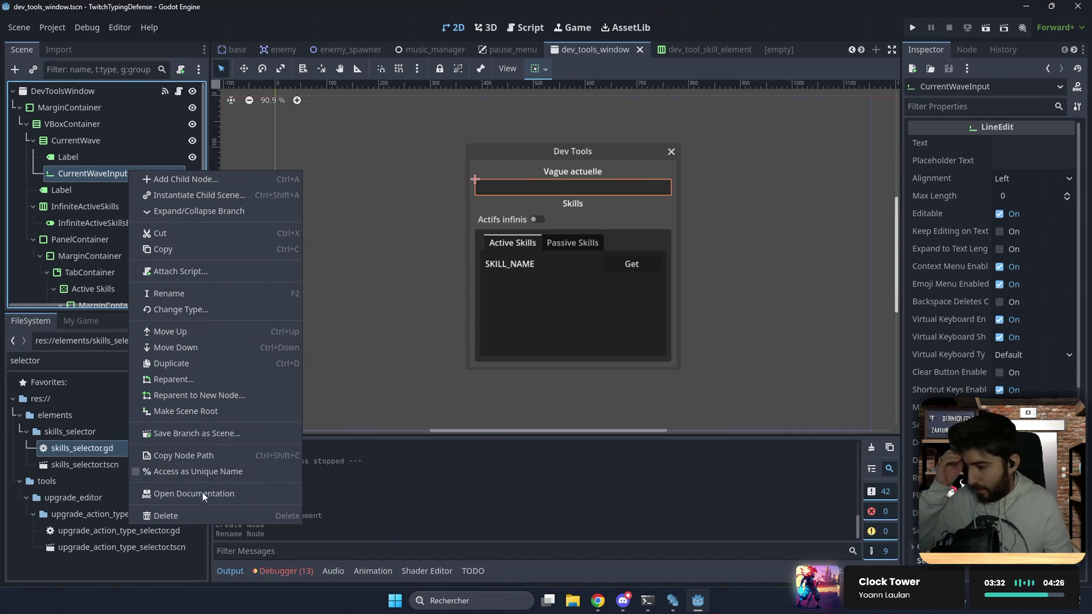
click(210, 470)
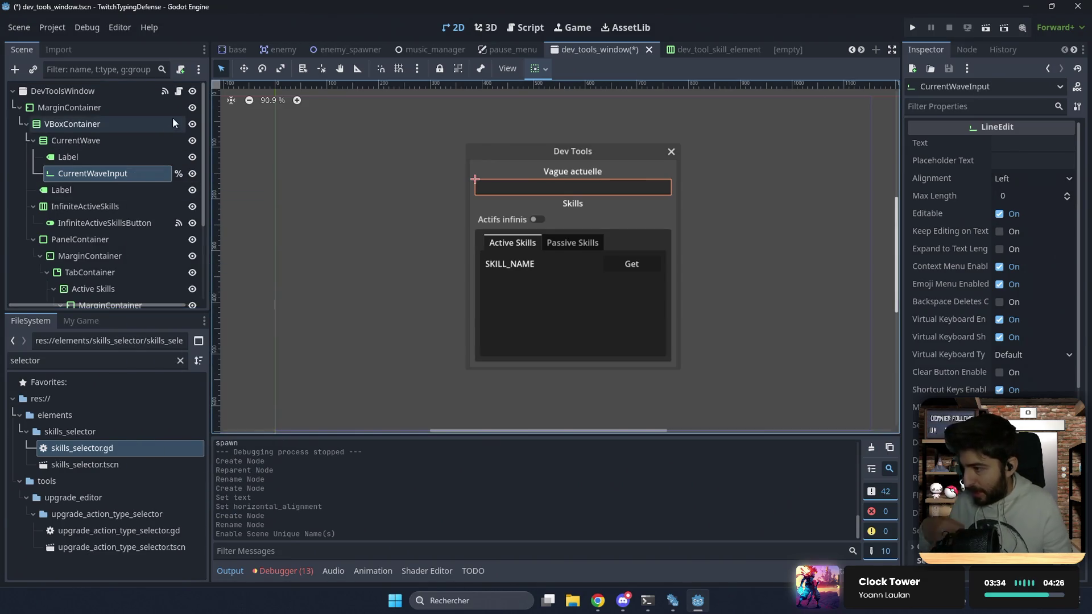
click(179, 91)
scroll(512, 256, up, 10)
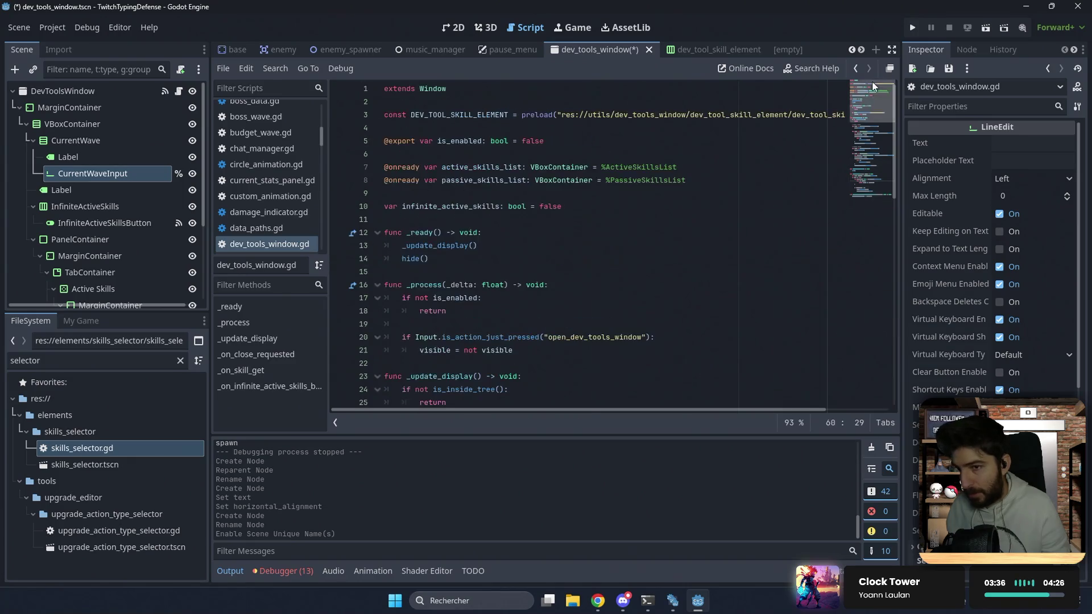
drag(97, 176, 503, 205)
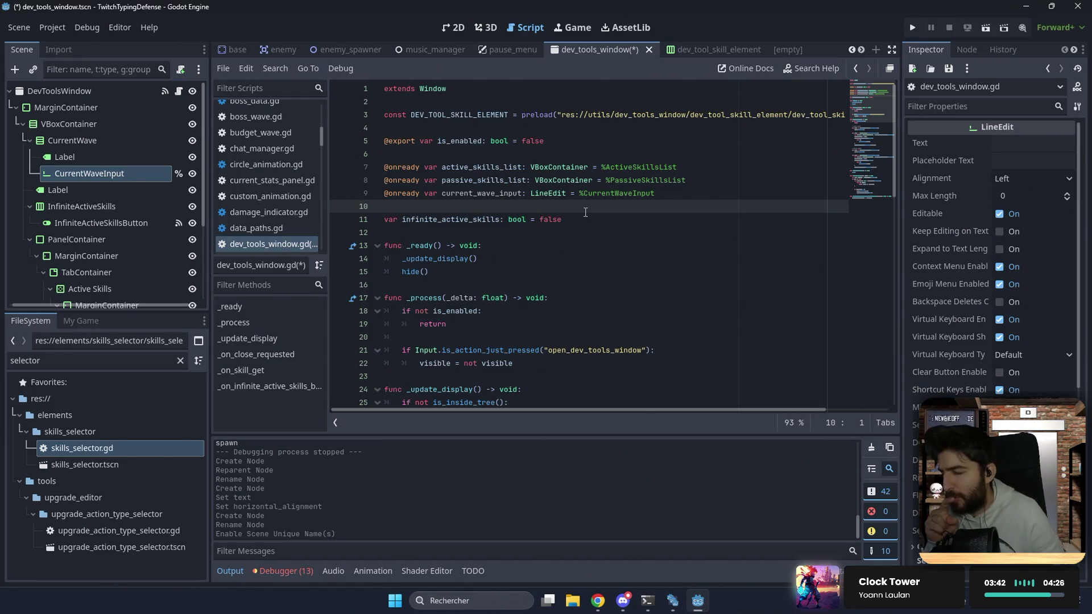
click(519, 363)
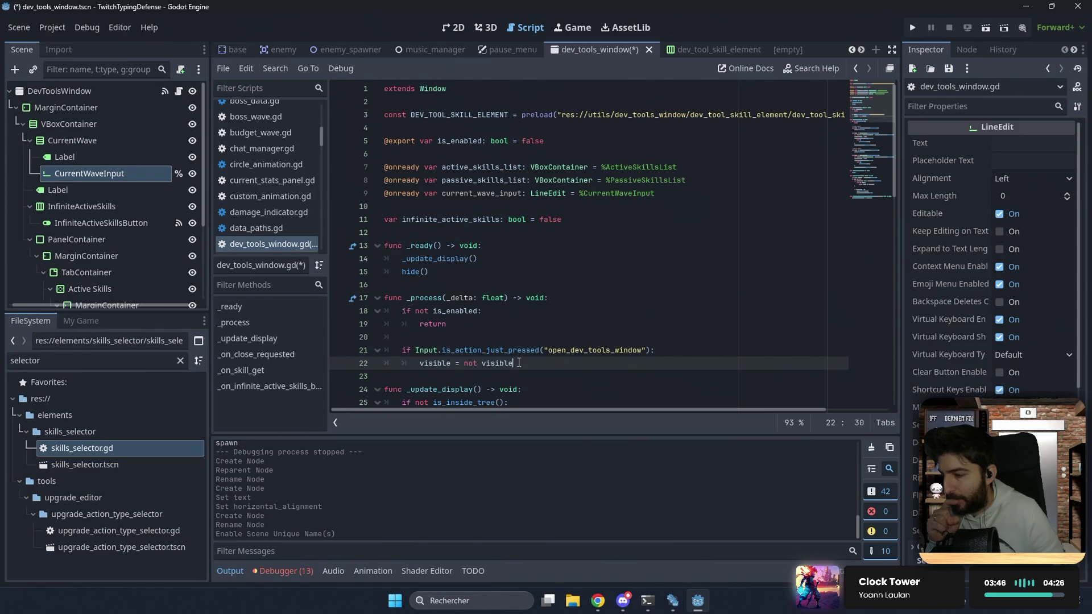
key(Return)
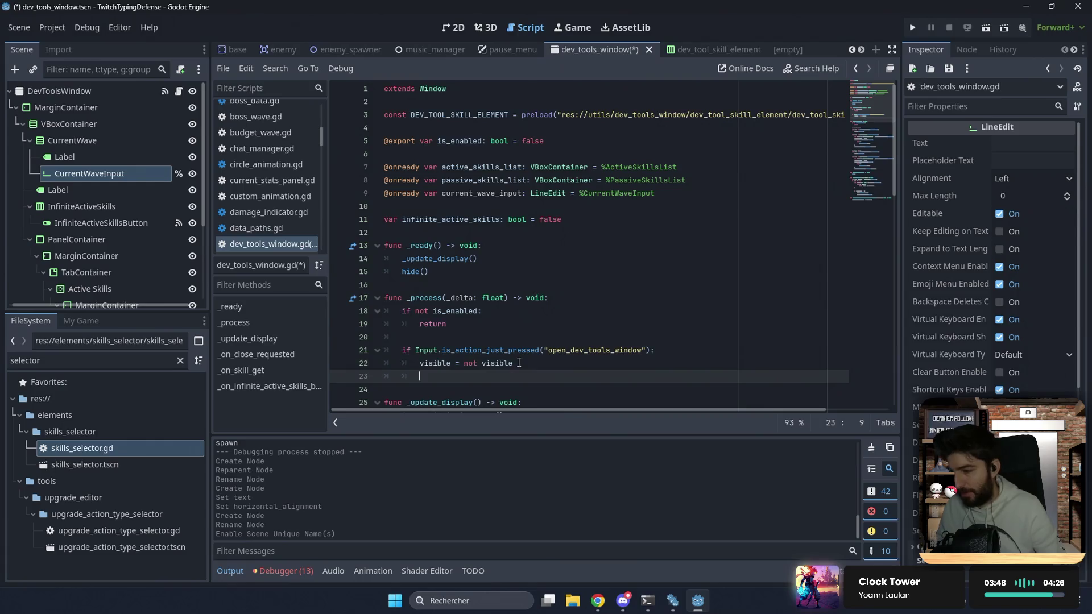
scroll(519, 360, down, 1)
key(Return)
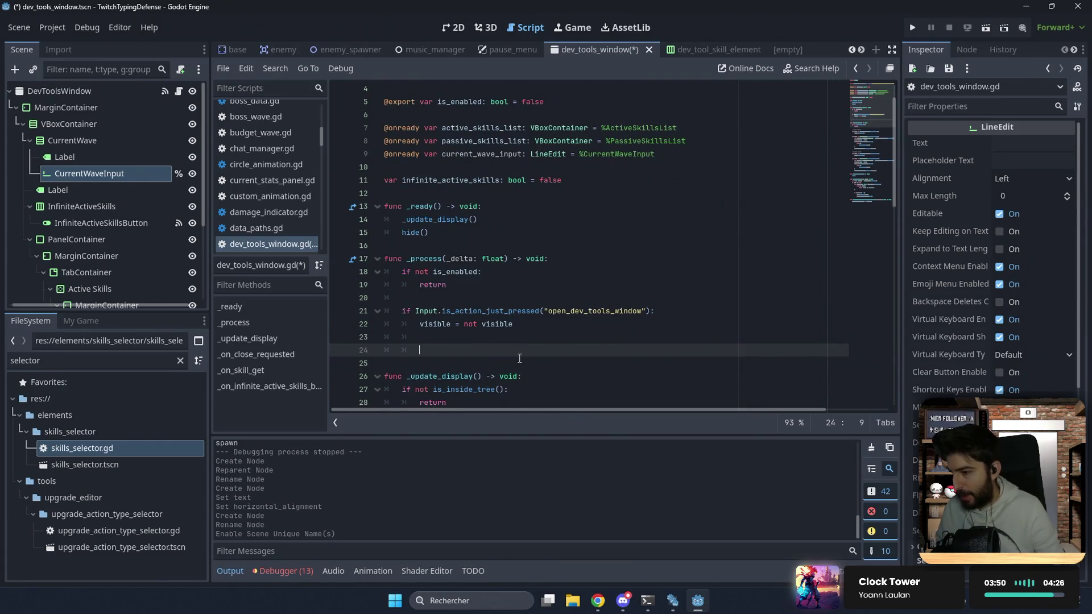
key(Return)
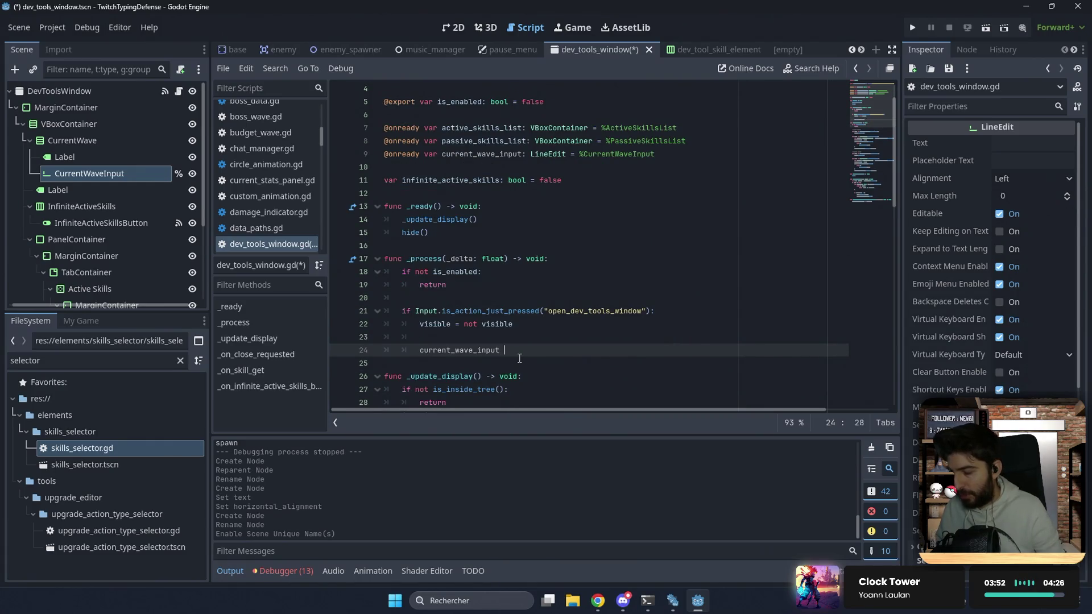
- Build the expression GameManager.game_state.current_wave with autocomplete
text(a)
key(Down)
key(Down)
key(Down)
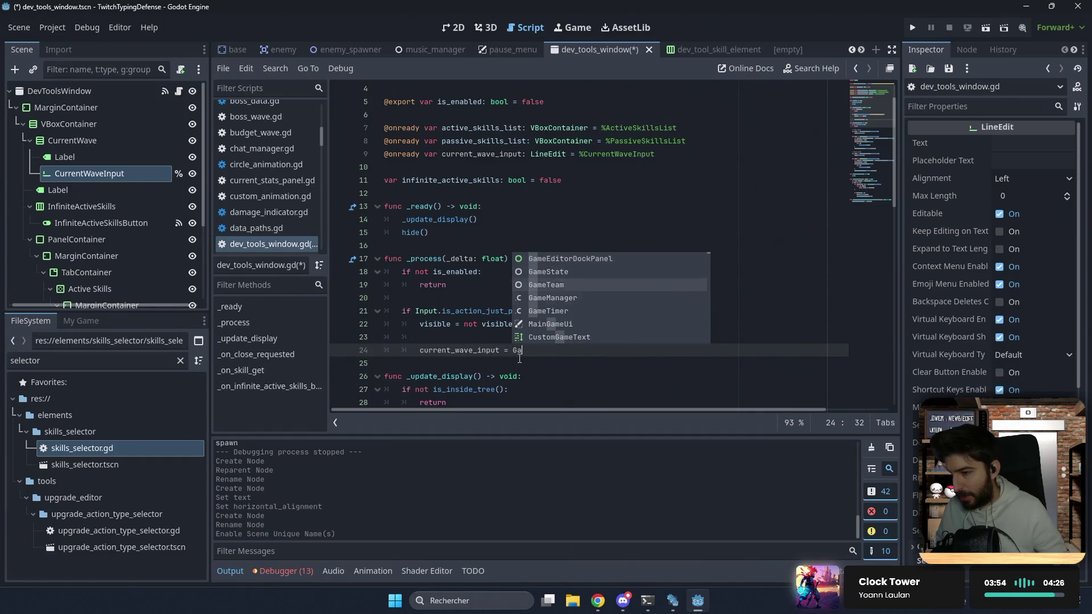
key(Return)
text(.c)
key(BackSpace)
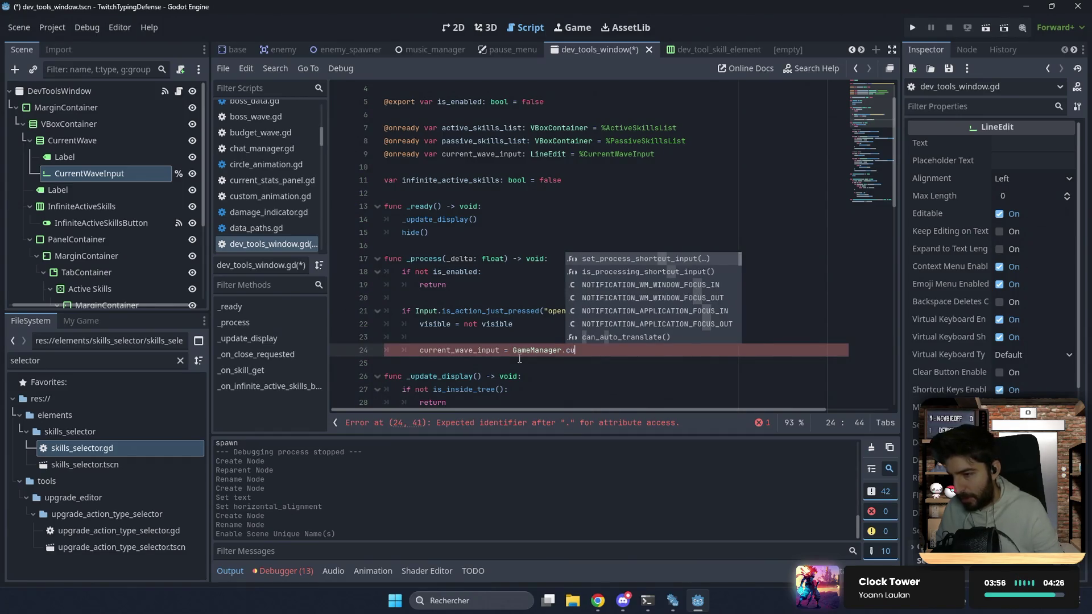
text(wa)
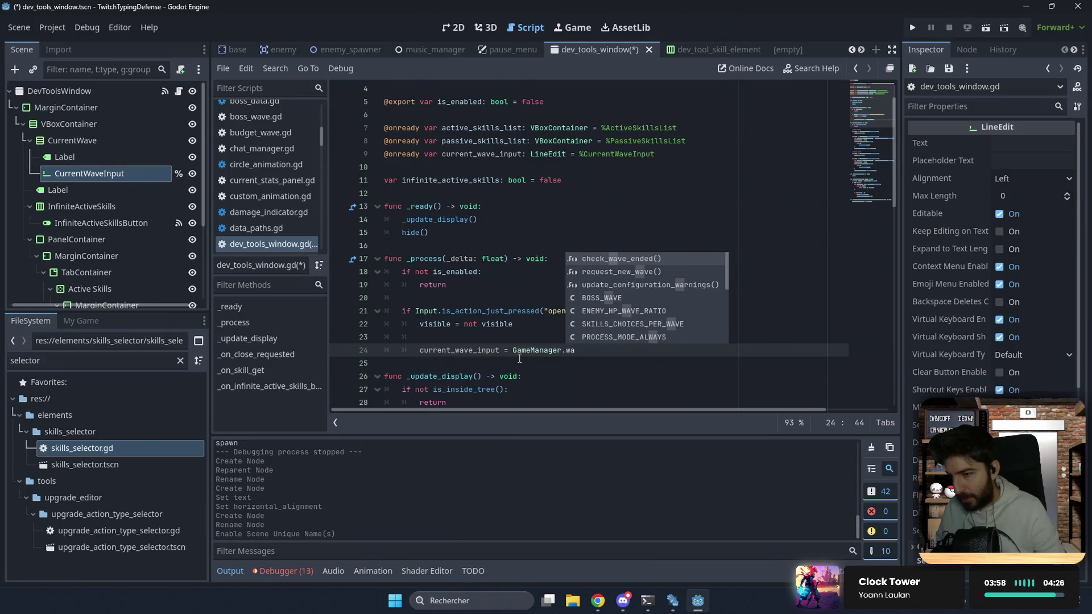
key(BackSpace)
key(BackSpace)
key(BackSpace)
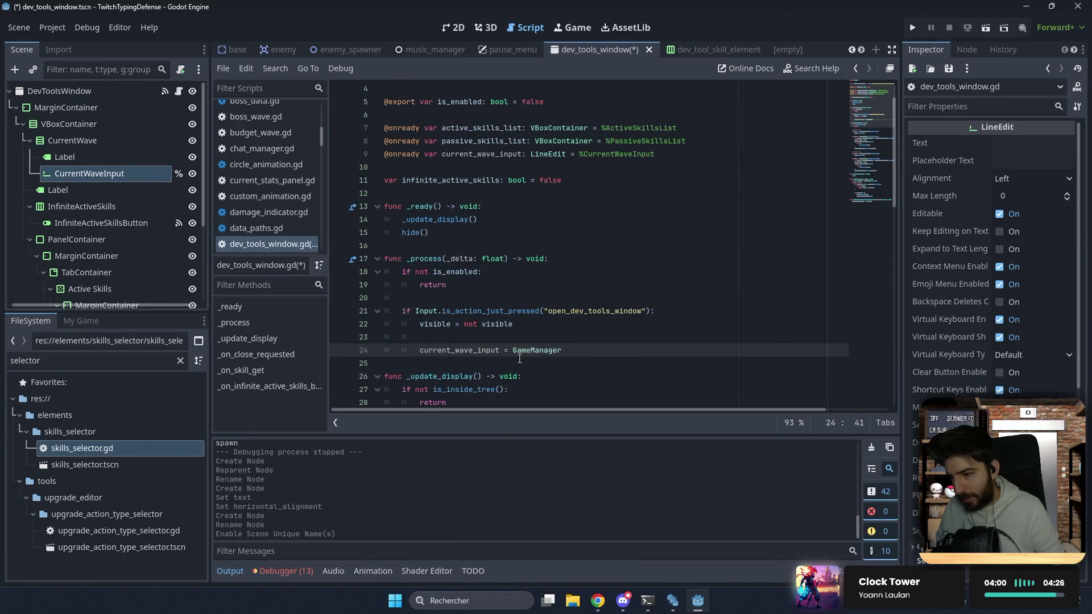
text(Gae)
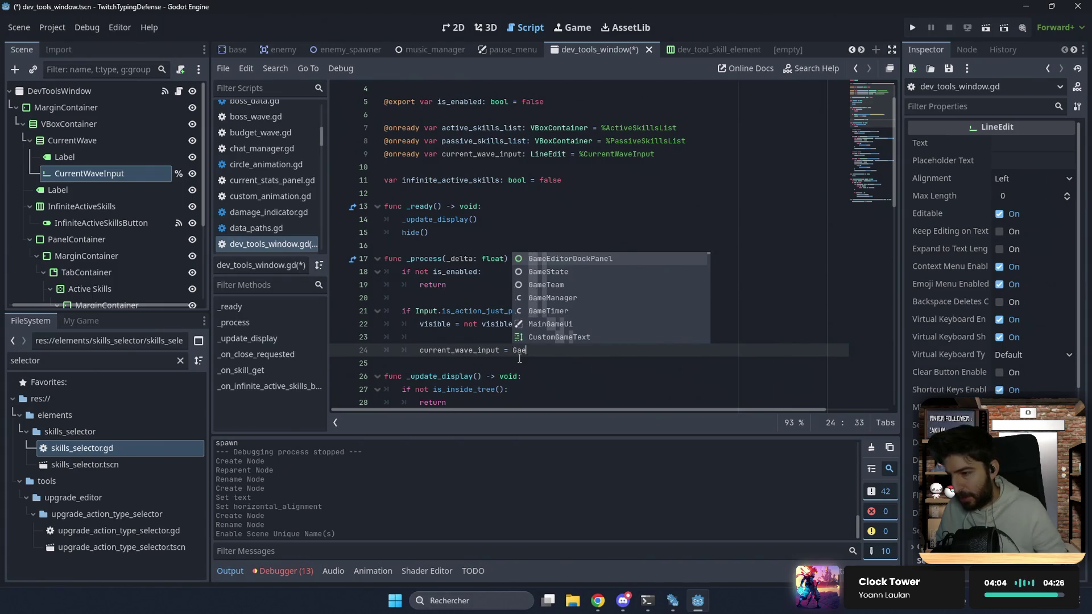
key(Down)
key(Down)
key(Down)
key(Return)
text(.gam)
key(Return)
text(cur)
key(Return)
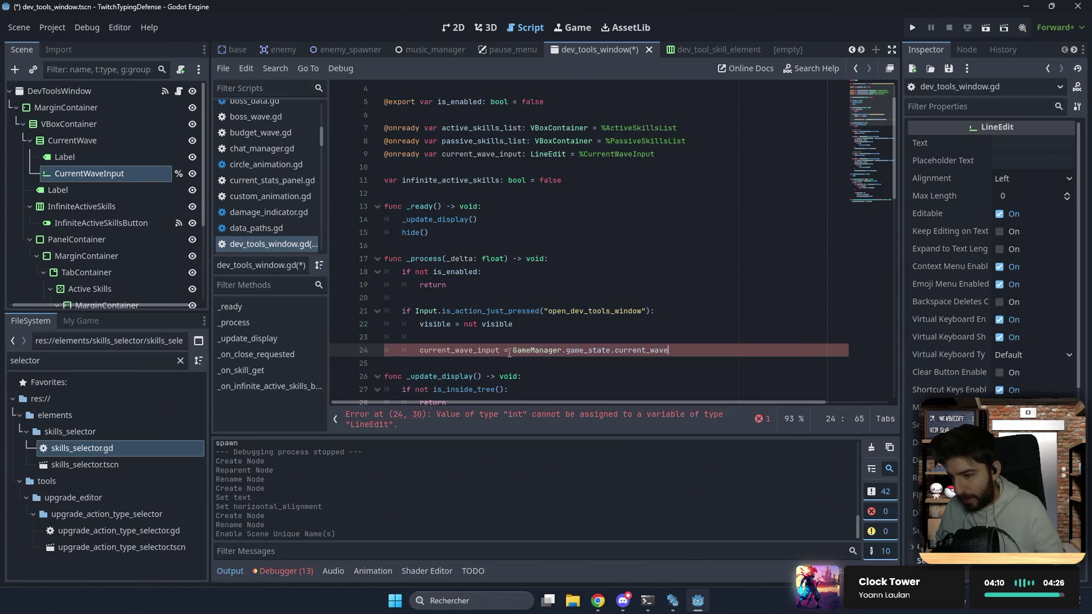
- Finish the line as current_wave_input.text = str(GameManager.game_state.current_wave) and save
text(.text = )
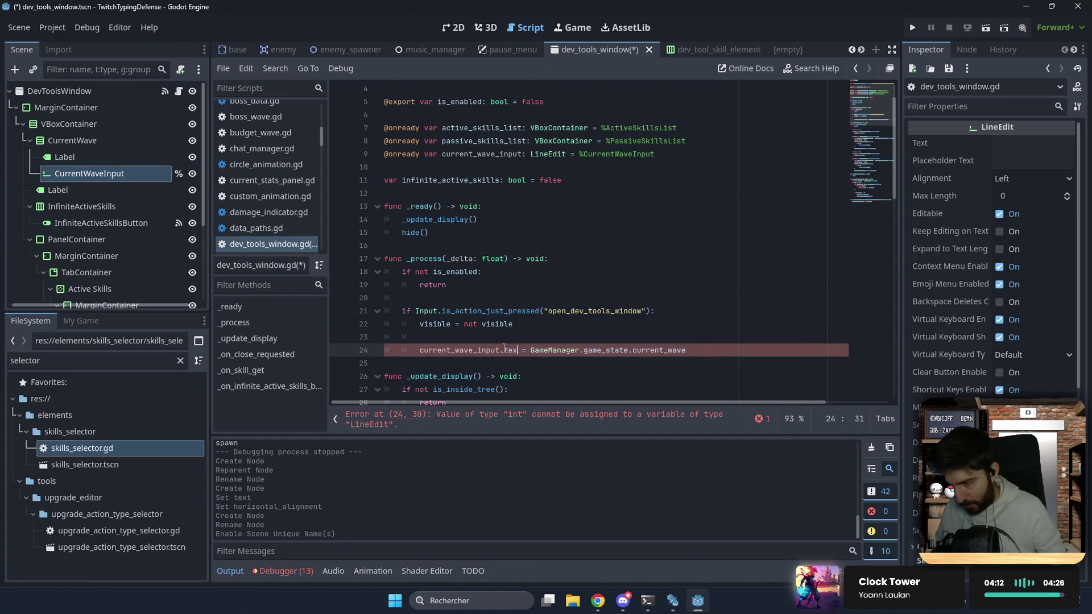
text(str()
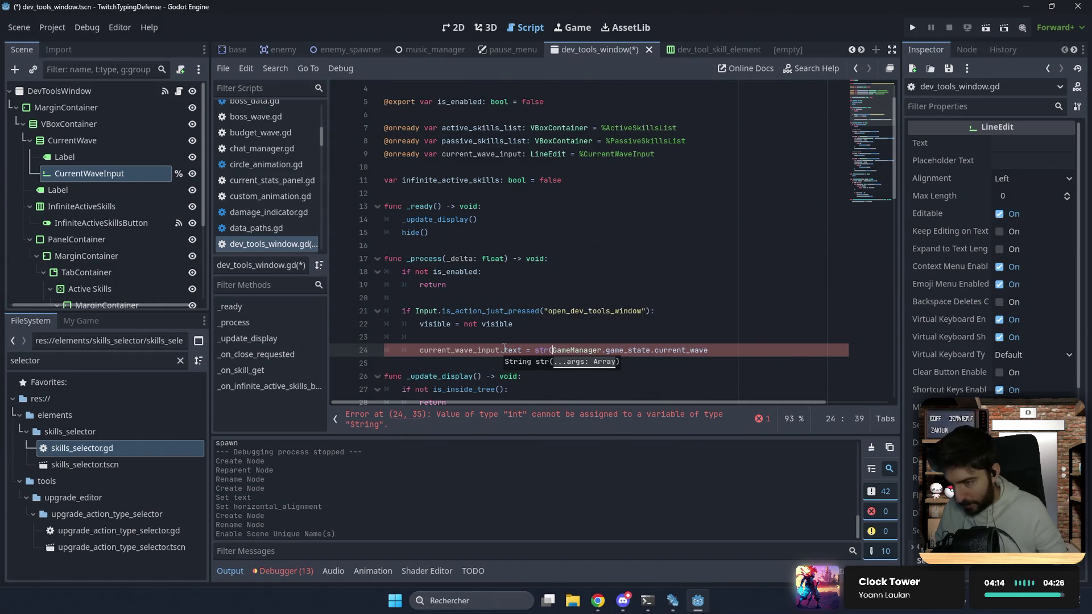
click(751, 351)
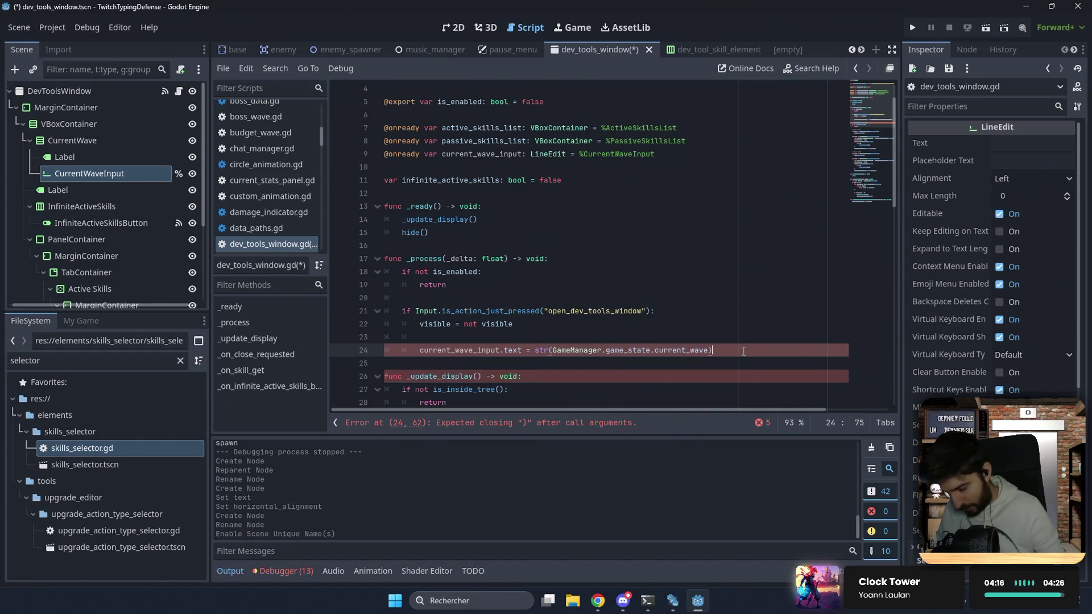
key(ctrl+s)
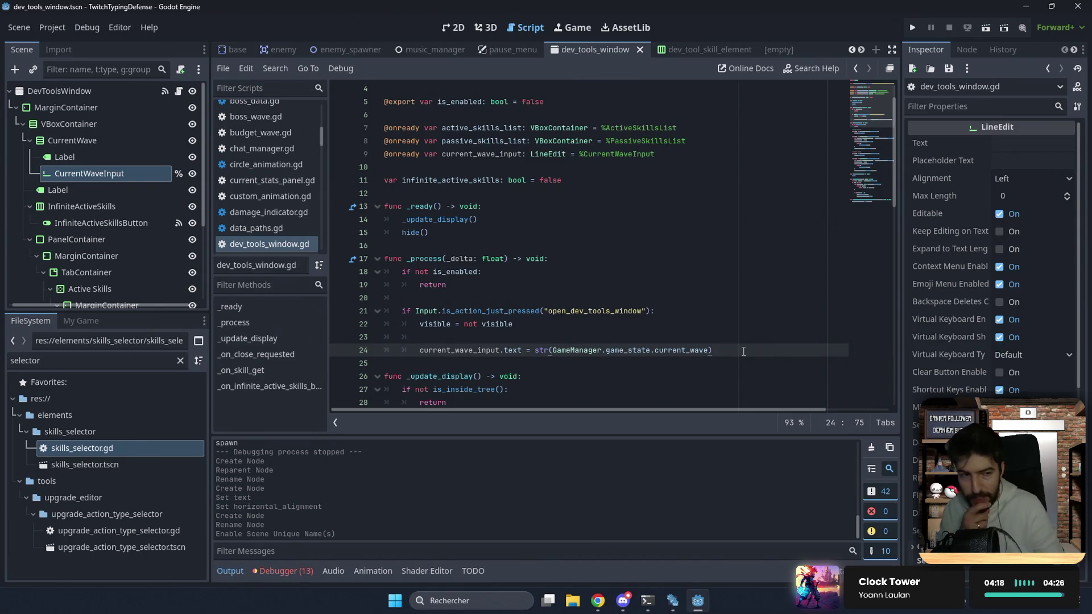
scroll(713, 325, down, 2)
click(61, 176)
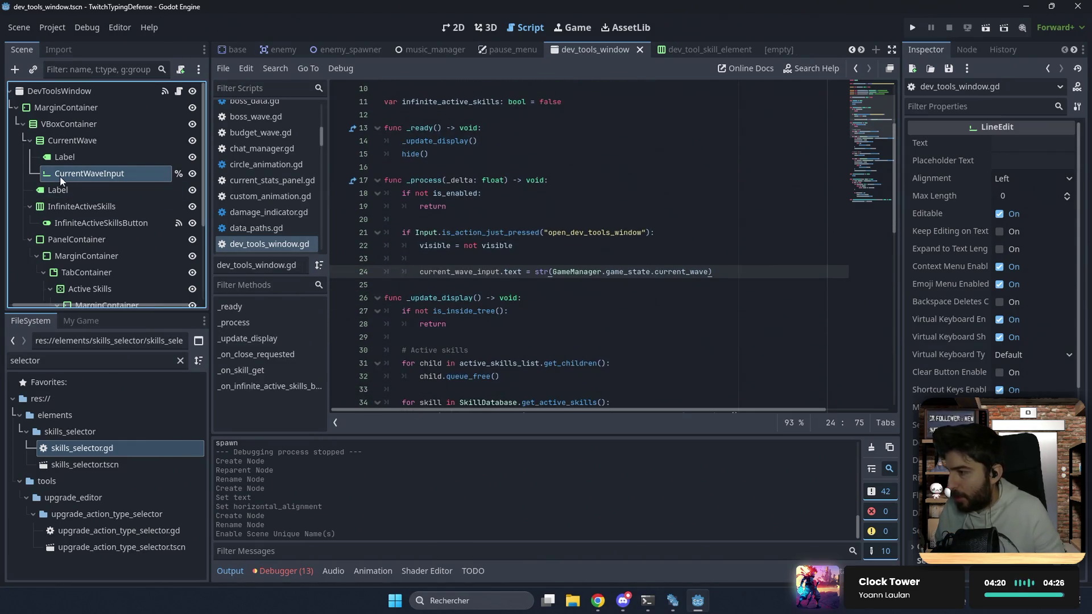
- Connect CurrentWaveInput's text_changed signal and write the condition if new_text.is_valid_int():
click(967, 50)
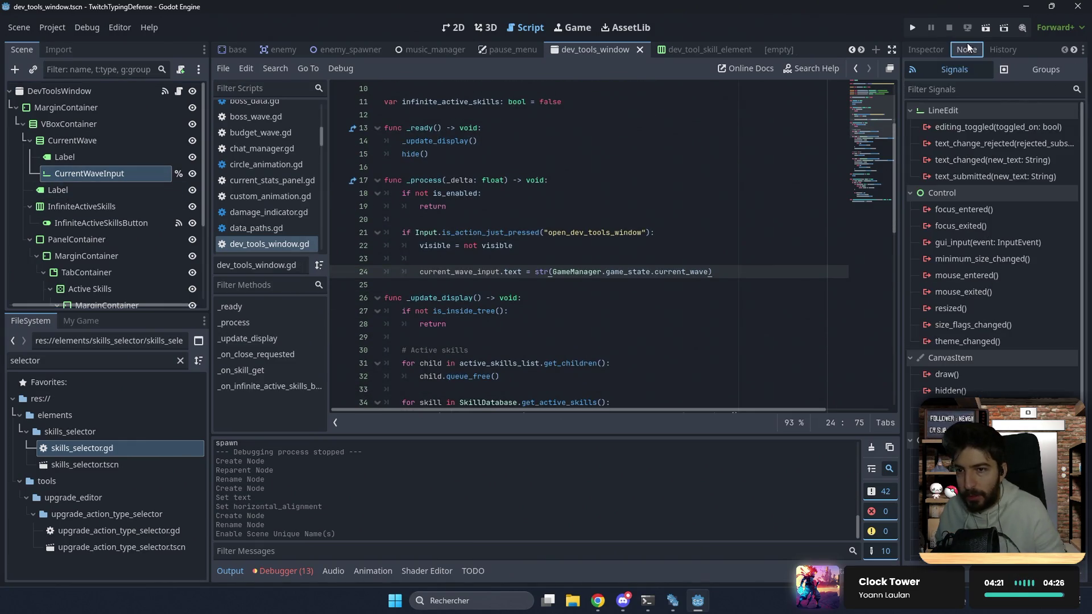
double_click(967, 159)
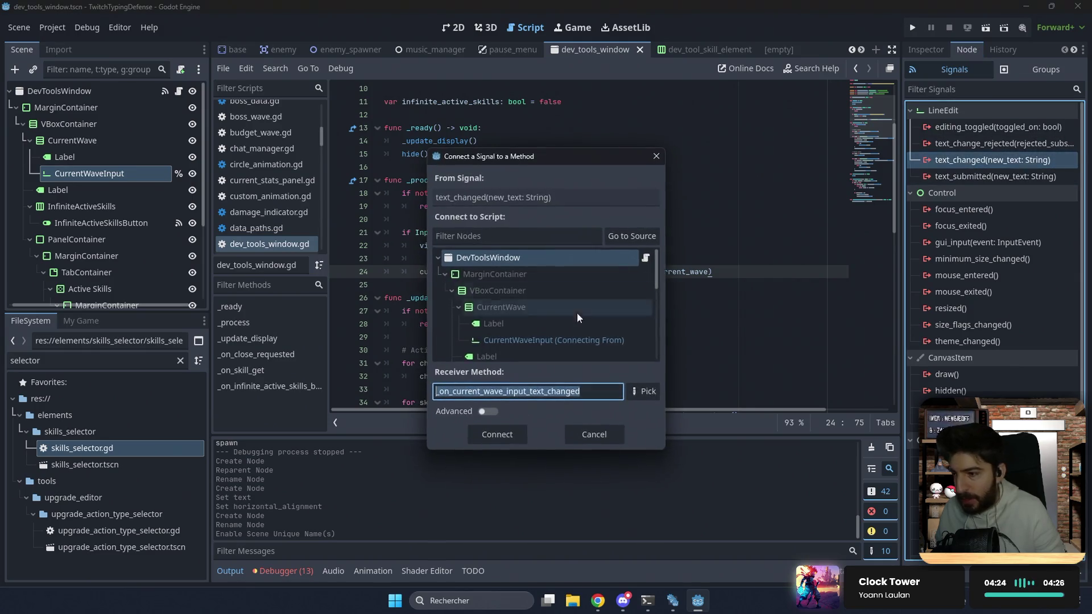
click(504, 439)
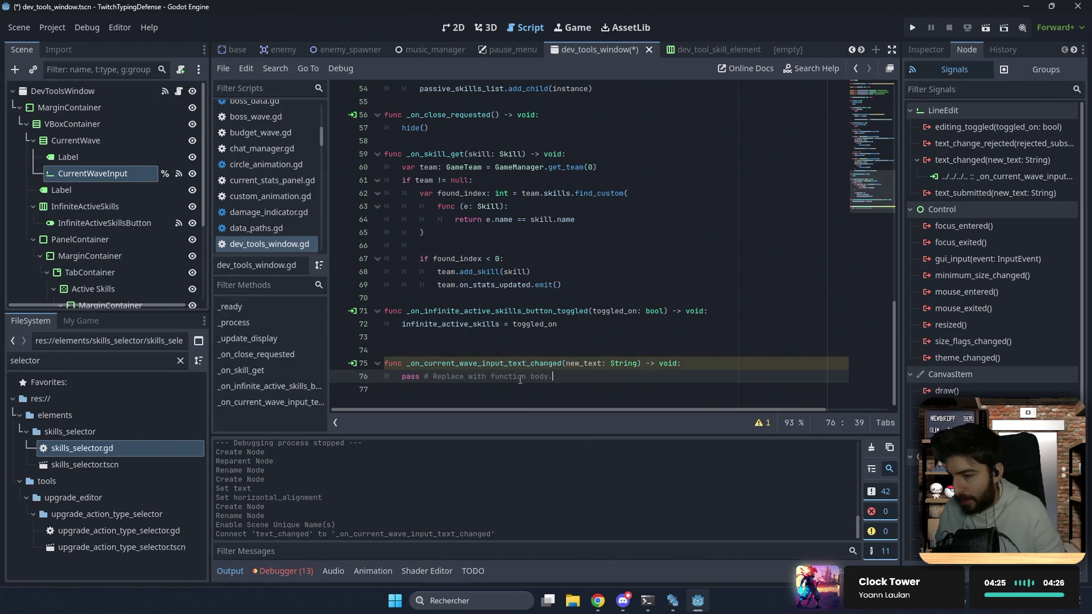
text(if ne)
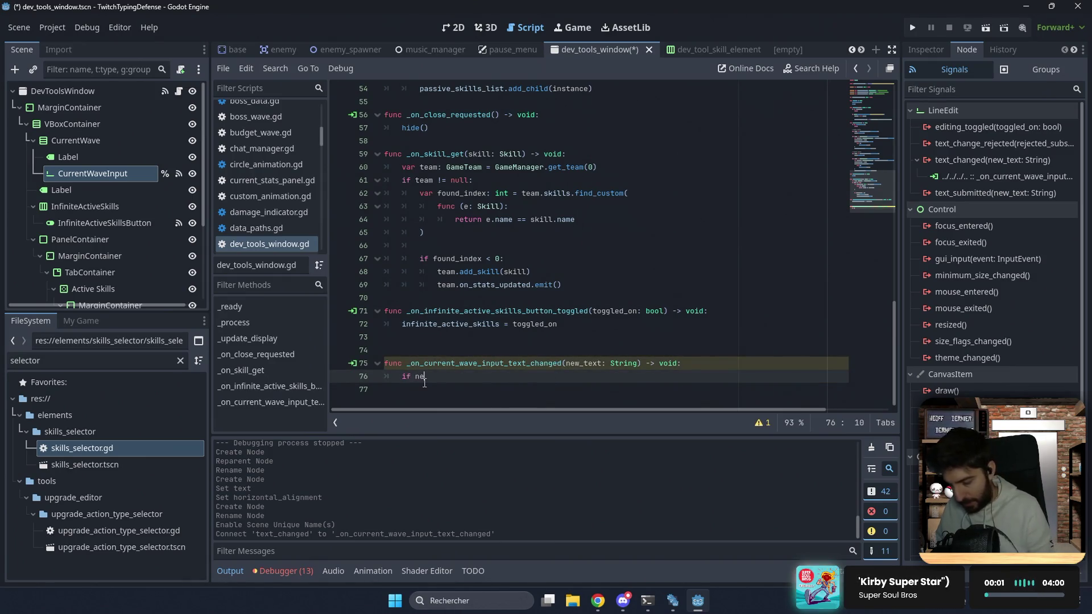
key(Return)
text(.is_va)
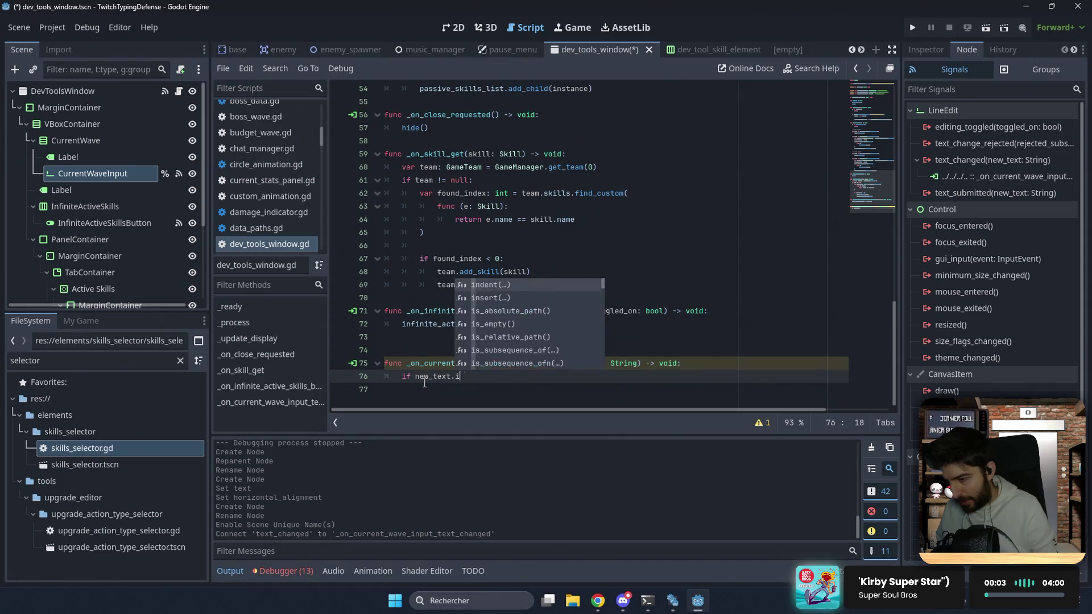
key(Down)
key(Down)
key(Down)
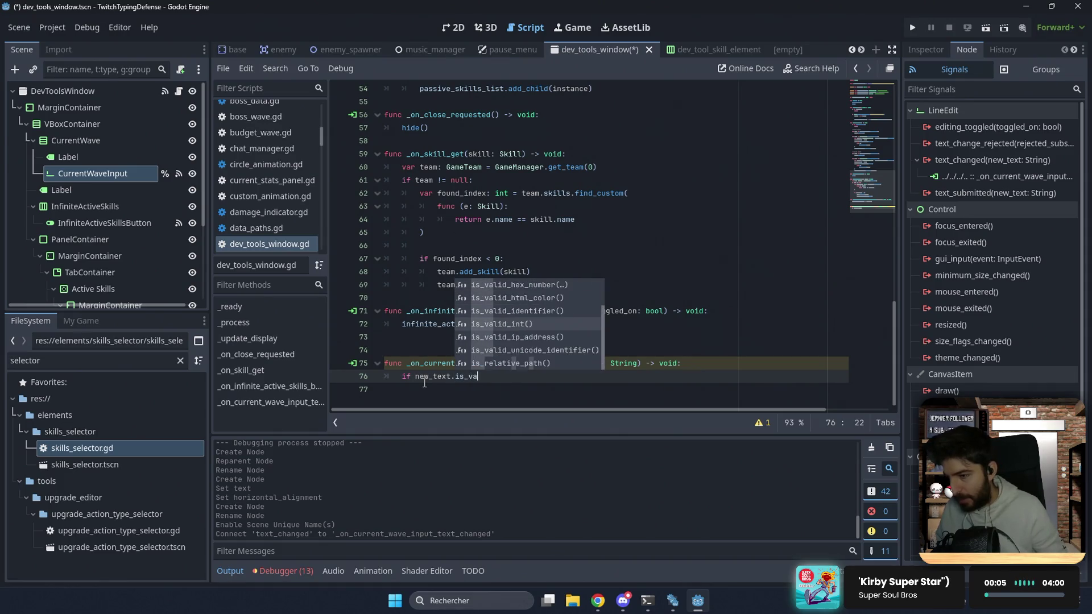
key(Return)
text(:)
- Set GameManager.game_state.current_wave = int(new_text) inside the if, remove the extra blank line, and save
key(Return)
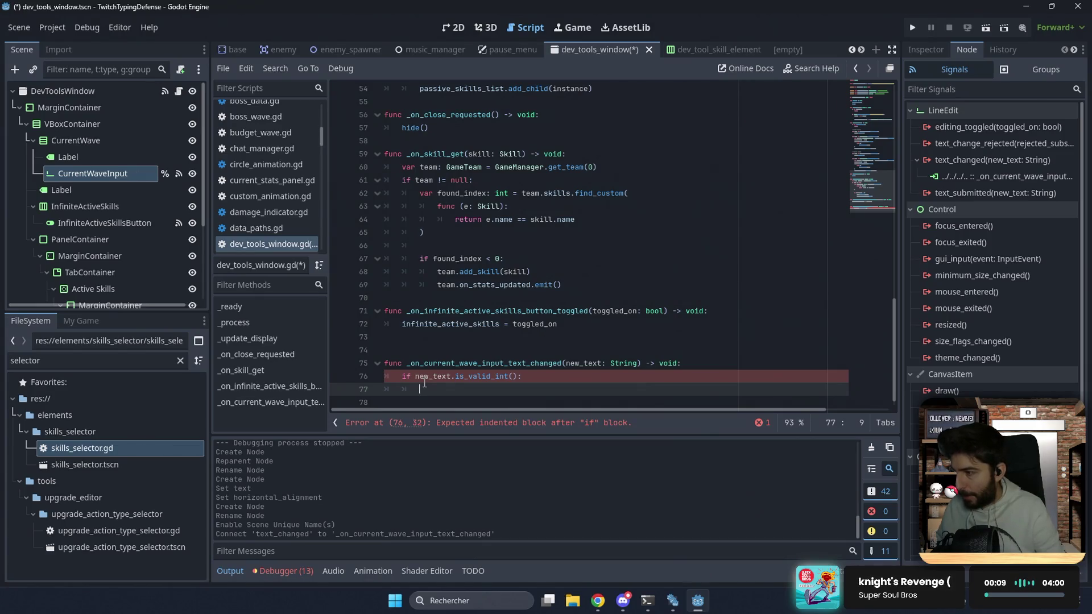
text(G)
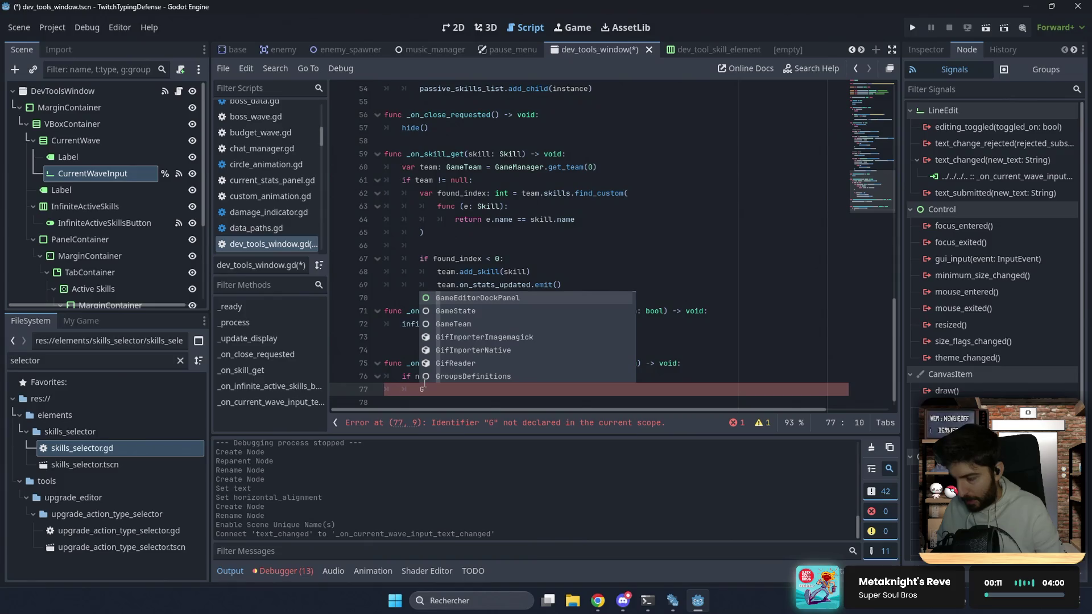
text(ameManager.)
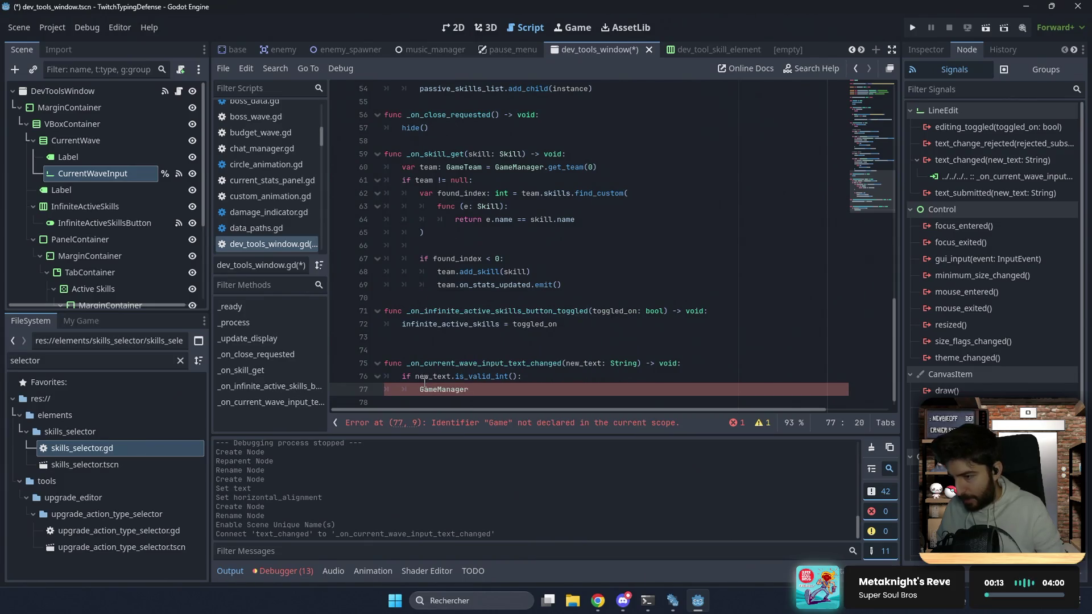
text(game_state.)
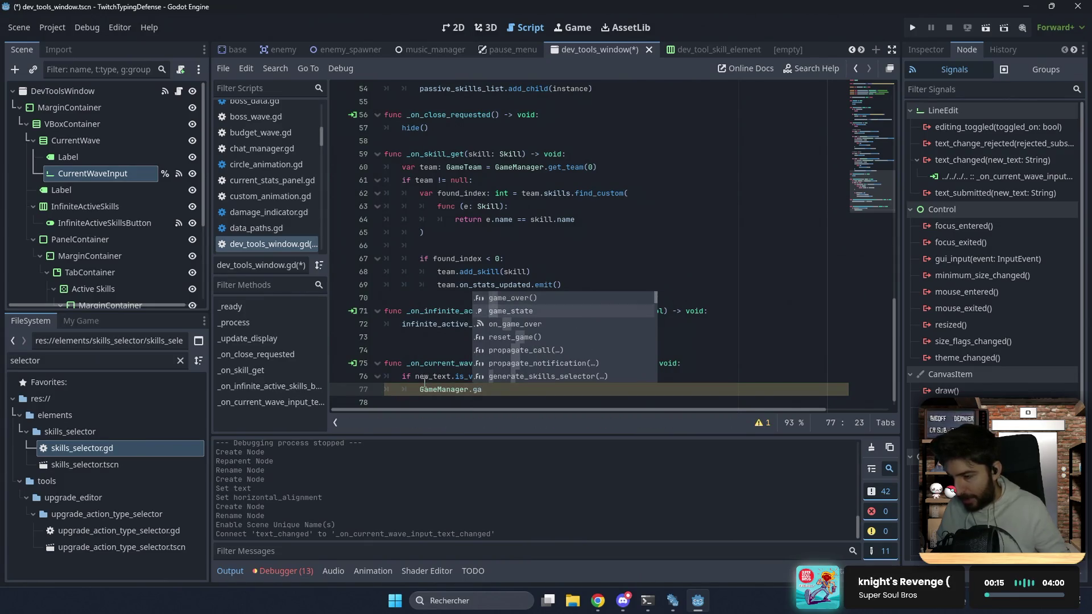
text(cur)
key(Return)
text(=)
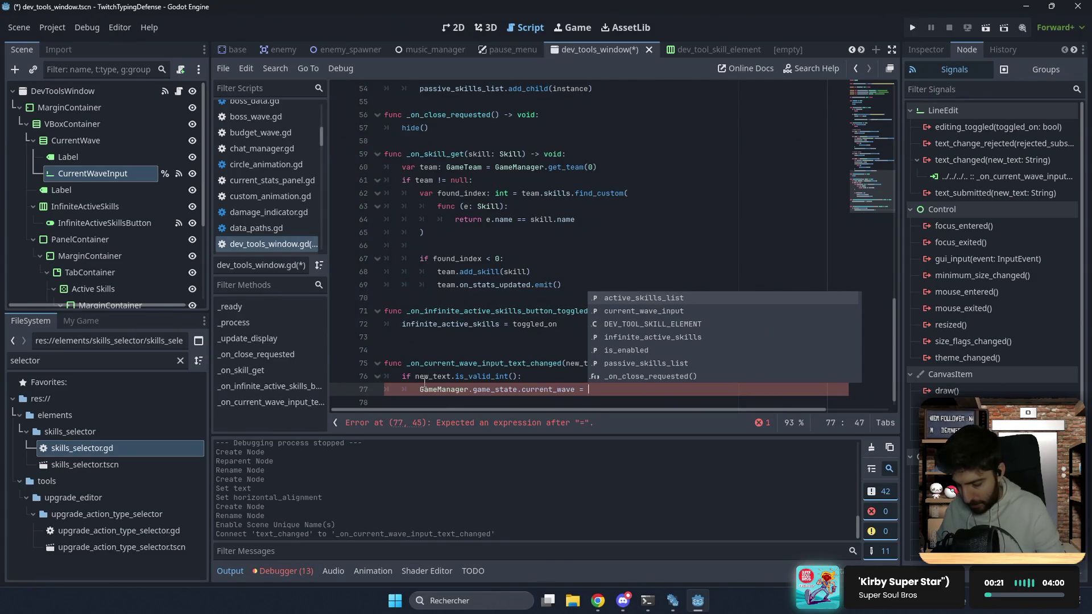
text( int(ne)
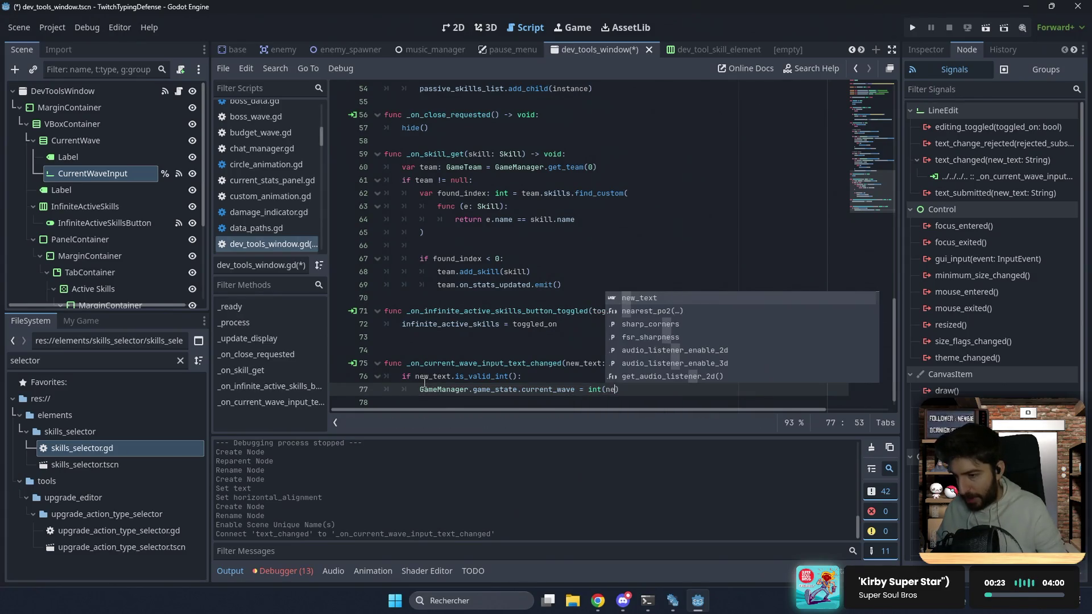
key(Return)
scroll(648, 387, down, 1)
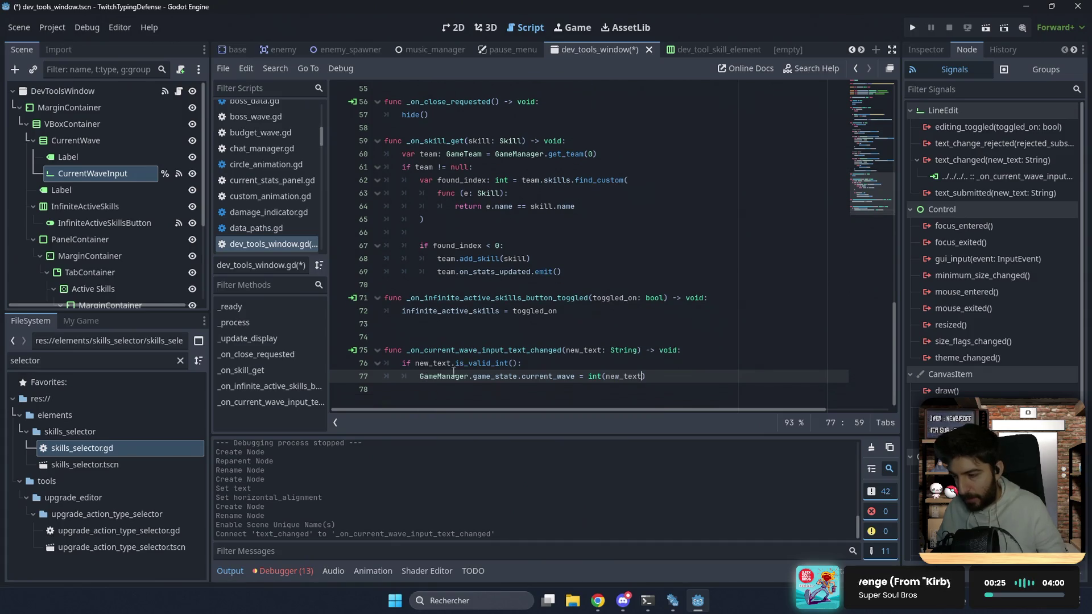
click(670, 381)
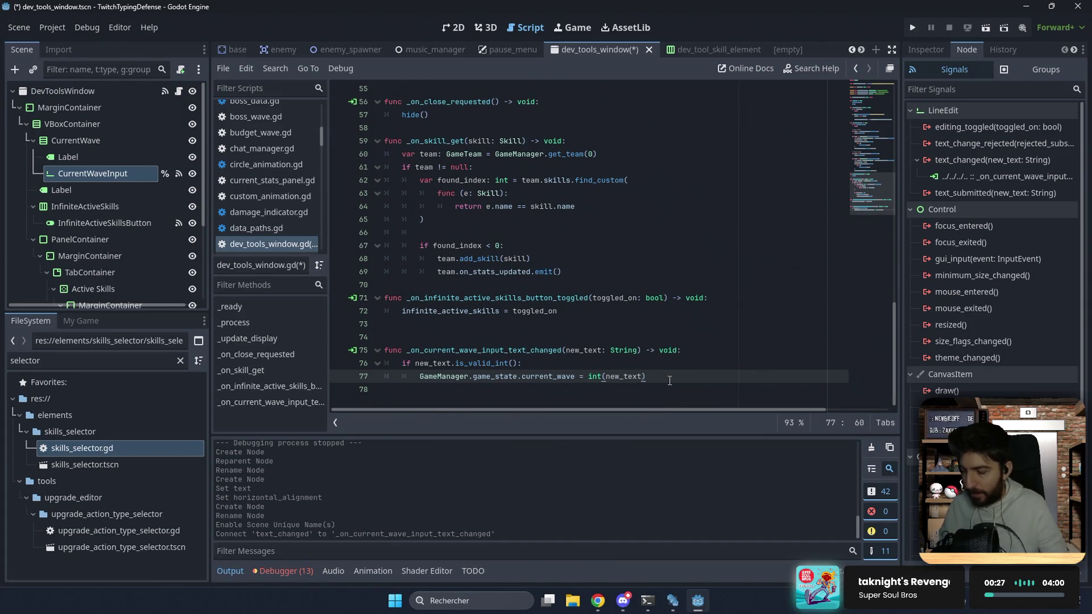
key(ctrl+s)
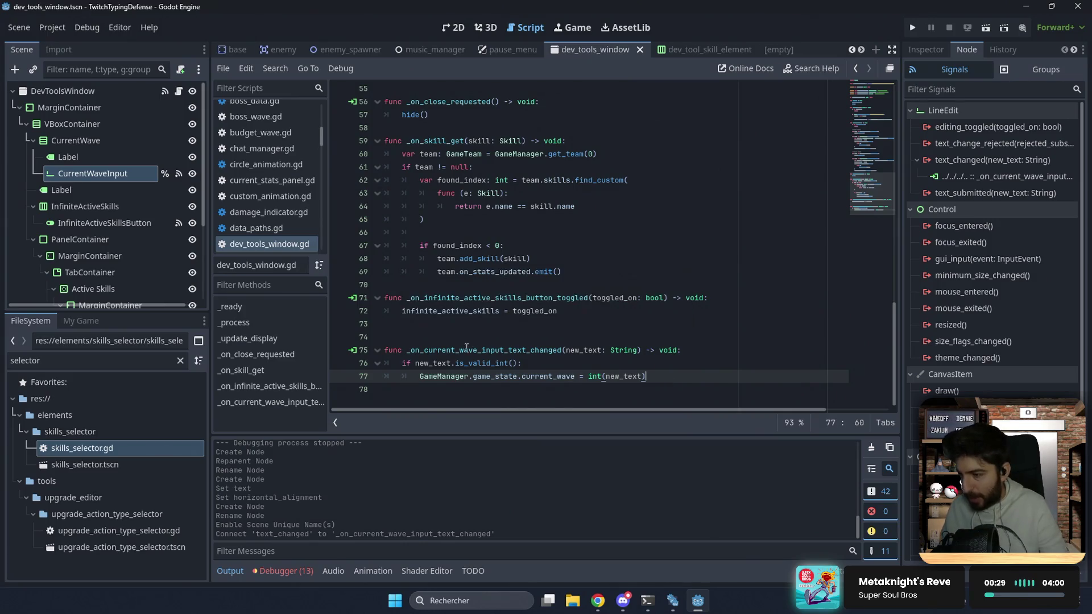
click(467, 343)
key(BackSpace)
key(ctrl+s)
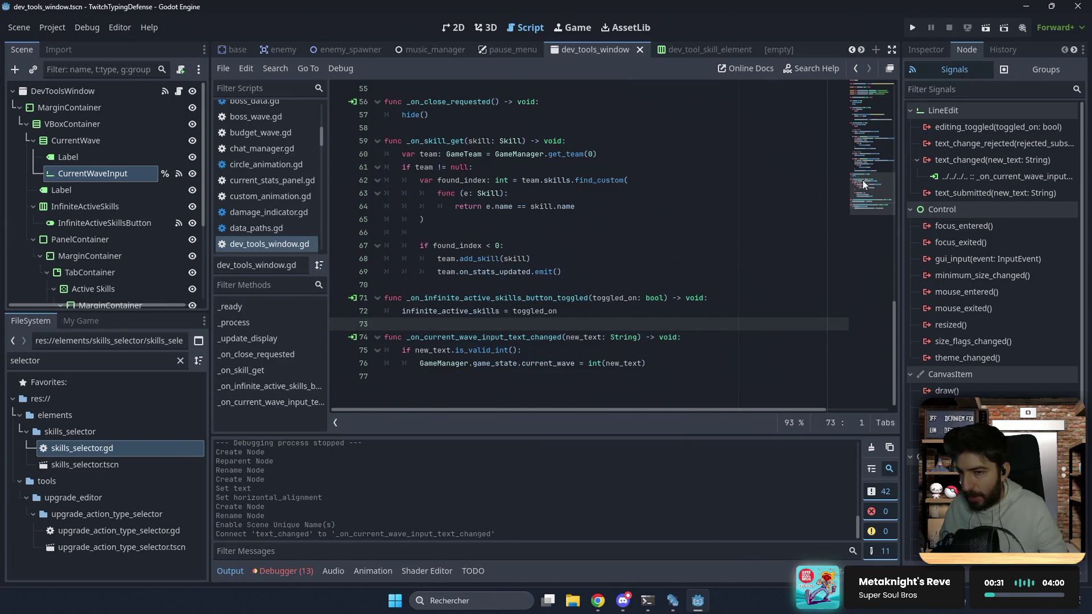
- Inspect where GameState's reset() sets current_wave, then save and launch the game
drag(865, 176, 872, 84)
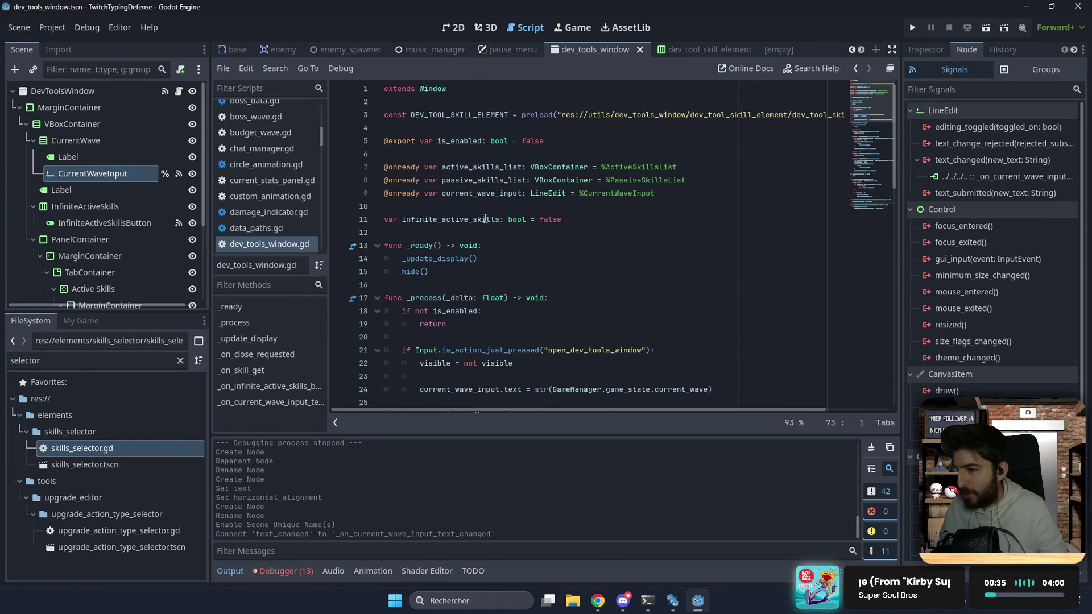
scroll(609, 245, down, 4)
ctrl+click(626, 233)
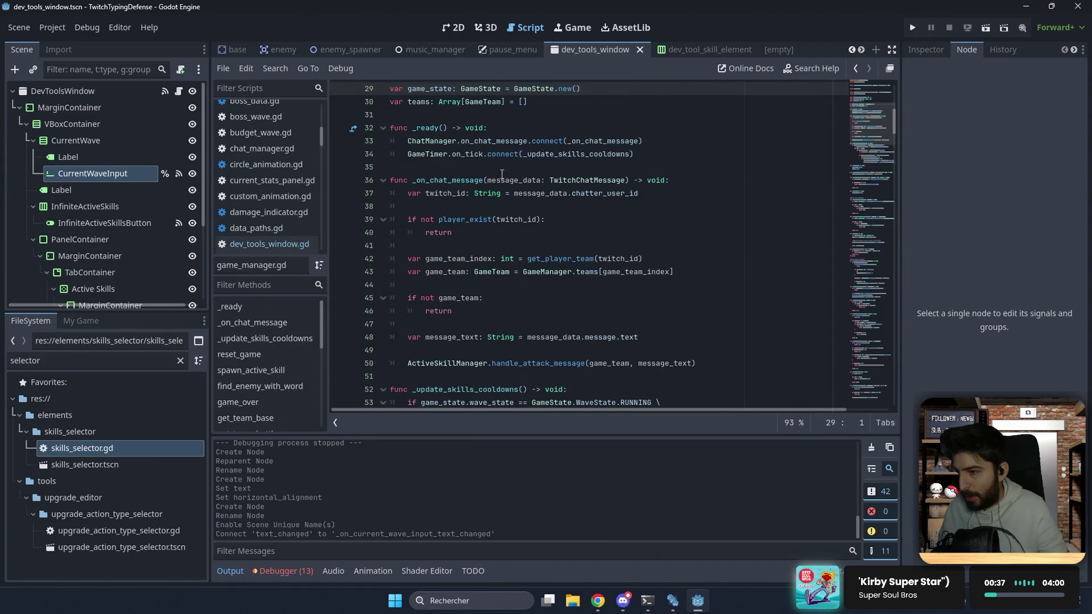
ctrl+click(472, 91)
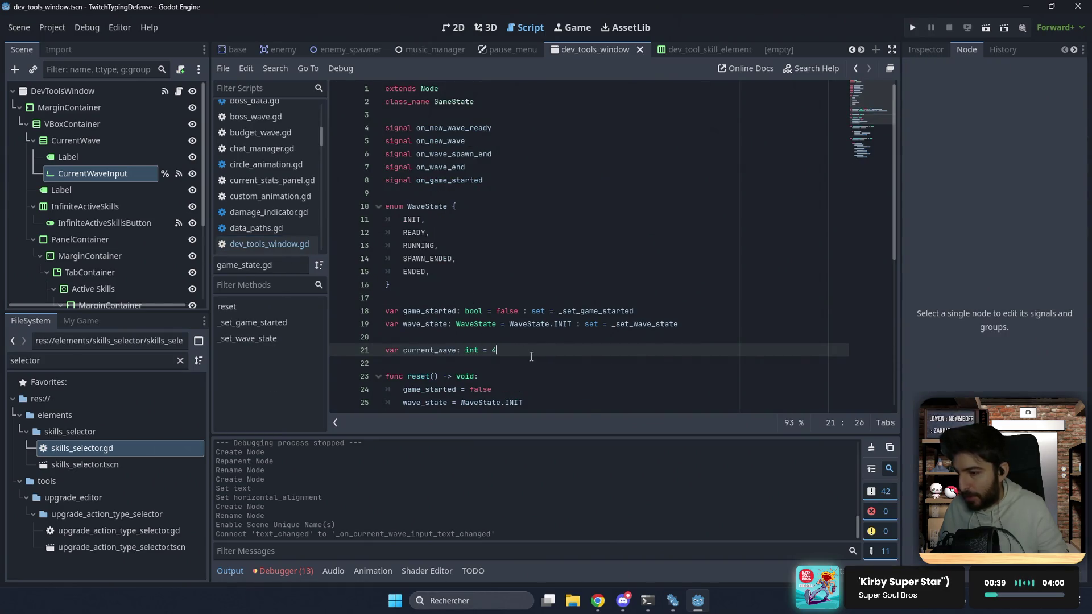
scroll(545, 360, down, 3)
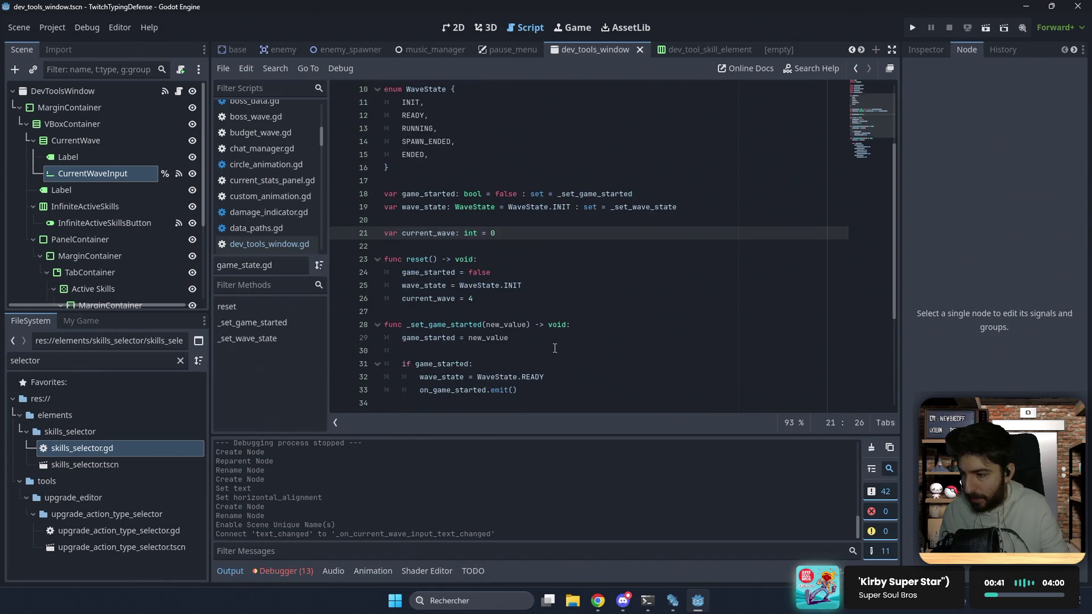
click(501, 302)
key(ctrl+s)
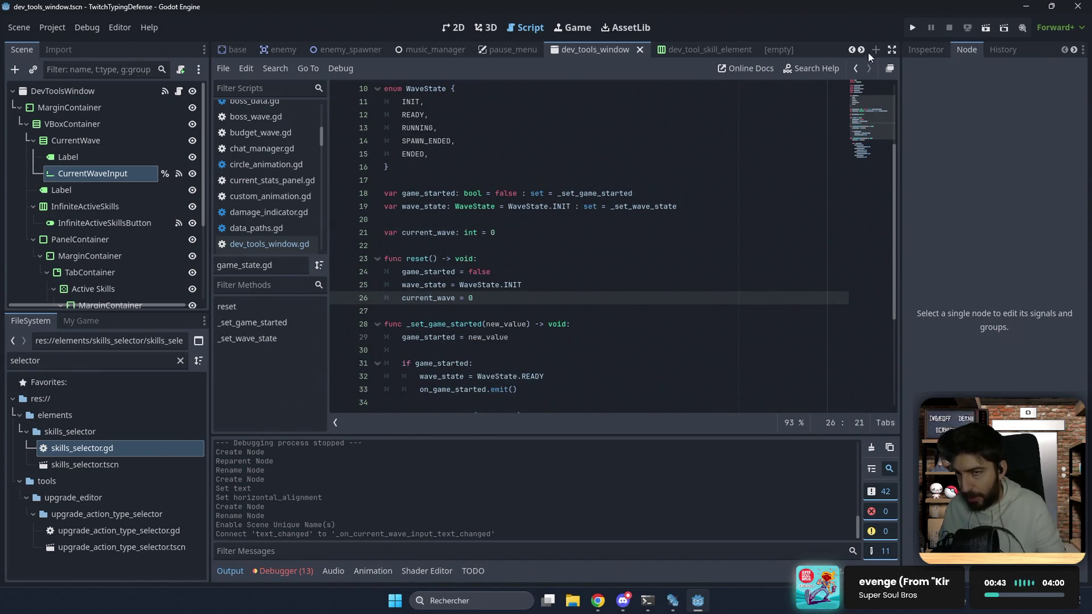
click(912, 29)
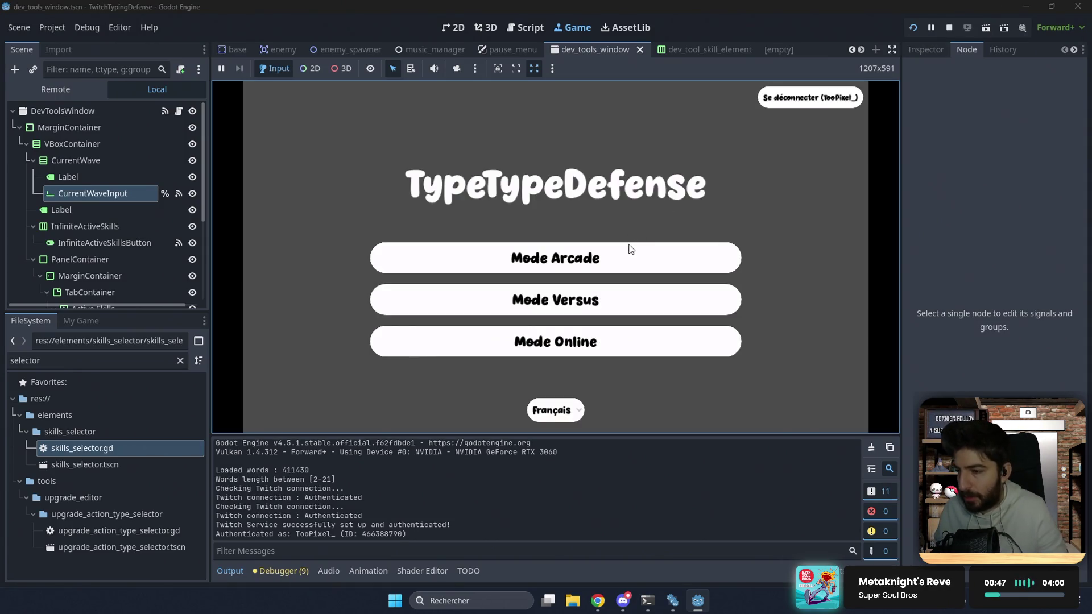
- Start an Arcade game, quit to the main menu, and start Arcade again
click(630, 250)
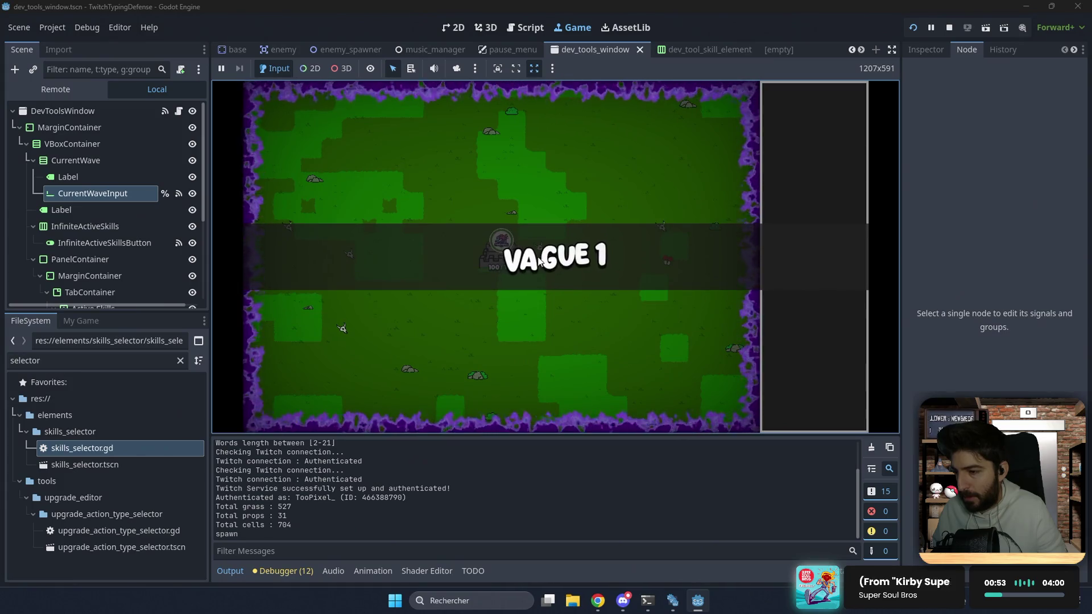
key(Escape)
click(554, 293)
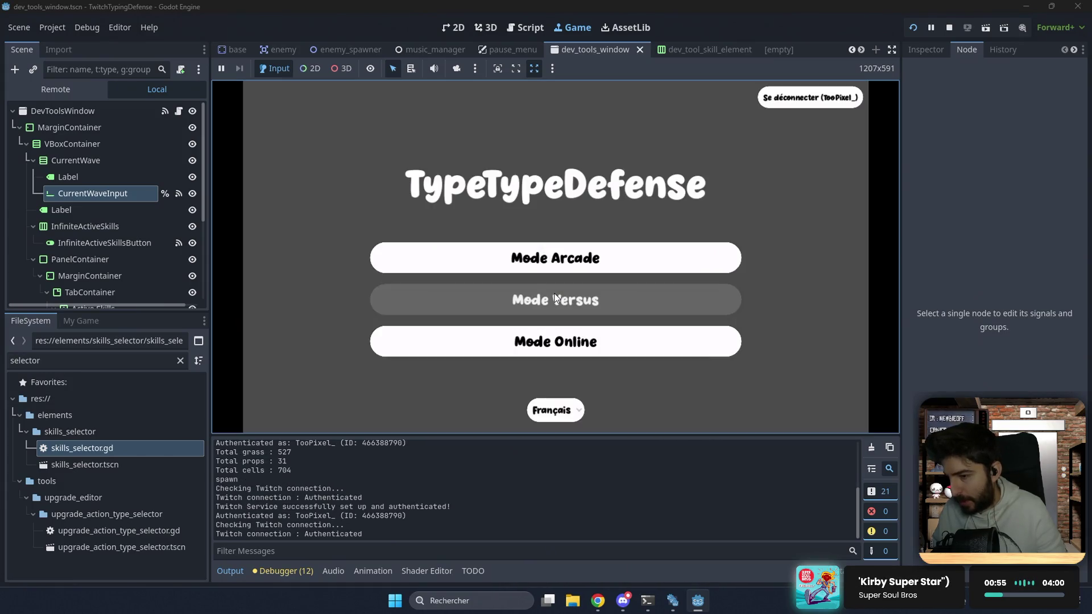
click(529, 265)
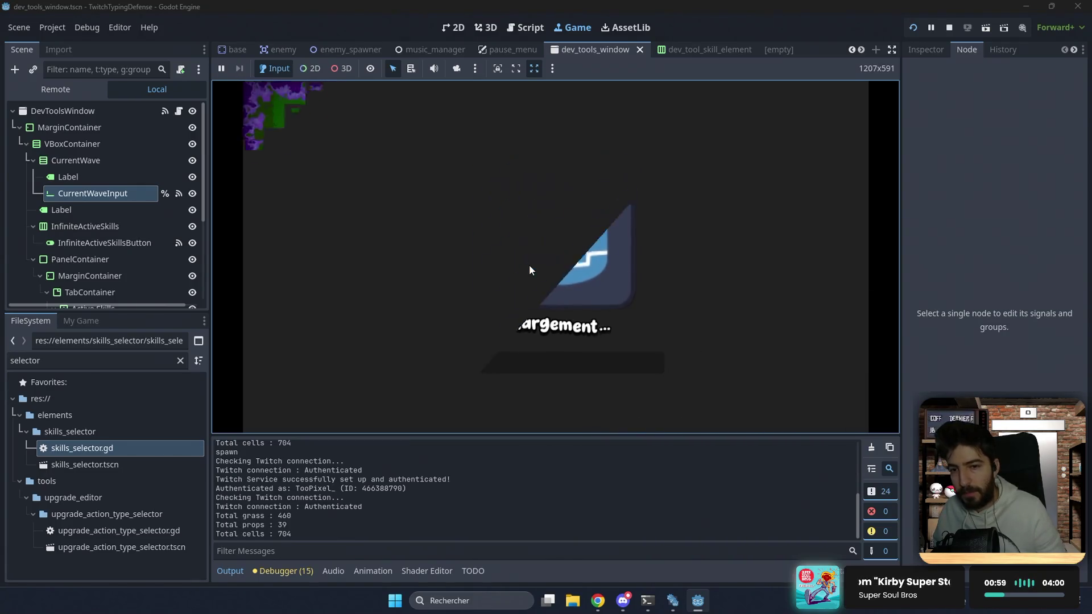
- Set Vague actuelle to 4 in the Dev Tools window and resume playing
key(F1)
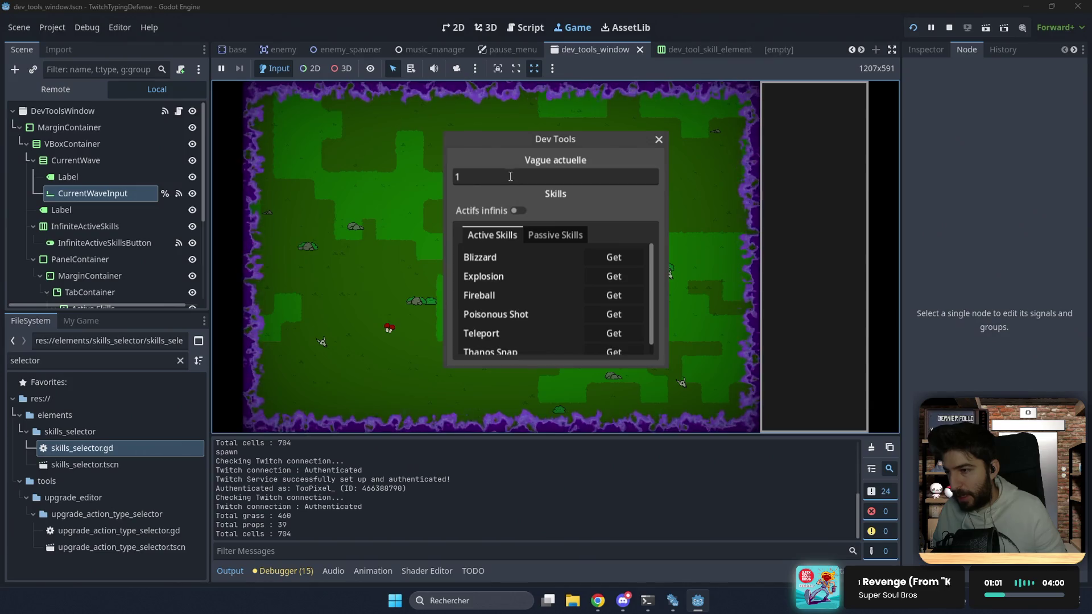
text(4)
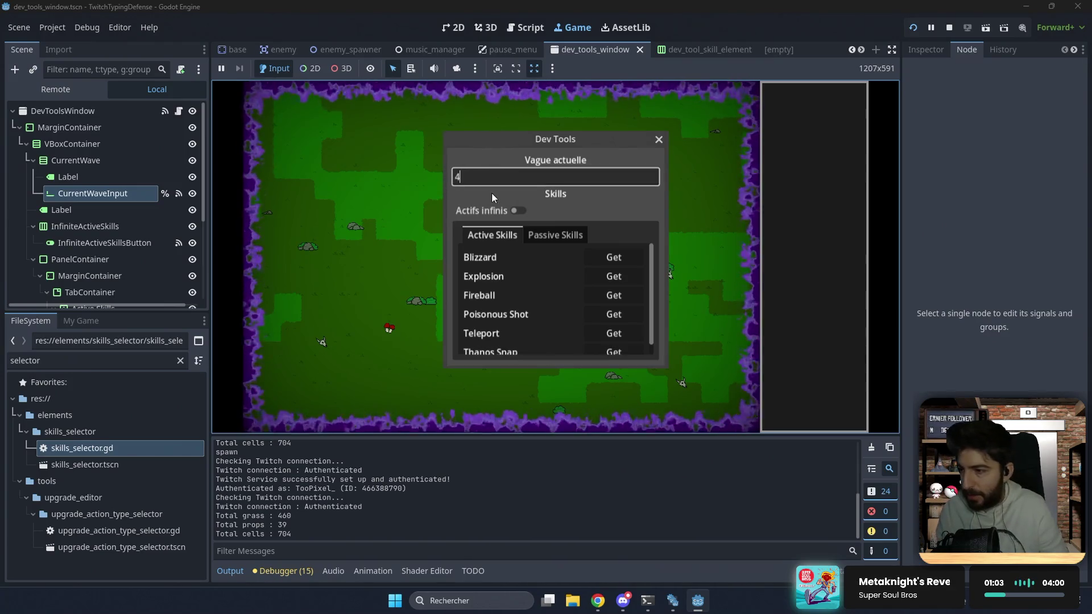
click(659, 140)
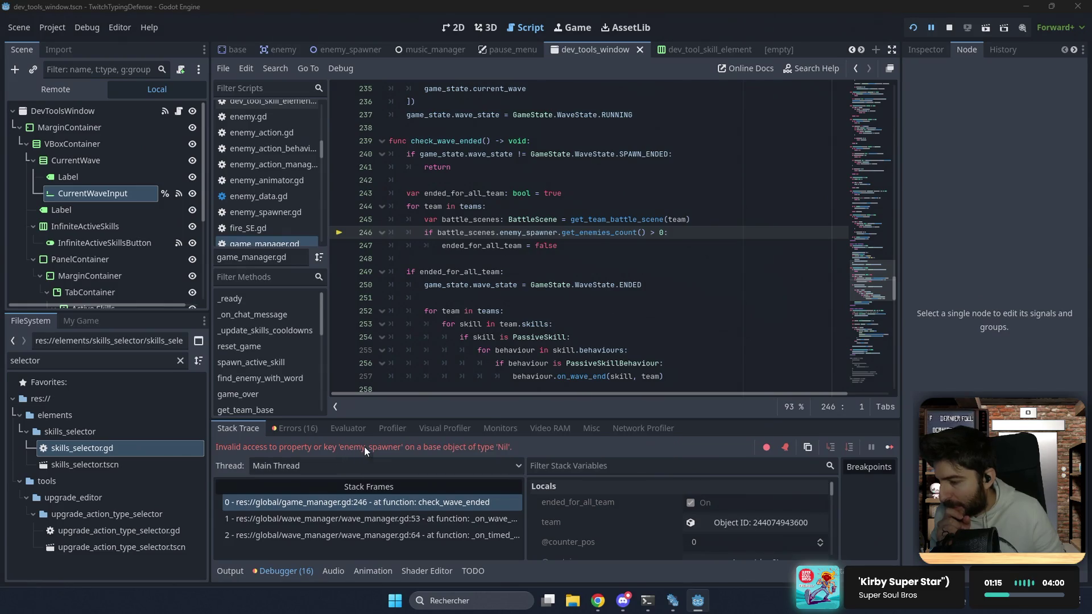
- Inspect the null battle_scenes on line 246, then stop the crashed session and rerun the project
double_click(470, 234)
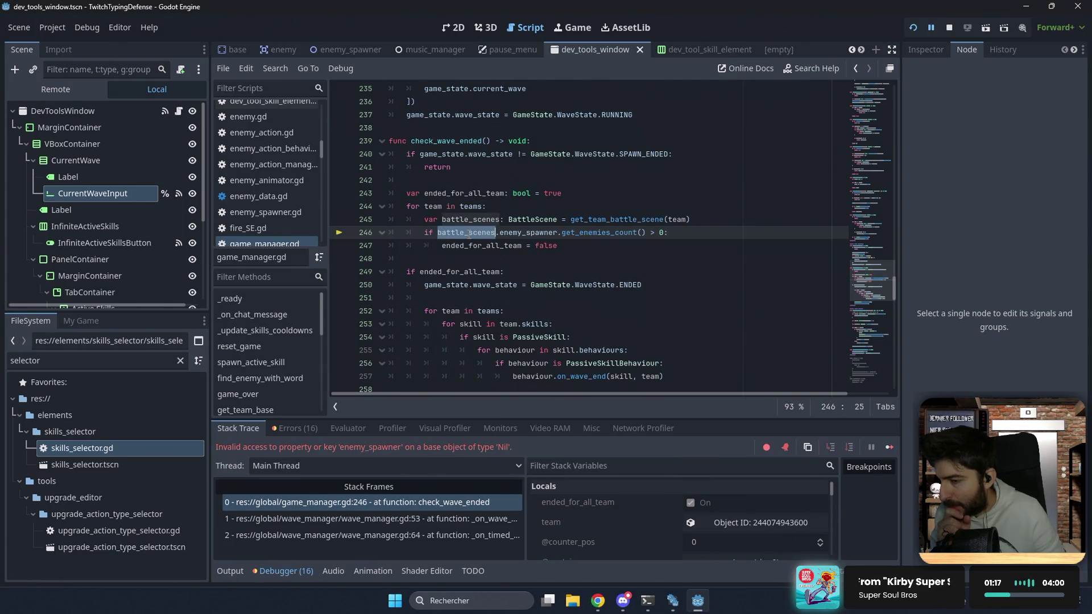
mouse_move(470, 234)
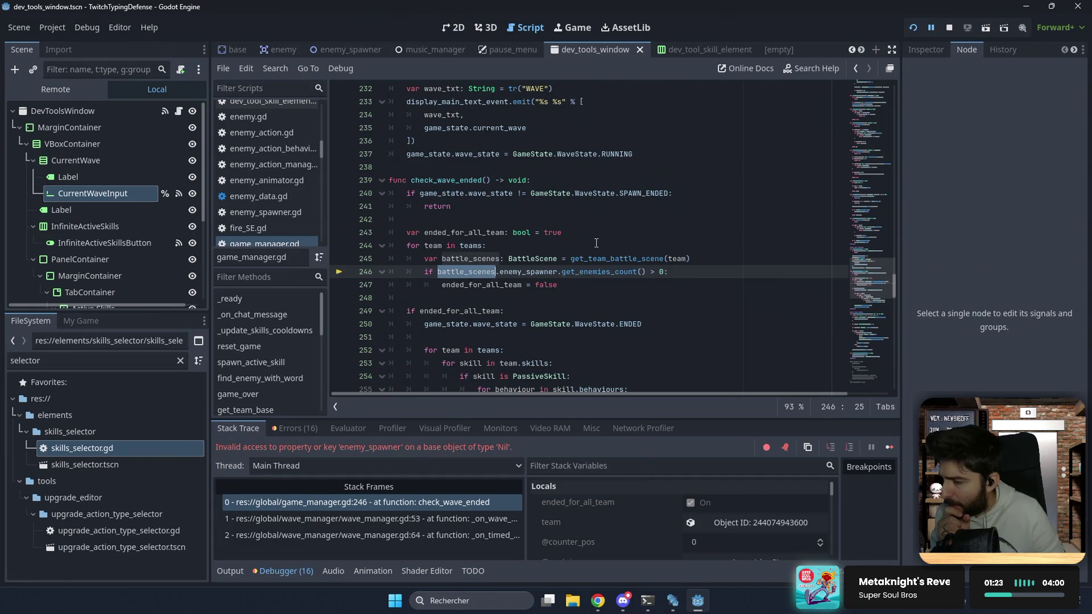
click(947, 26)
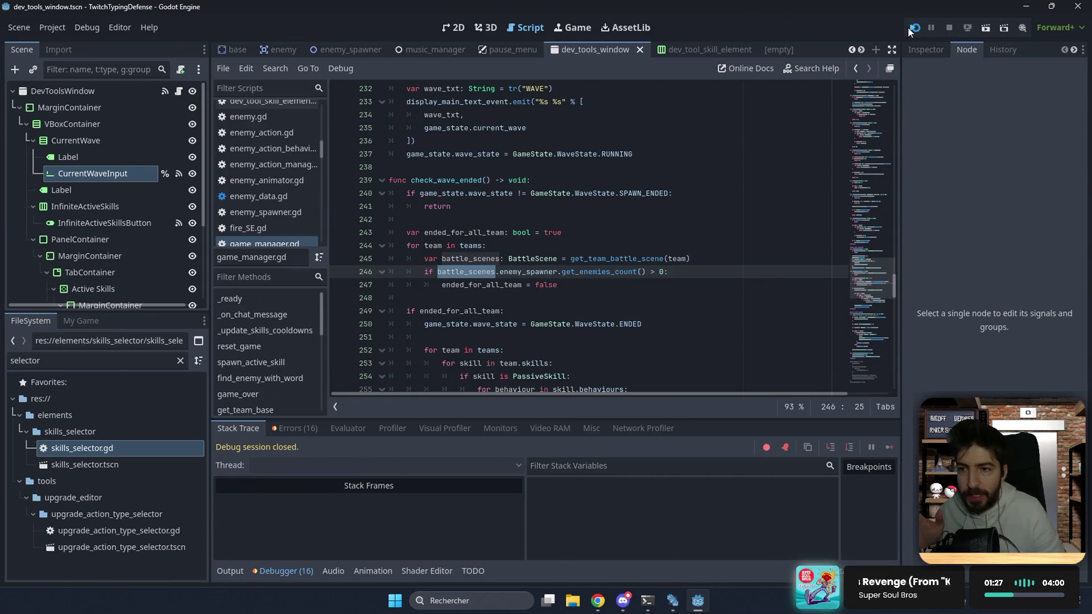
click(909, 27)
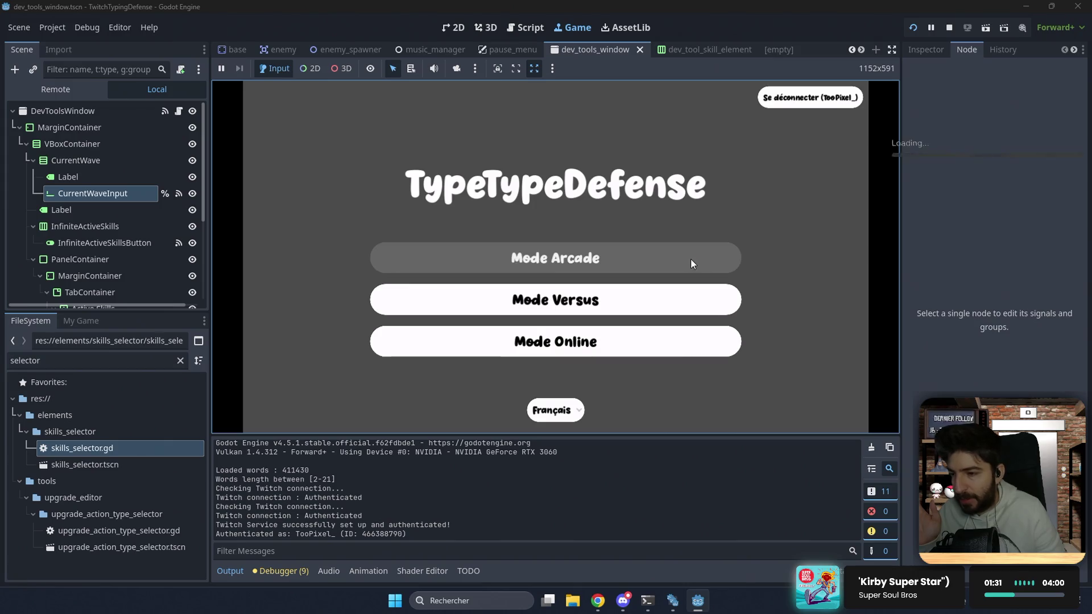
- Start an Arcade game at wave 4 via Dev Tools, watch the reaper spawn, then stop
click(690, 261)
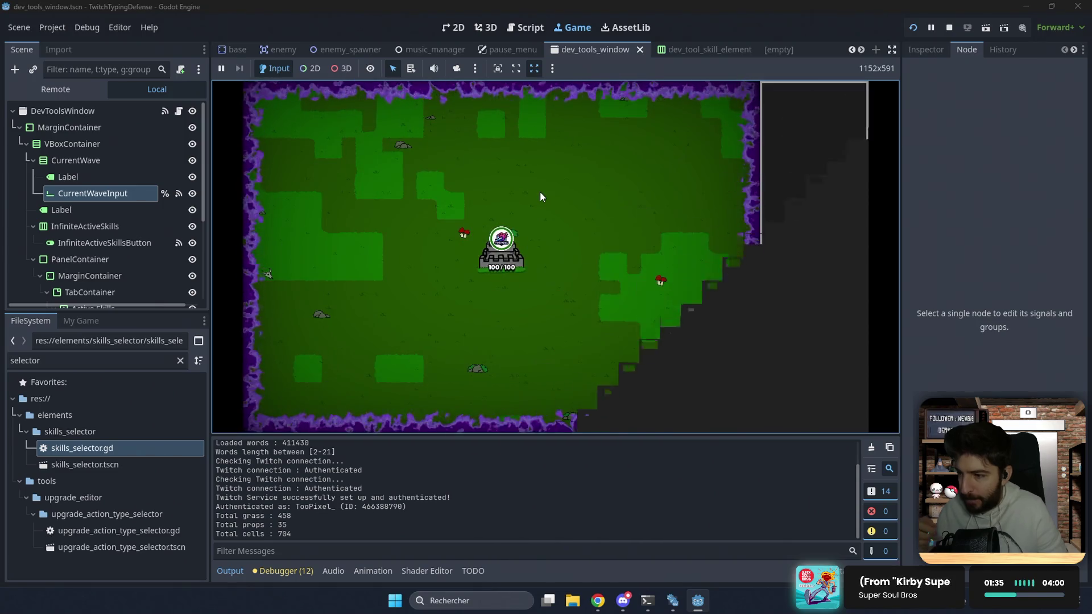
text(4)
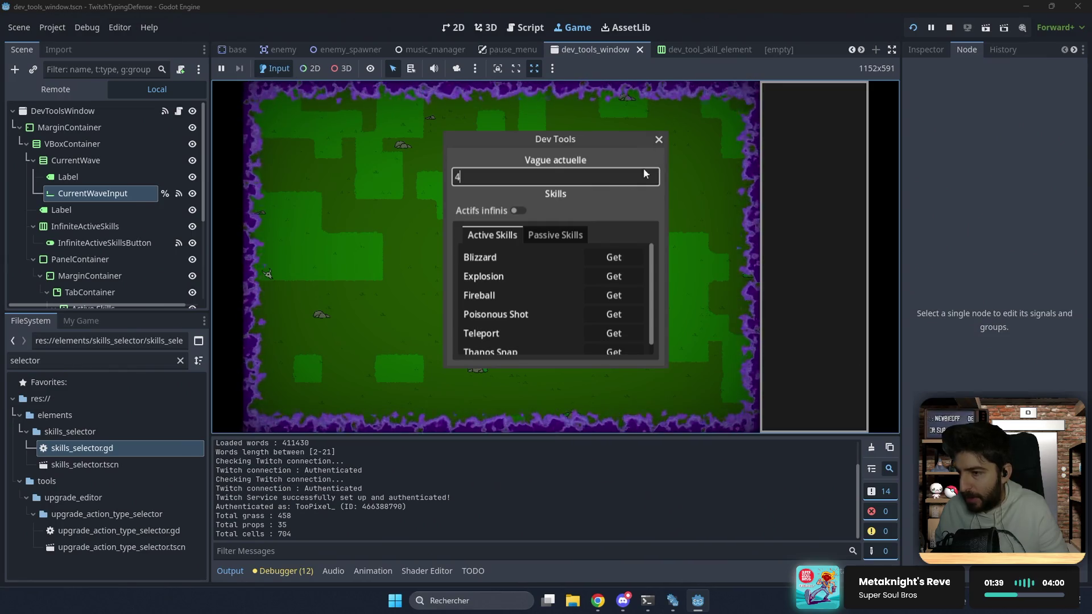
click(658, 139)
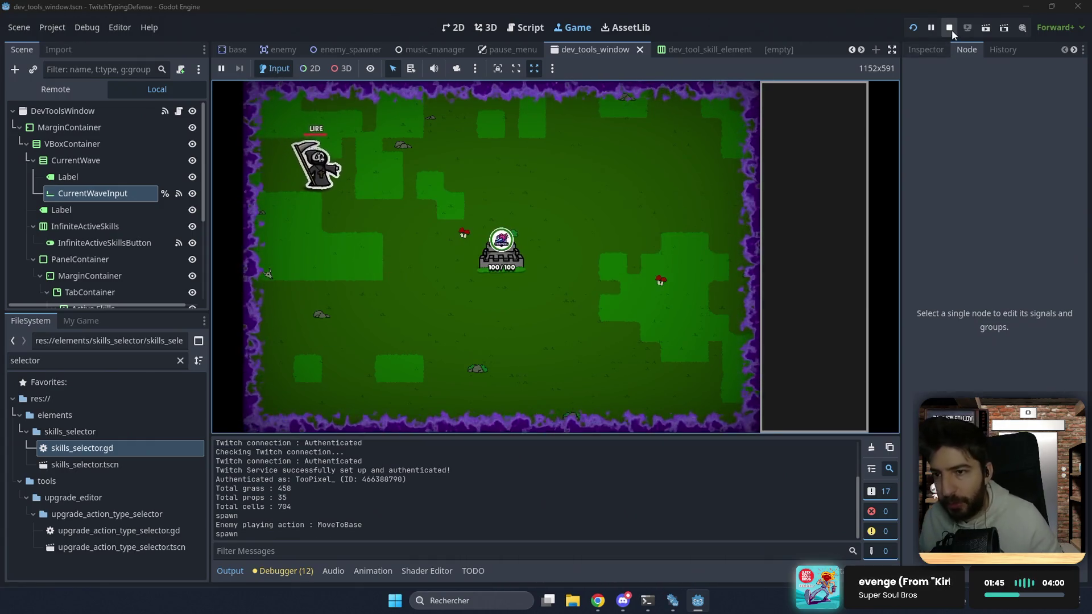
click(950, 28)
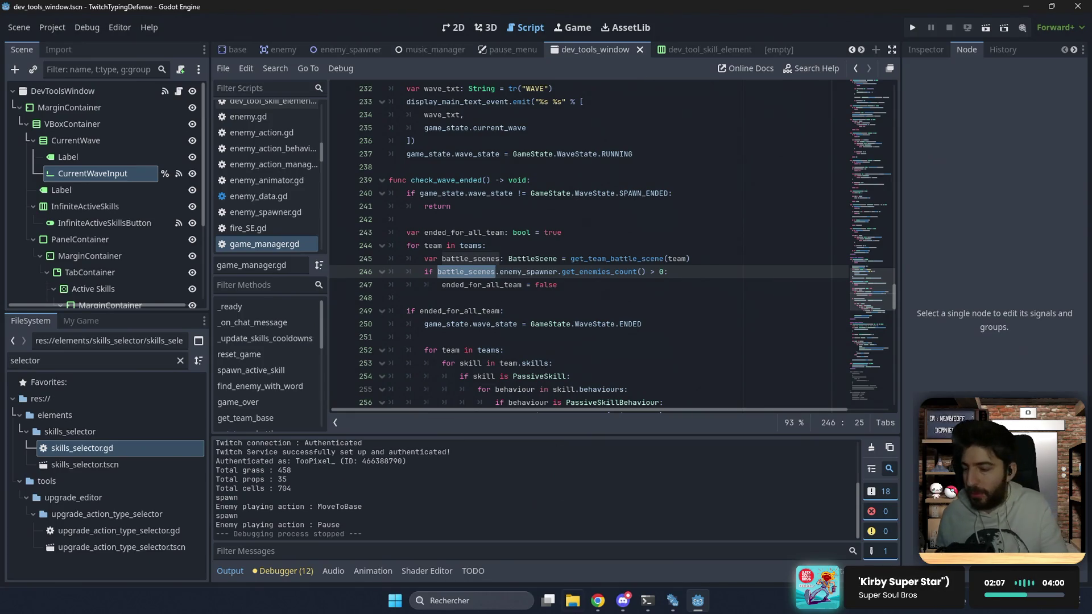
- Switch to Chrome to show the Wordefense Trello board
click(605, 598)
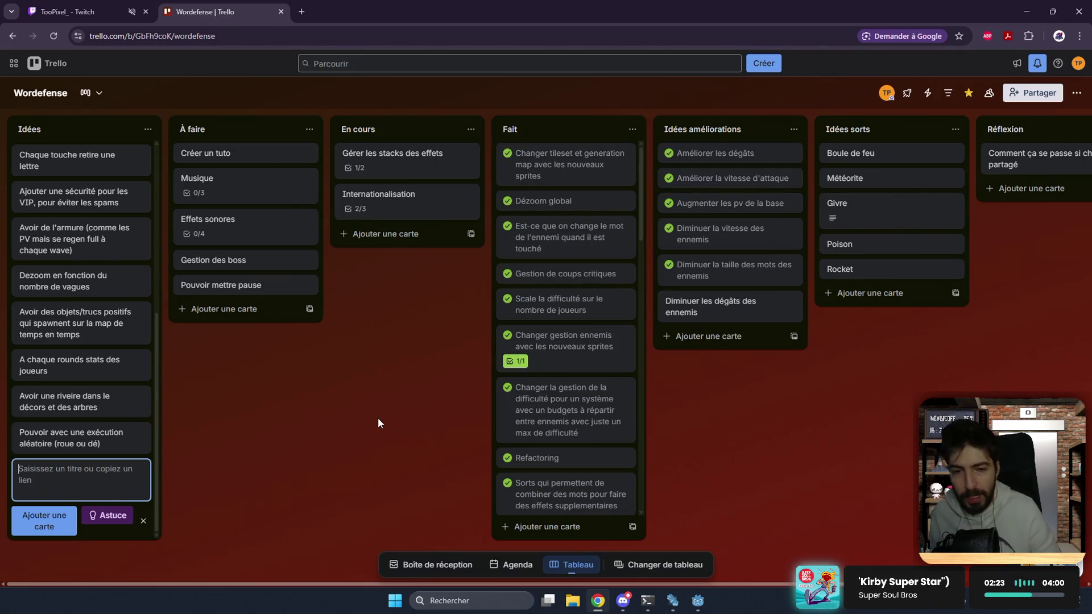
- Dismiss the empty Idées card and move Gestion des boss and Pouvoir mettre pause to the top of Fait
click(400, 303)
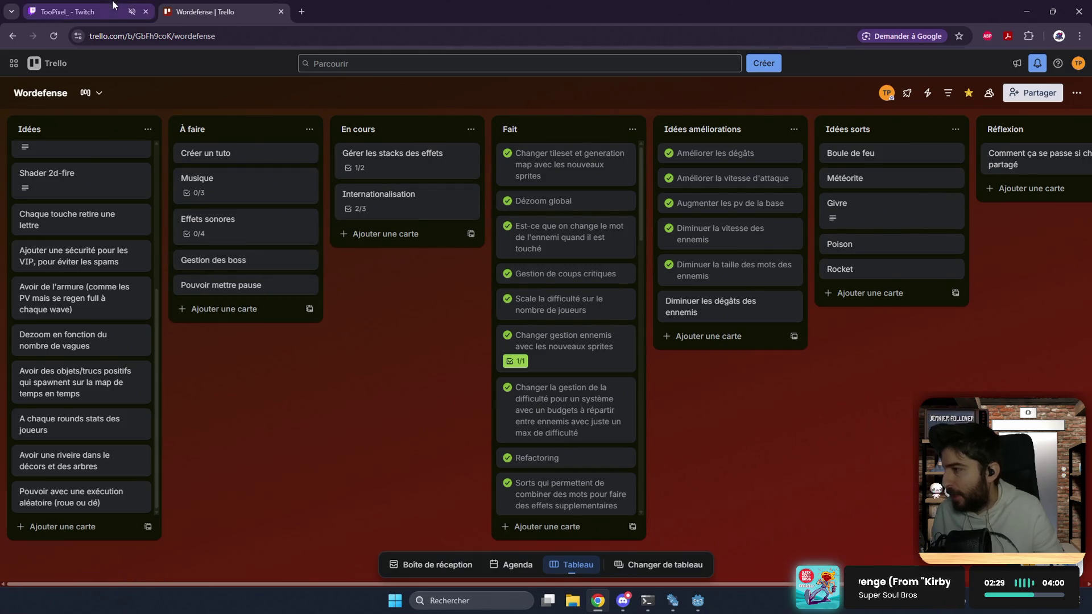
mouse_move(212, 262)
mouse_down()
mouse_move(424, 234)
mouse_move(532, 149)
mouse_up()
drag(182, 258, 520, 177)
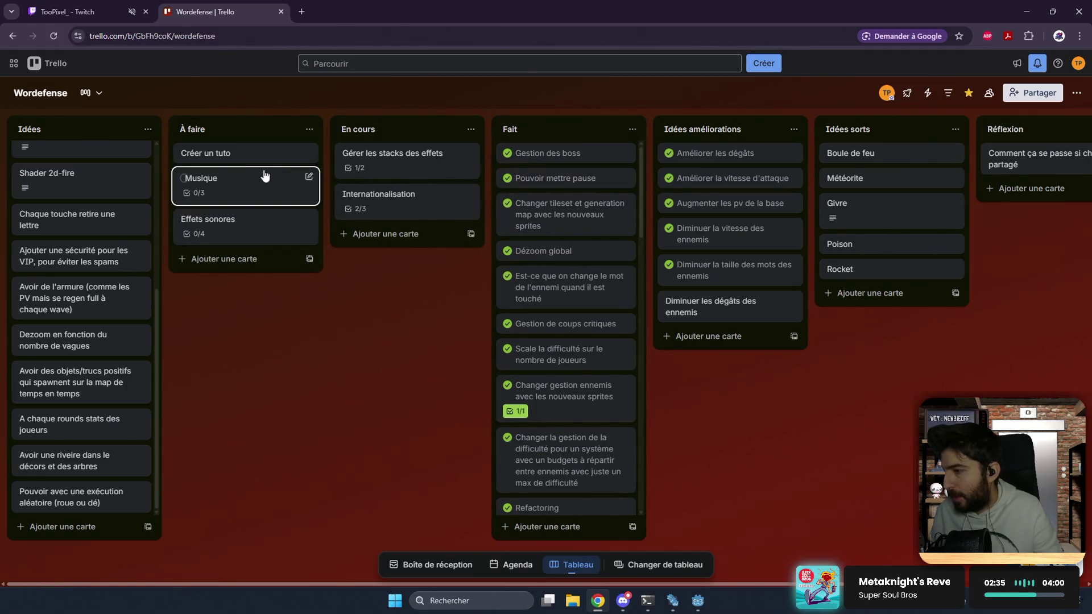
click(300, 9)
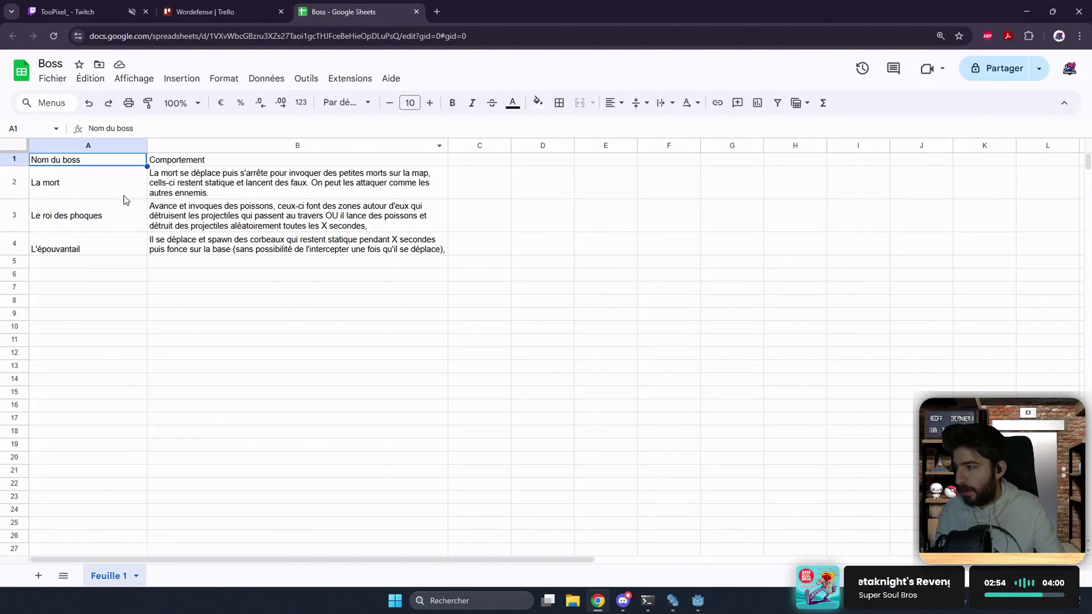
- Fill the La mort row (A2:B2) light green and the L'épouvantail row (A4:B4) orange
click(91, 186)
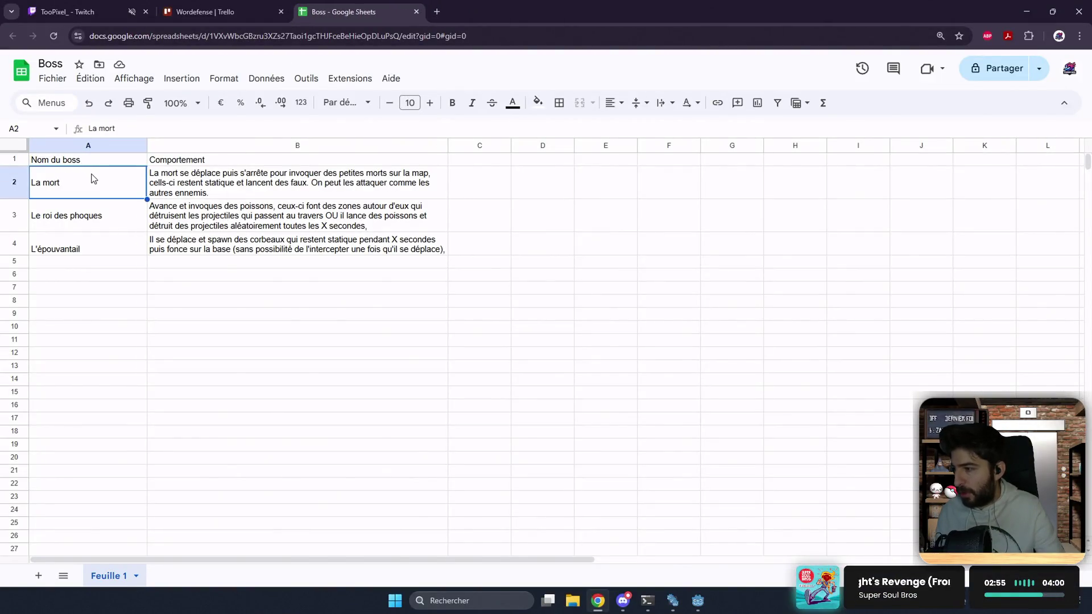
drag(93, 178, 221, 185)
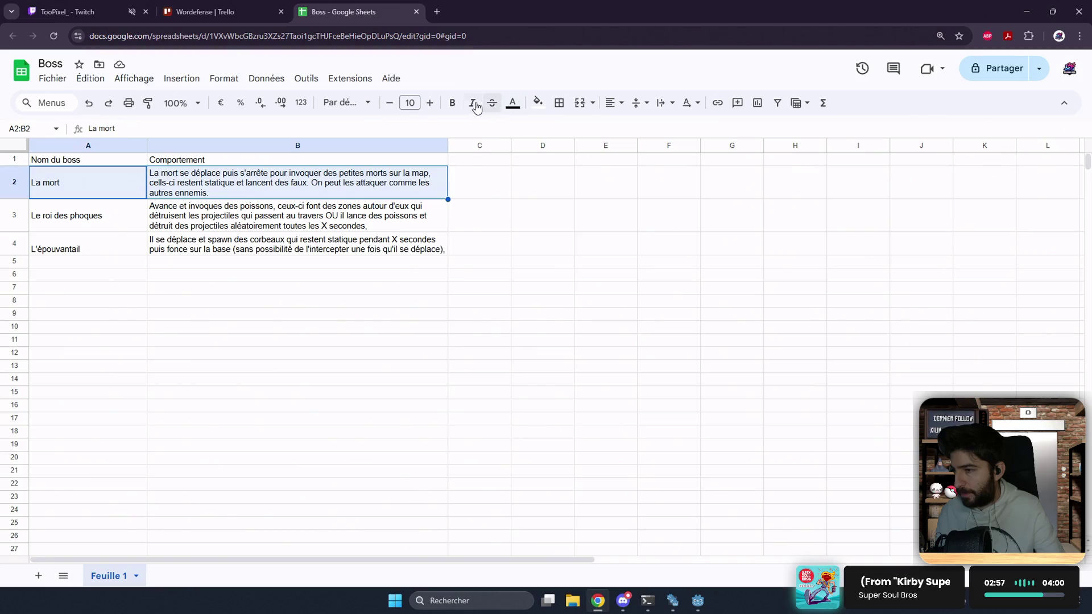
click(536, 105)
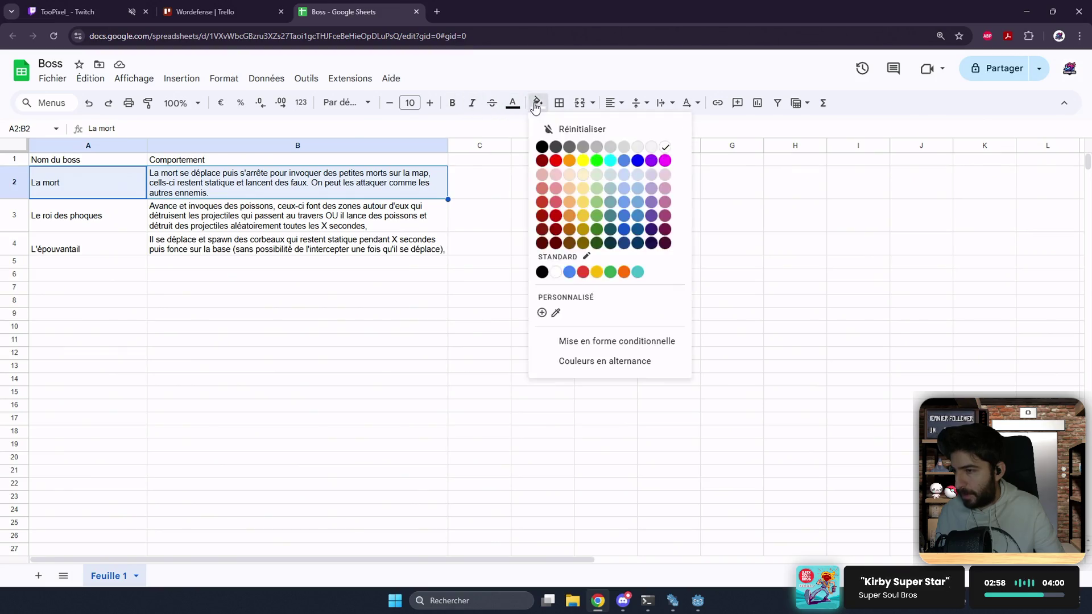
click(597, 202)
click(338, 273)
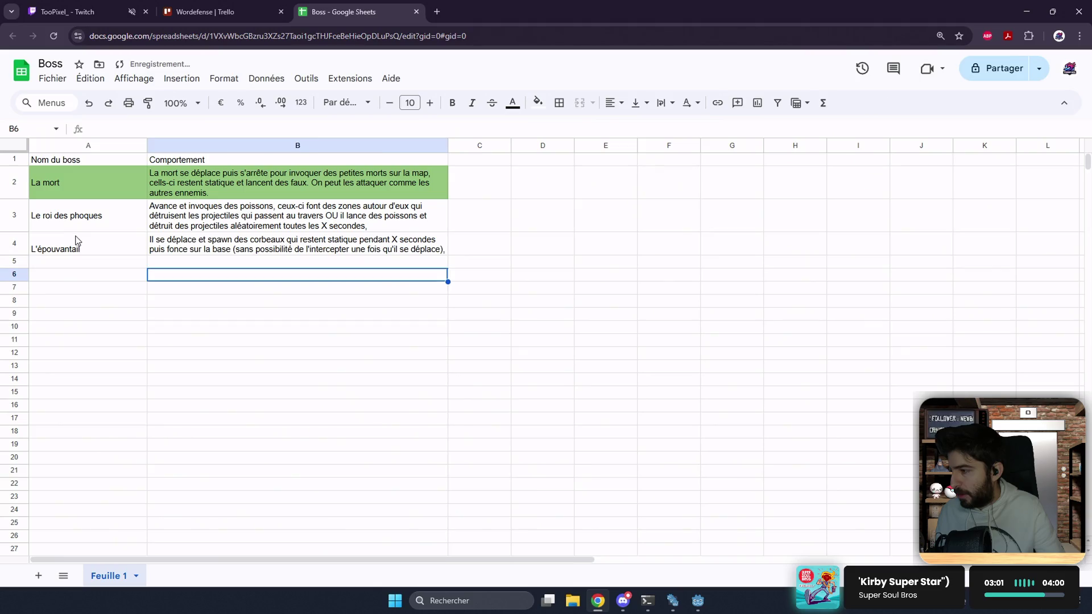
drag(75, 240, 171, 244)
click(537, 102)
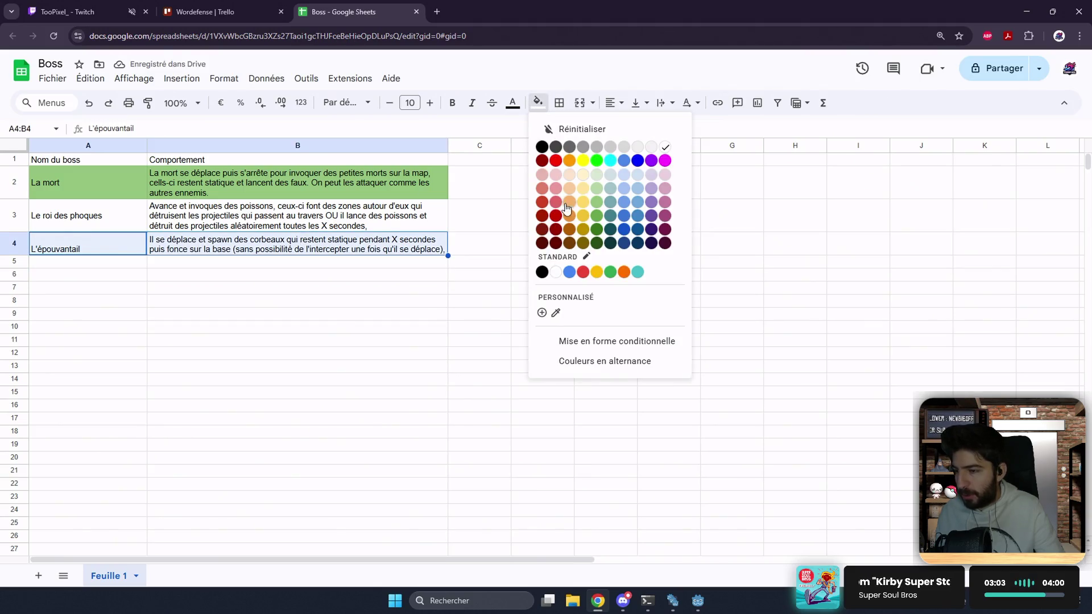
click(570, 215)
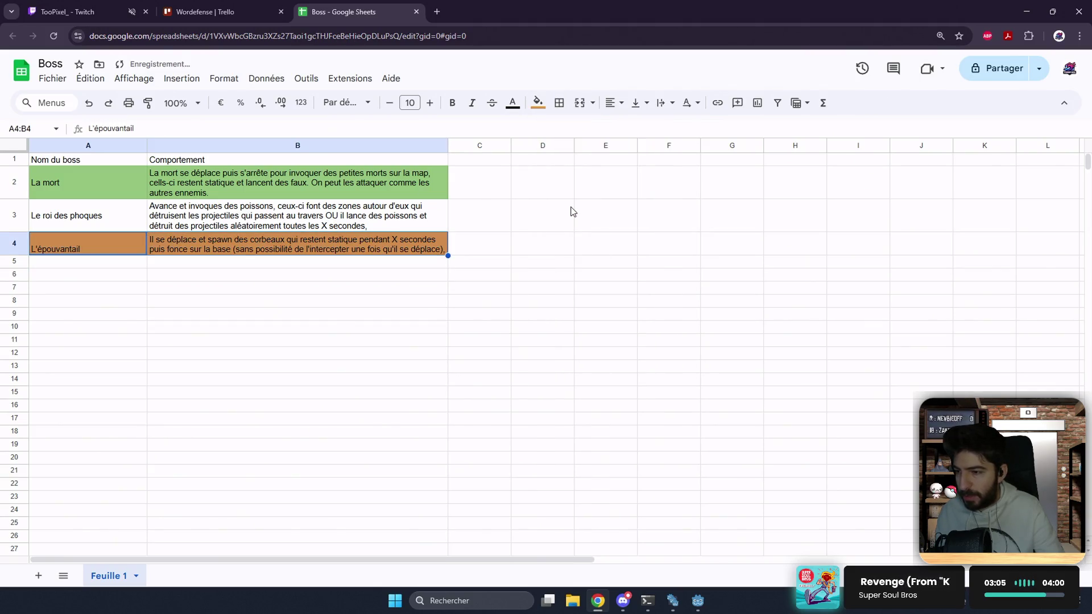
click(494, 223)
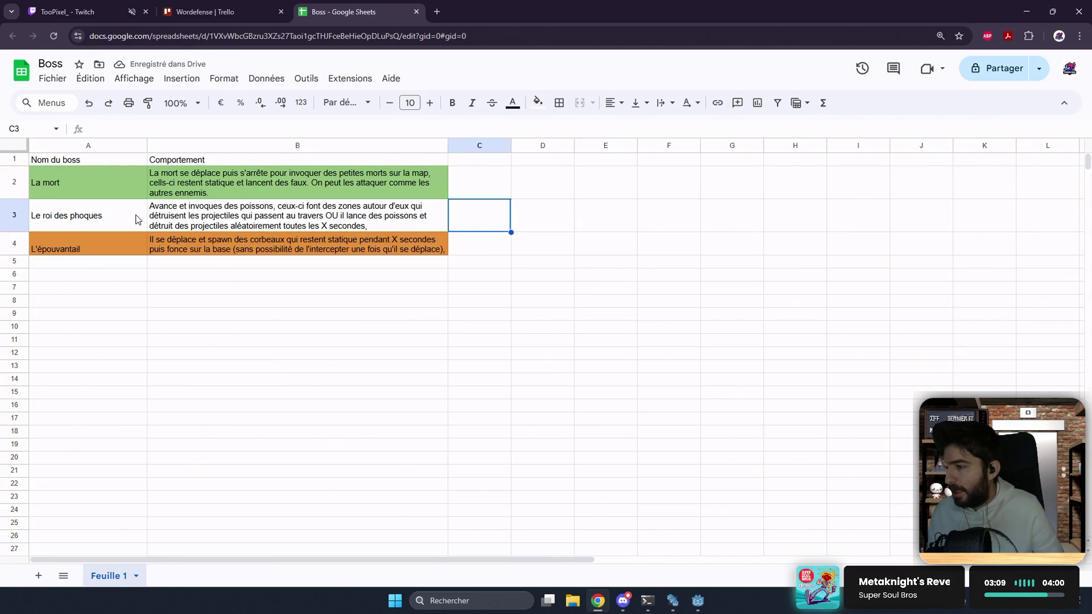
- Review the Le roi des phoques row and its full B3 description, then return to Godot
drag(139, 220, 199, 222)
click(190, 288)
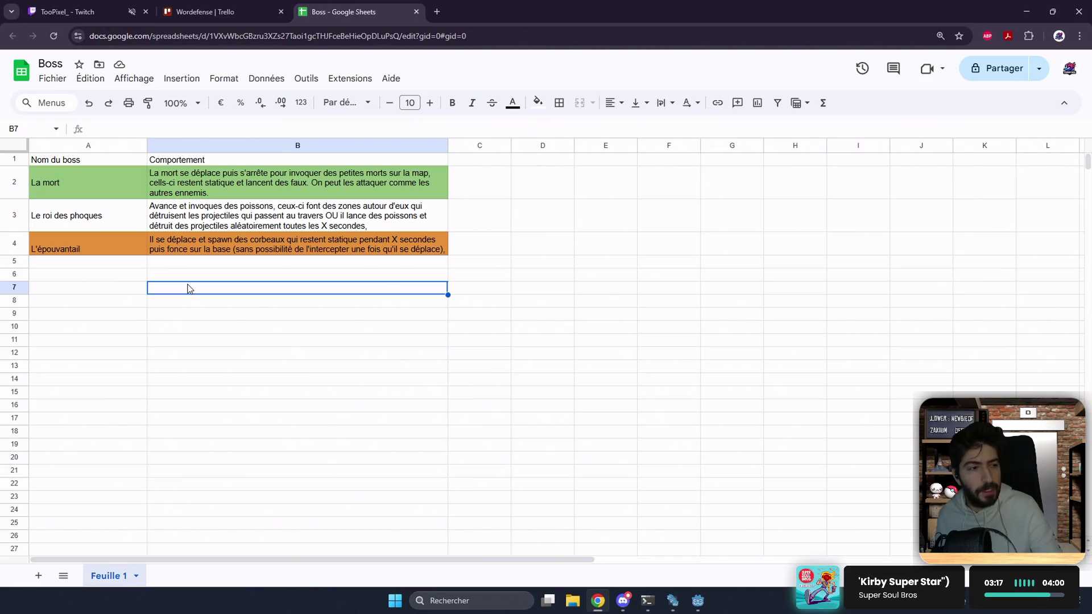
click(170, 228)
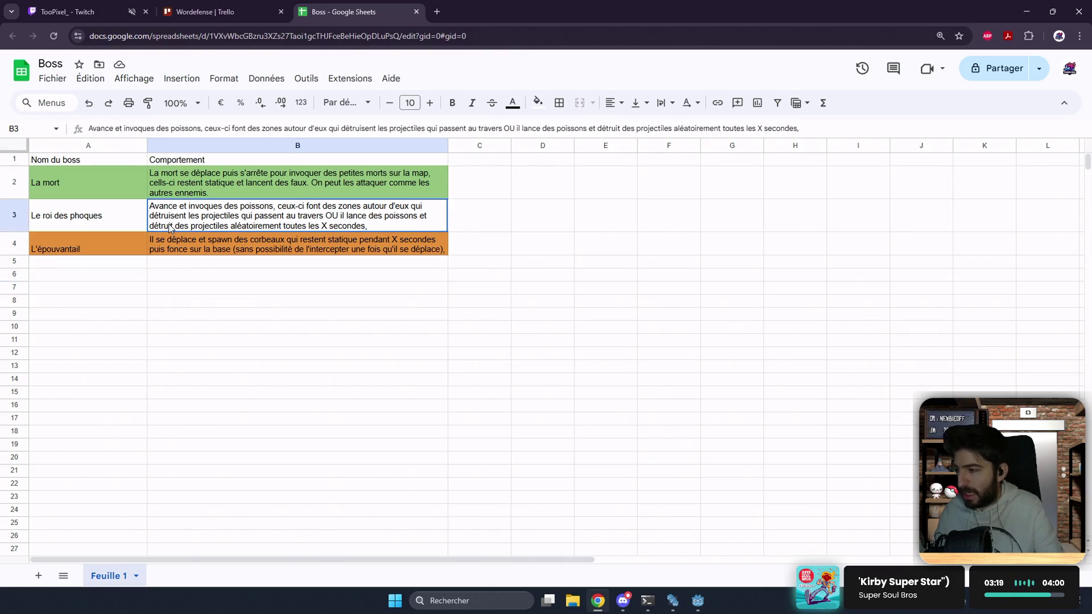
click(199, 322)
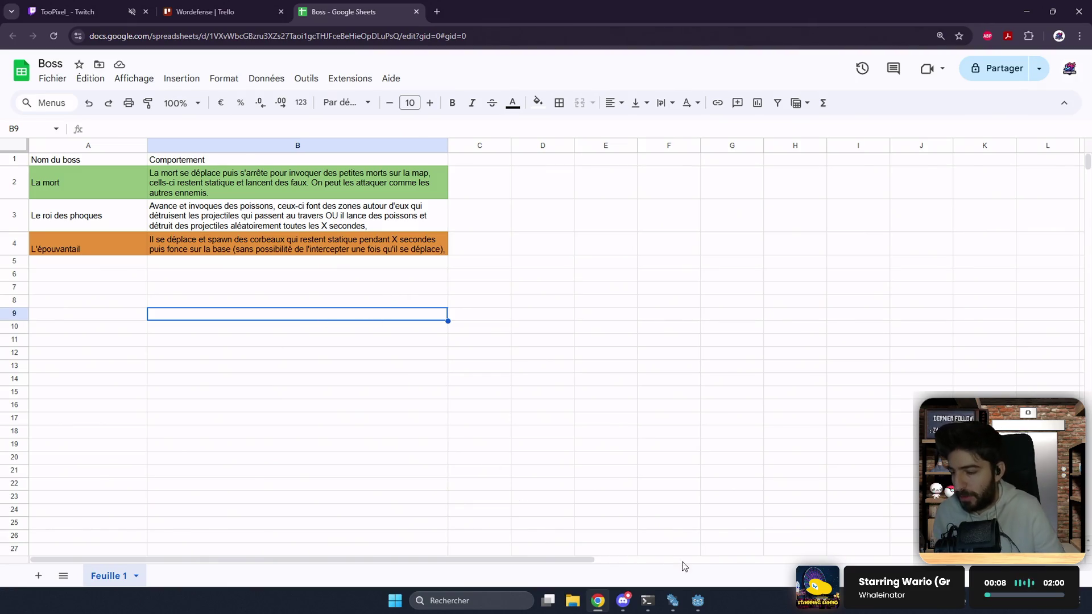
click(698, 601)
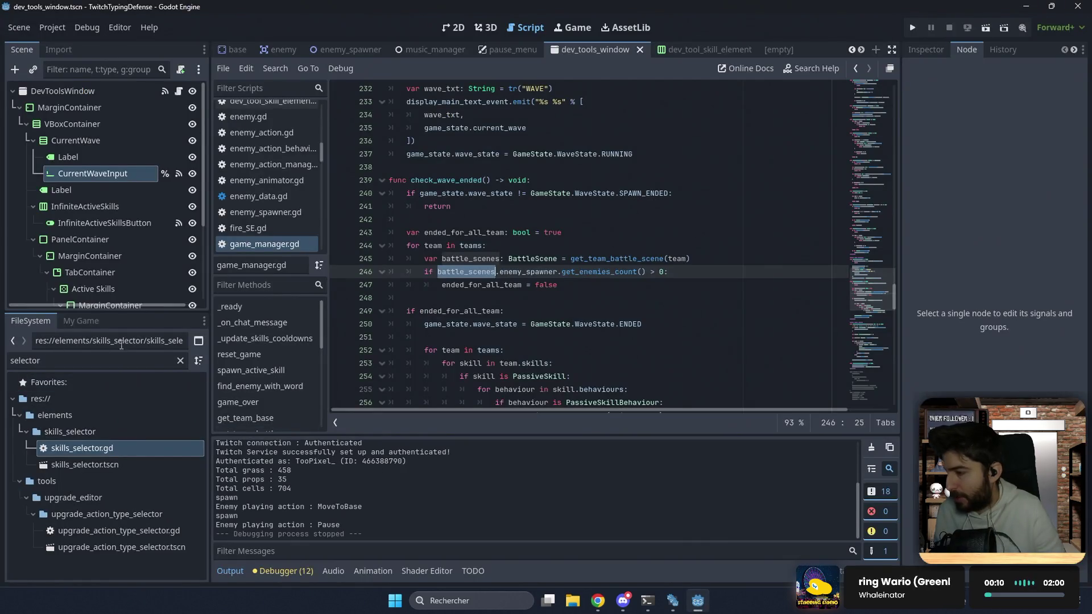
- Clear the FileSystem filter and collapse the base and elements folders to tidy the tree
click(179, 361)
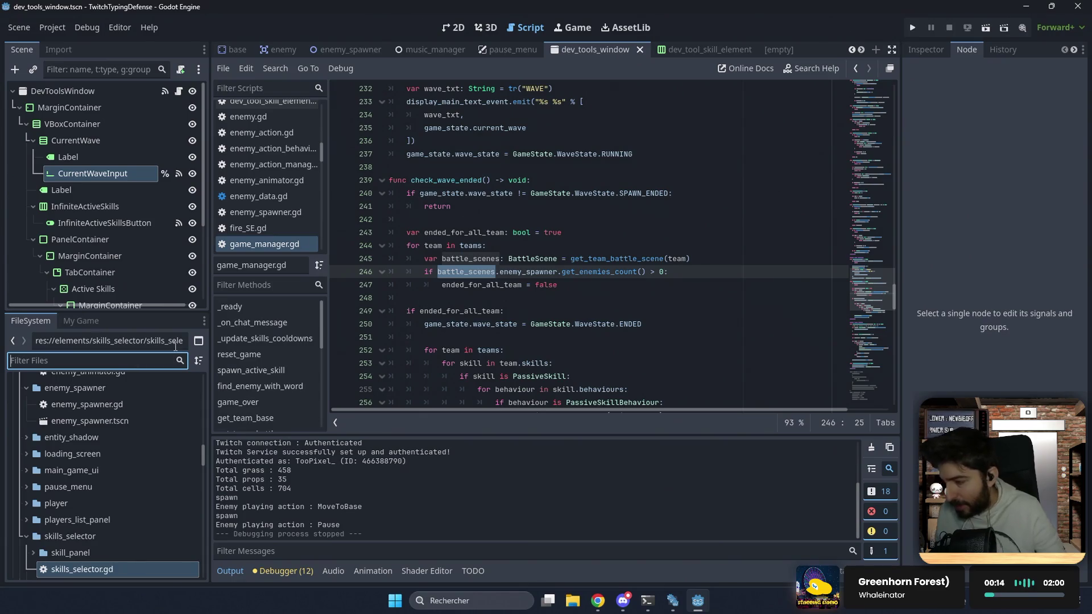
scroll(89, 442, up, 10)
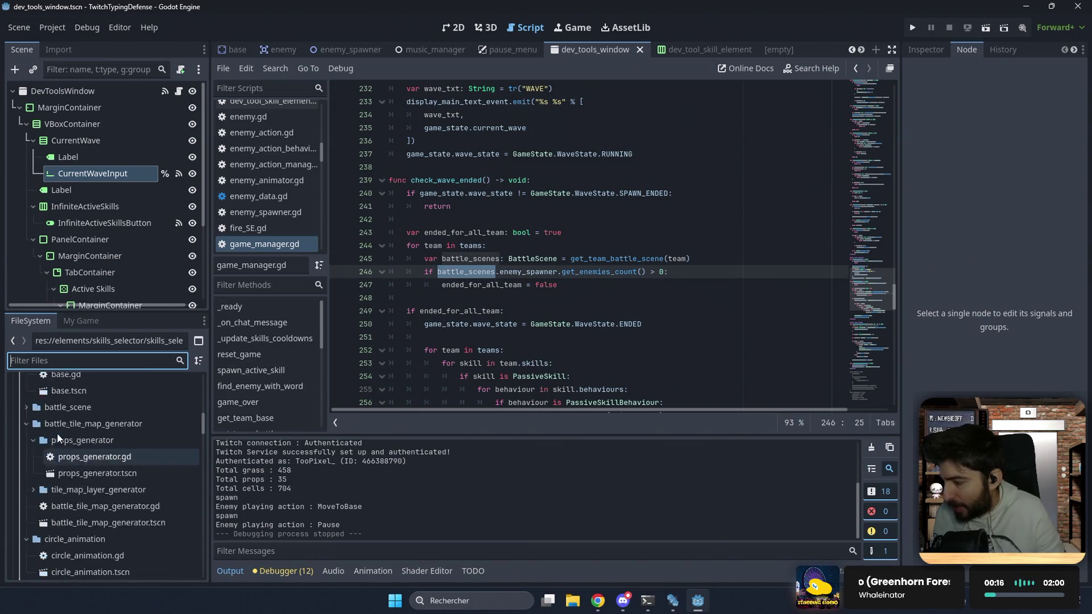
click(26, 434)
scroll(29, 438, up, 3)
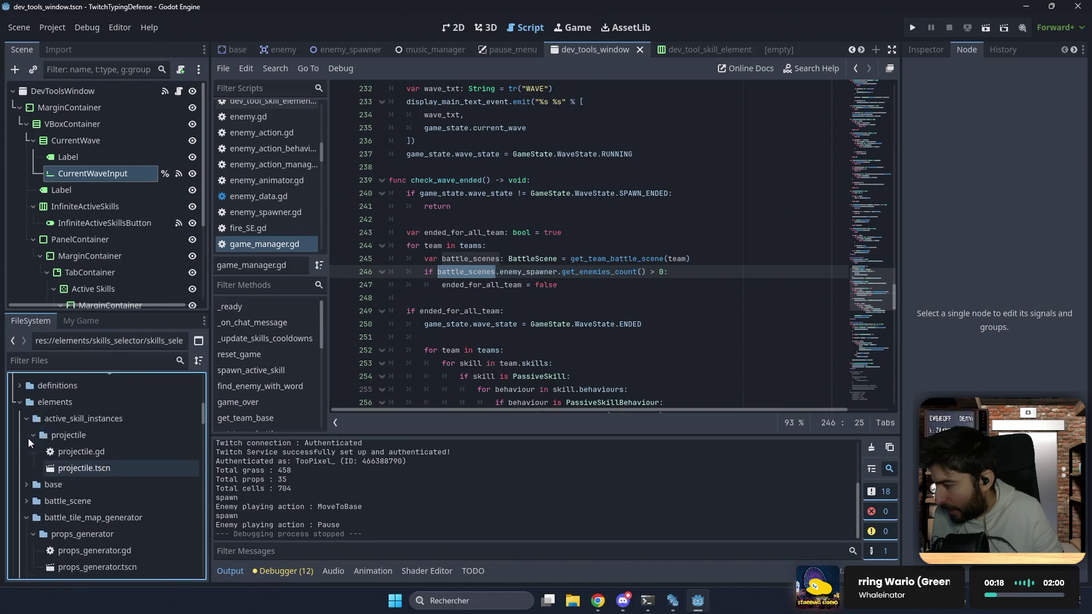
click(19, 428)
scroll(56, 421, up, 5)
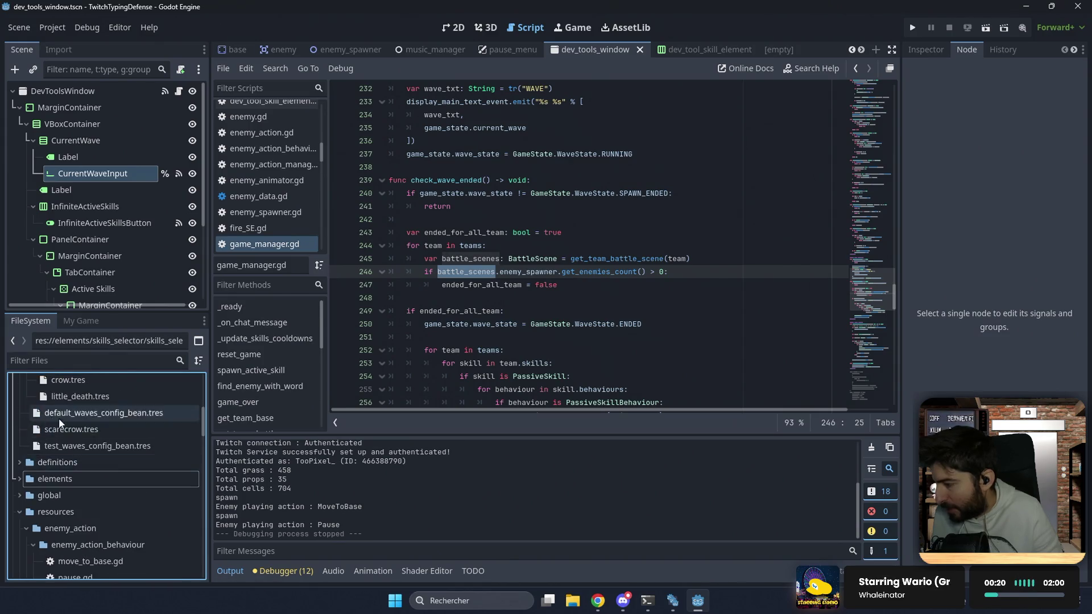
scroll(33, 405, up, 3)
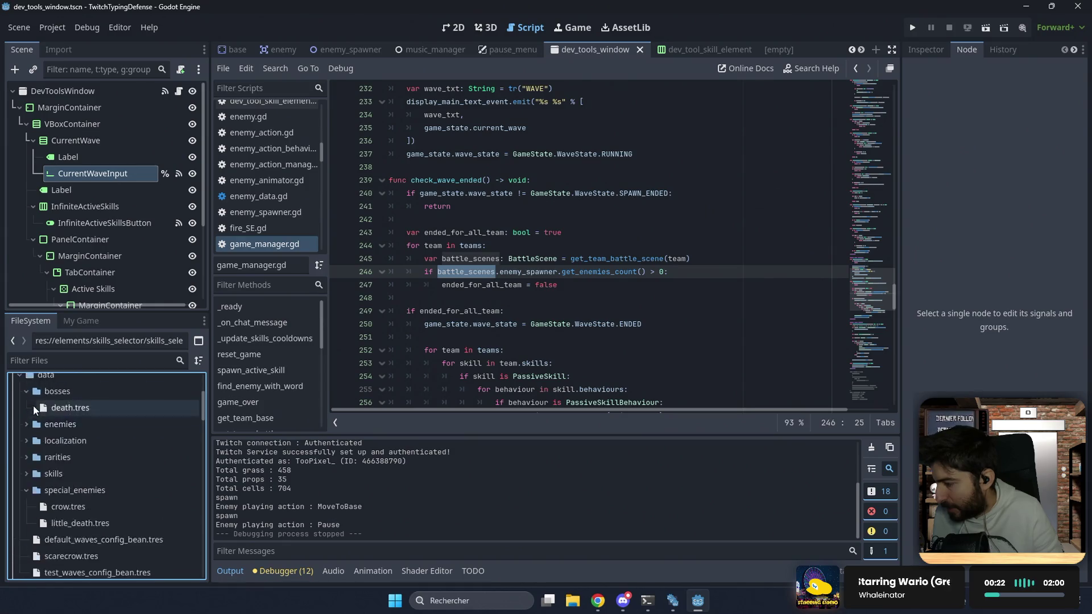
scroll(56, 444, down, 5)
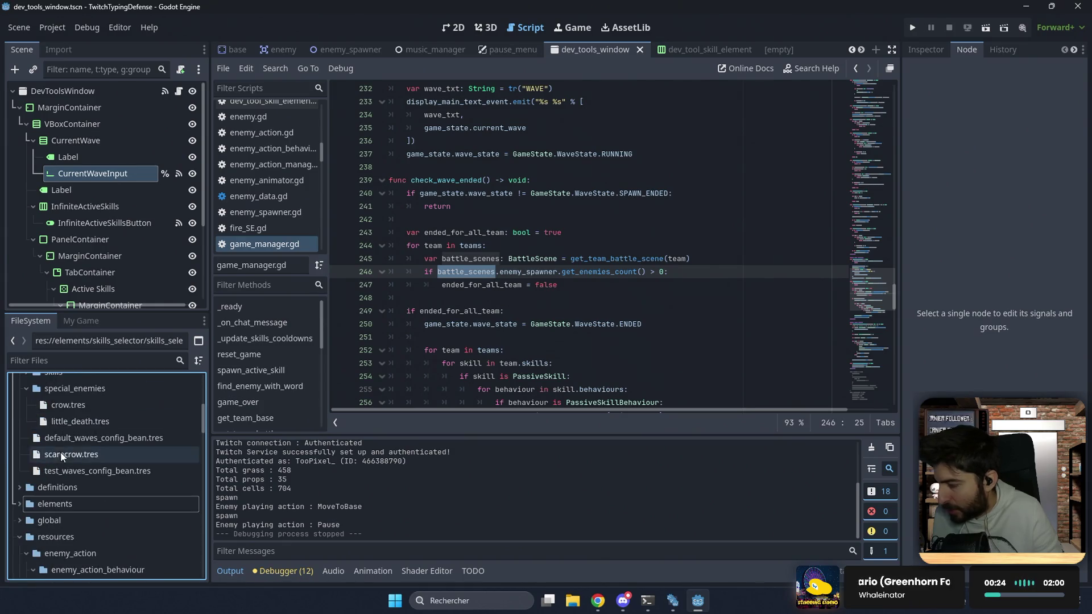
mouse_move(59, 455)
mouse_down()
mouse_move(108, 443)
mouse_move(94, 439)
mouse_move(102, 454)
mouse_move(70, 449)
mouse_move(85, 456)
mouse_move(81, 500)
mouse_move(84, 420)
mouse_move(57, 420)
mouse_up()
scroll(108, 443, up, 6)
scroll(85, 455, down, 4)
scroll(83, 455, up, 3)
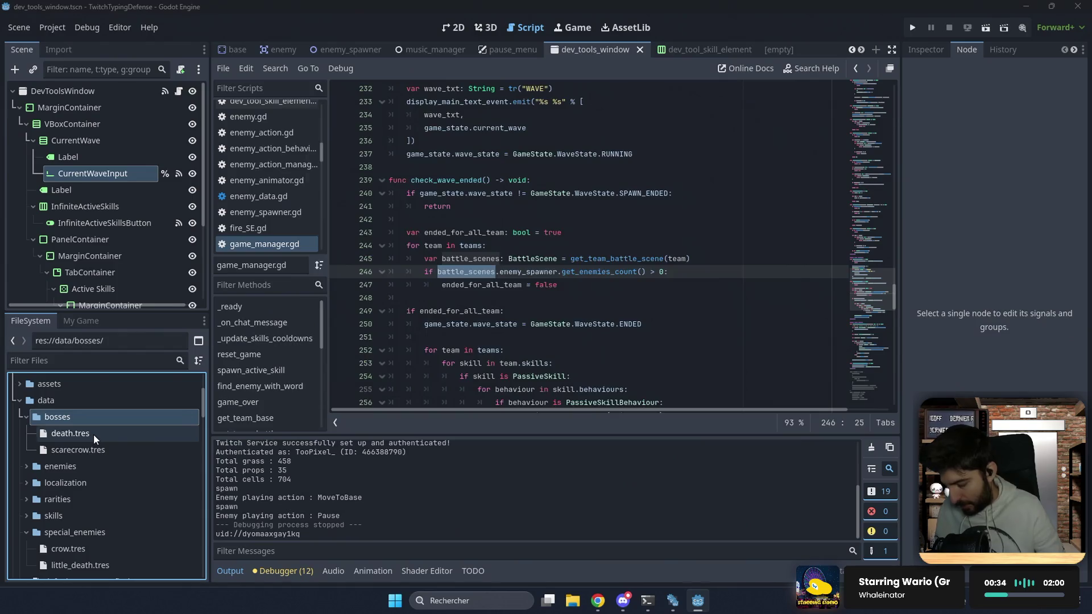
- Cancel a stray Add Node search, then start a new resource in the data/bosses folder
key(ctrl+a)
text(boss)
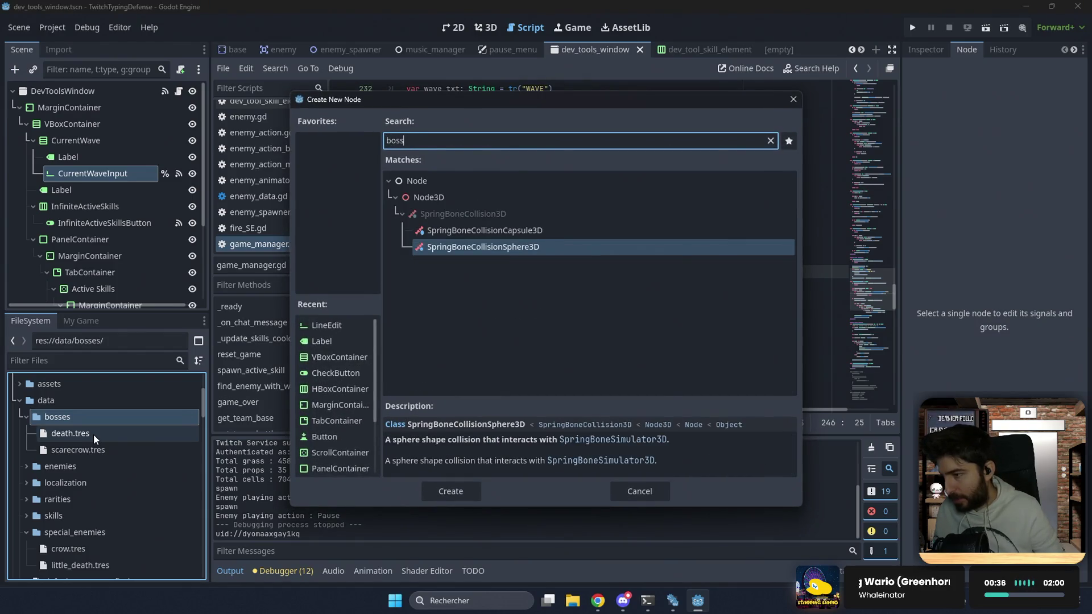
click(620, 490)
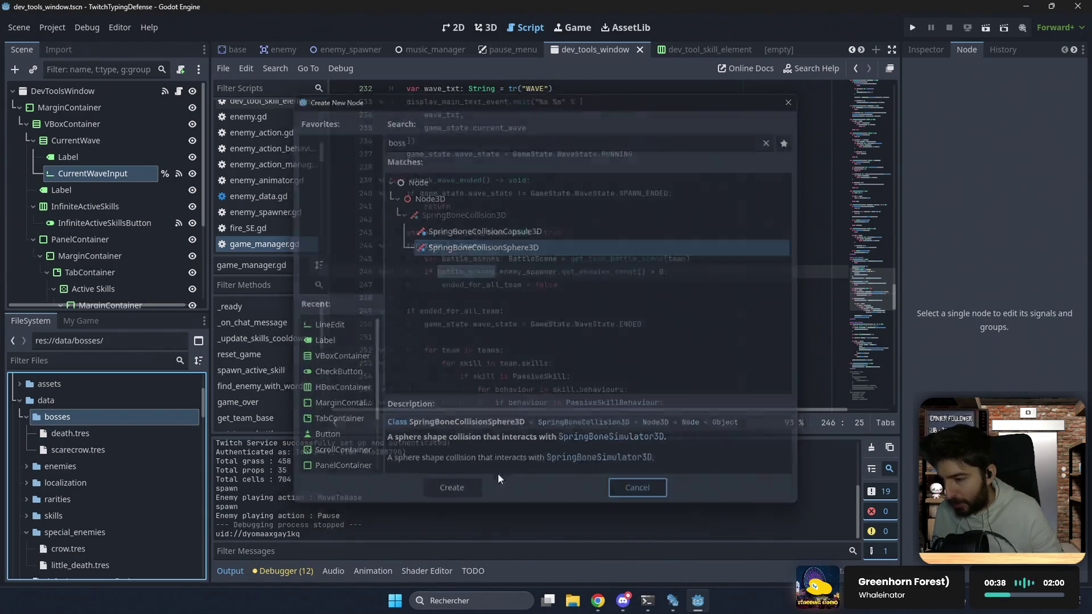
right_click(121, 414)
mouse_move(241, 347)
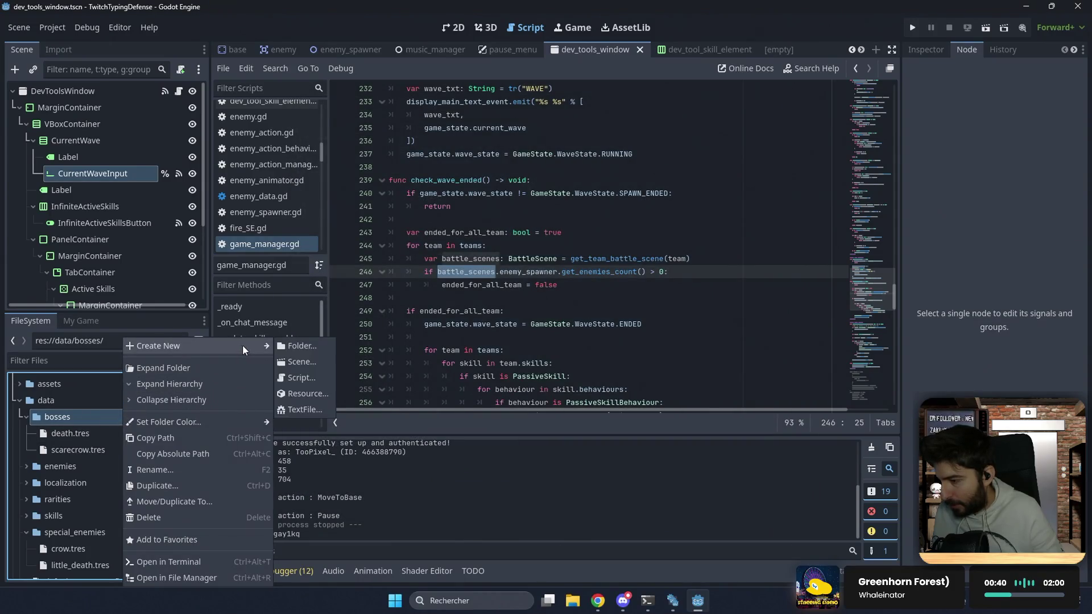
click(313, 392)
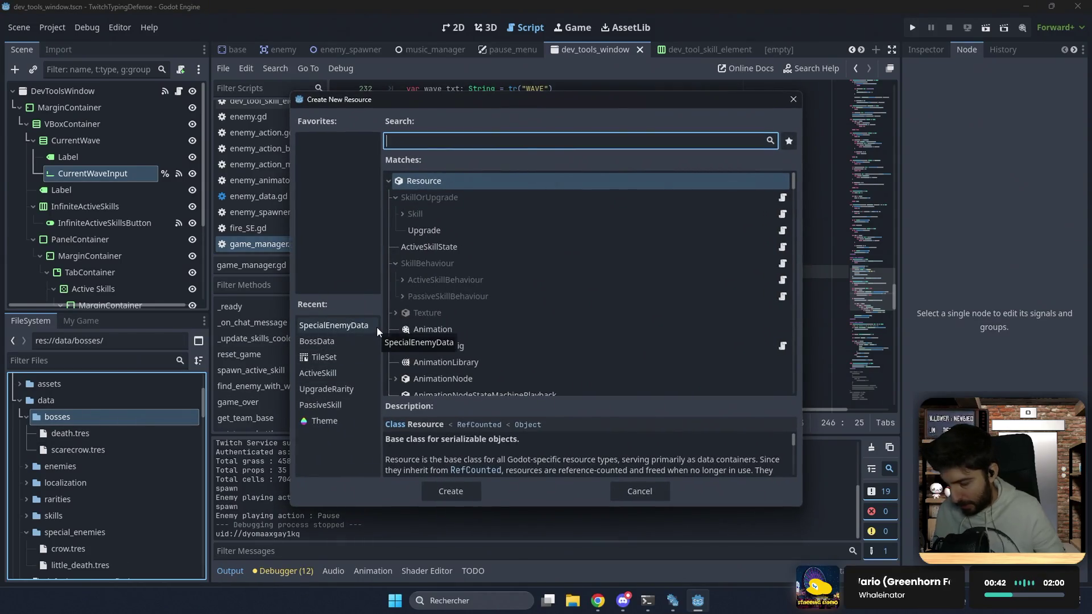
- Choose BossData as the new resource type, then open a blank tab in Chrome
text(bossdata)
key(Return)
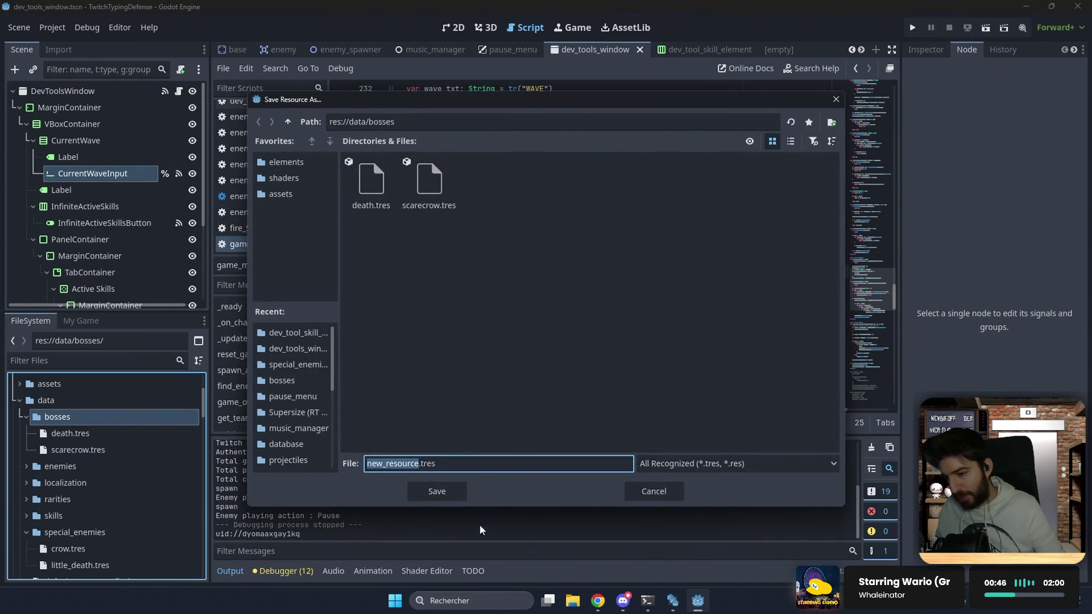
click(605, 599)
key(ctrl+t)
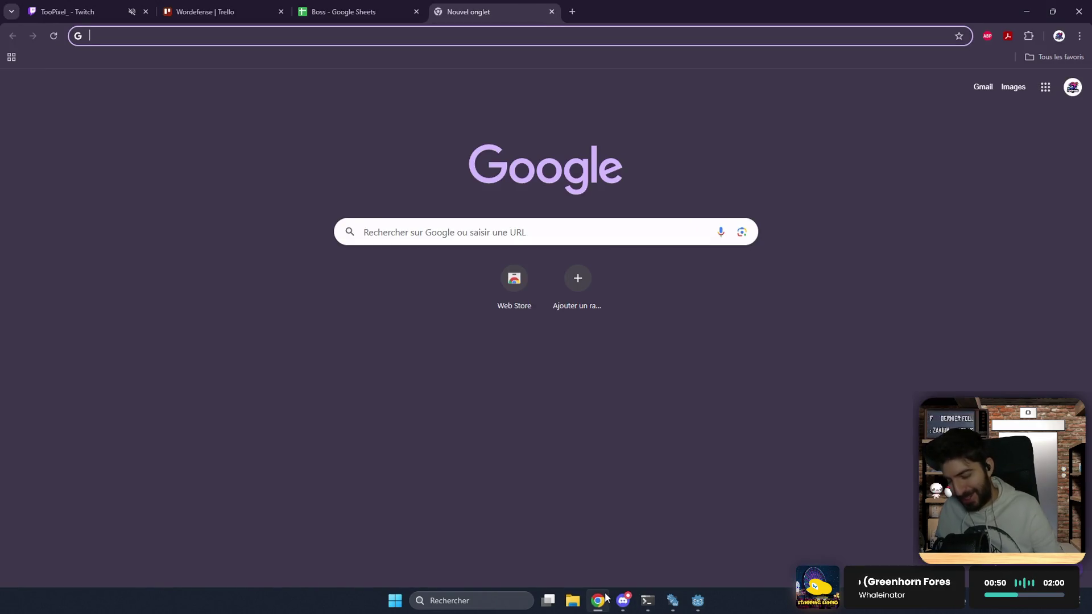
- Translate 'phoque' to 'seal' in Google Translate, then close the tab and return to Godot
text(tran)
key(Return)
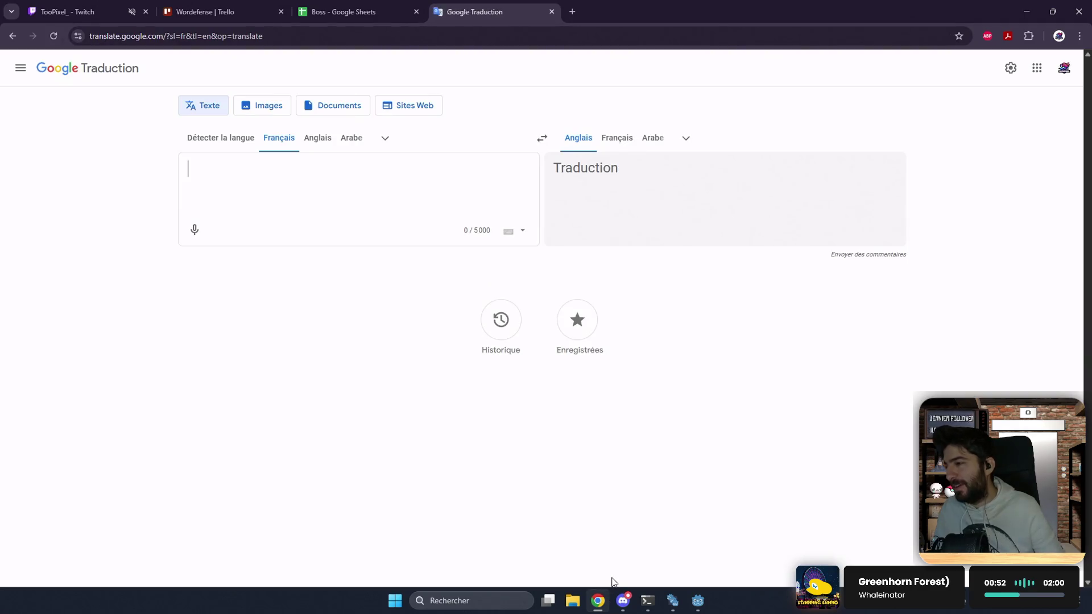
text(phoque)
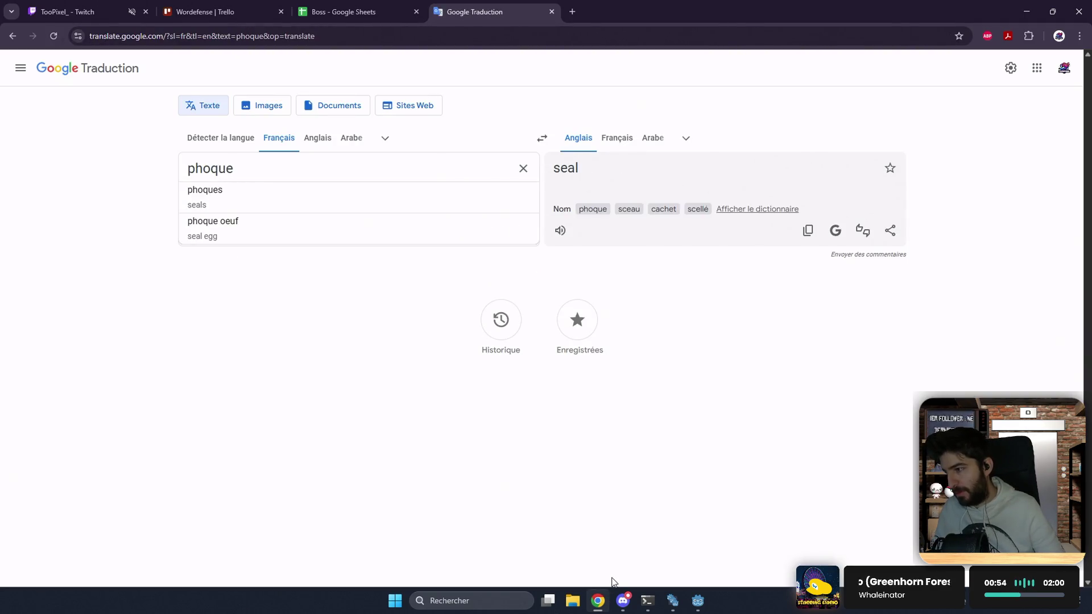
drag(600, 171, 553, 171)
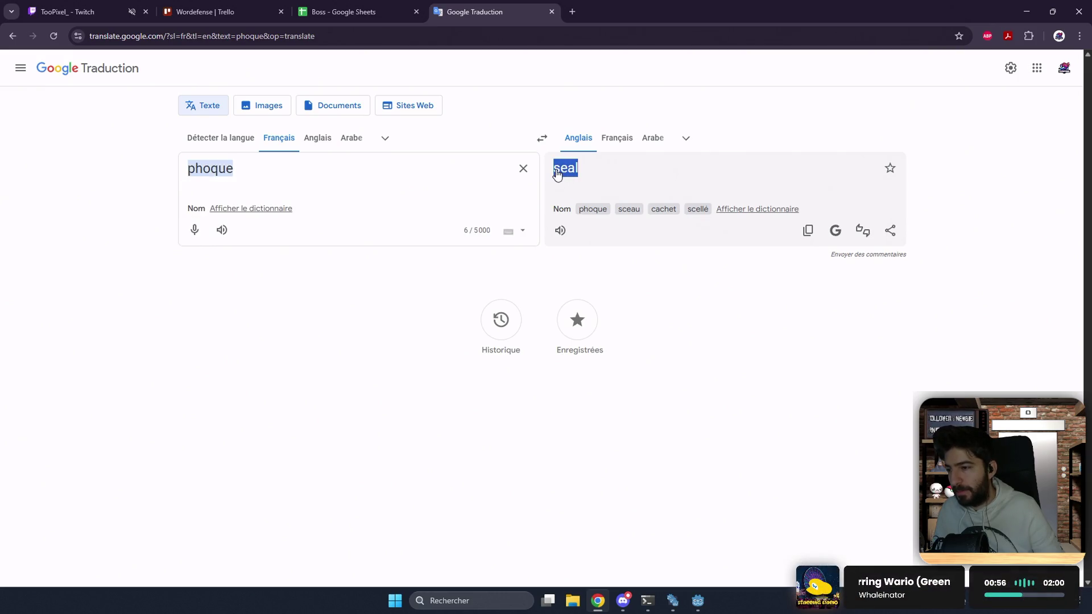
click(552, 11)
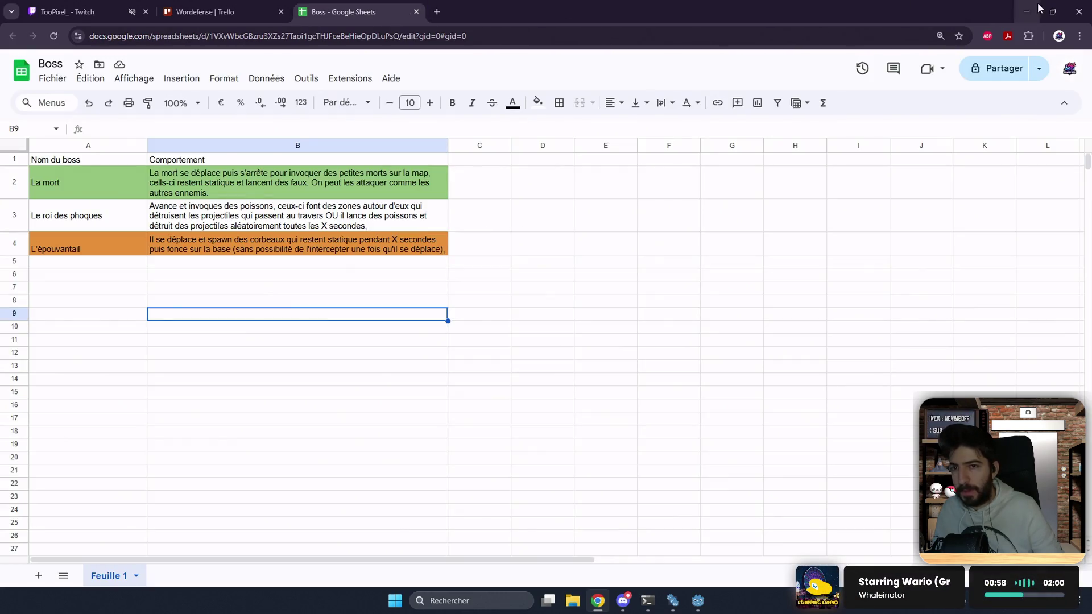
double_click(1003, 14)
click(1003, 17)
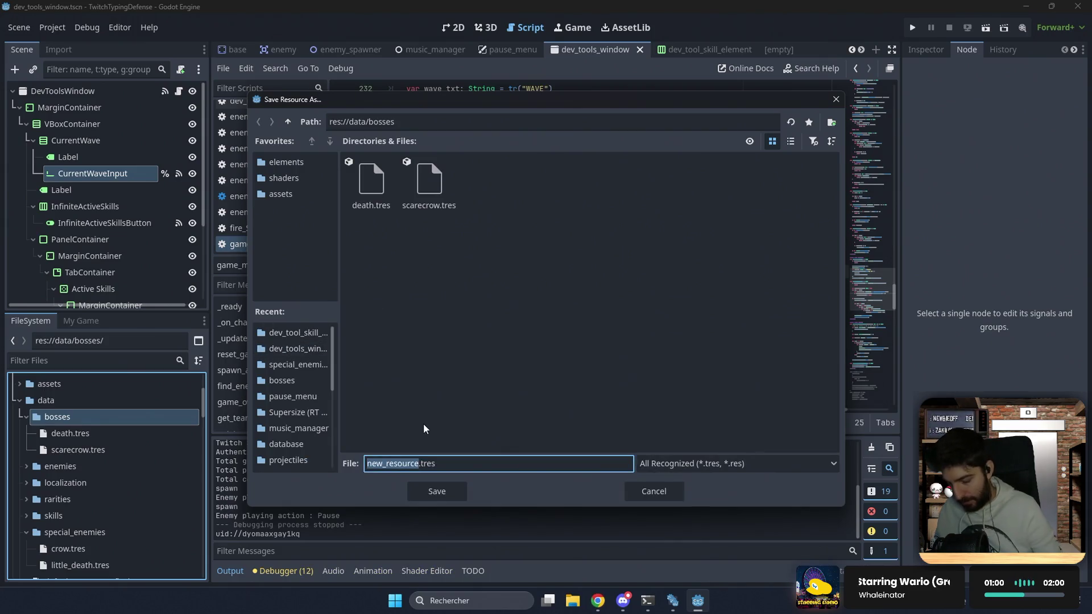
- Save the BossData resource as king_seal.tres in res://data/bosses and view it in the Inspector
text(king_seal)
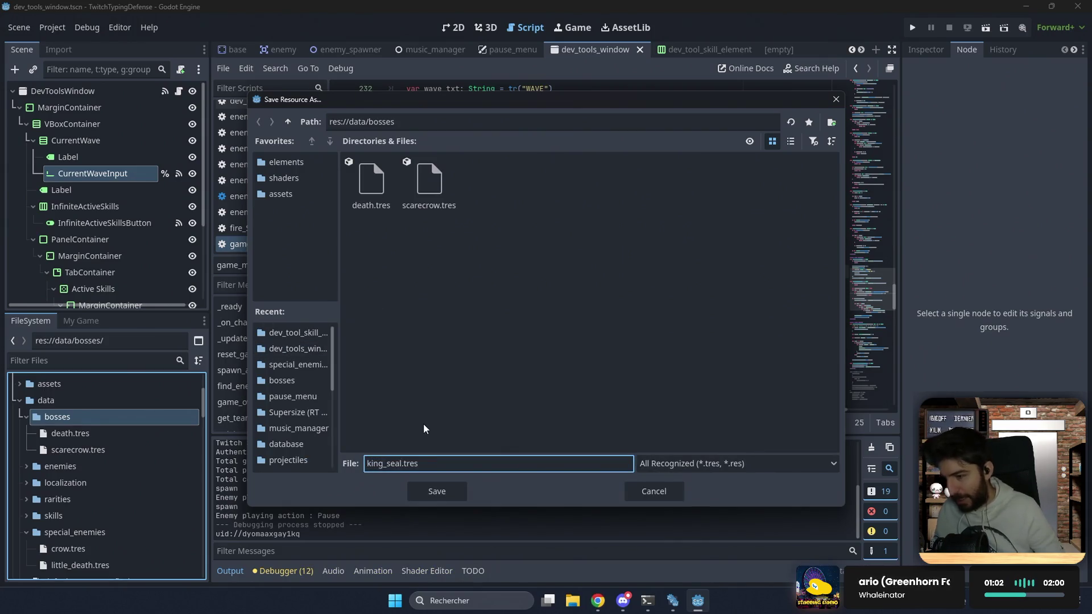
key(Return)
click(145, 450)
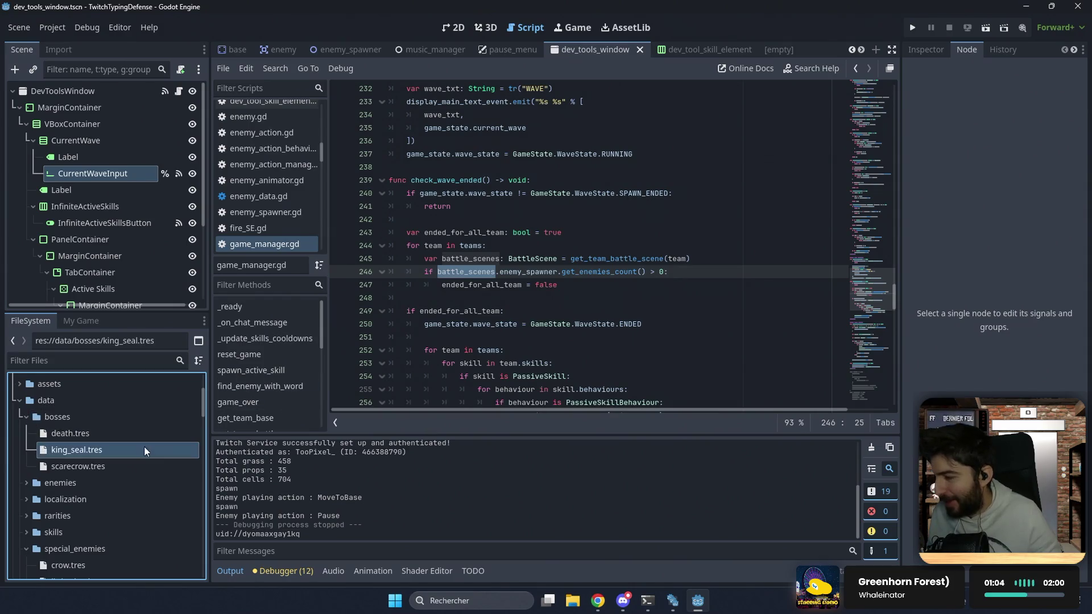
click(943, 51)
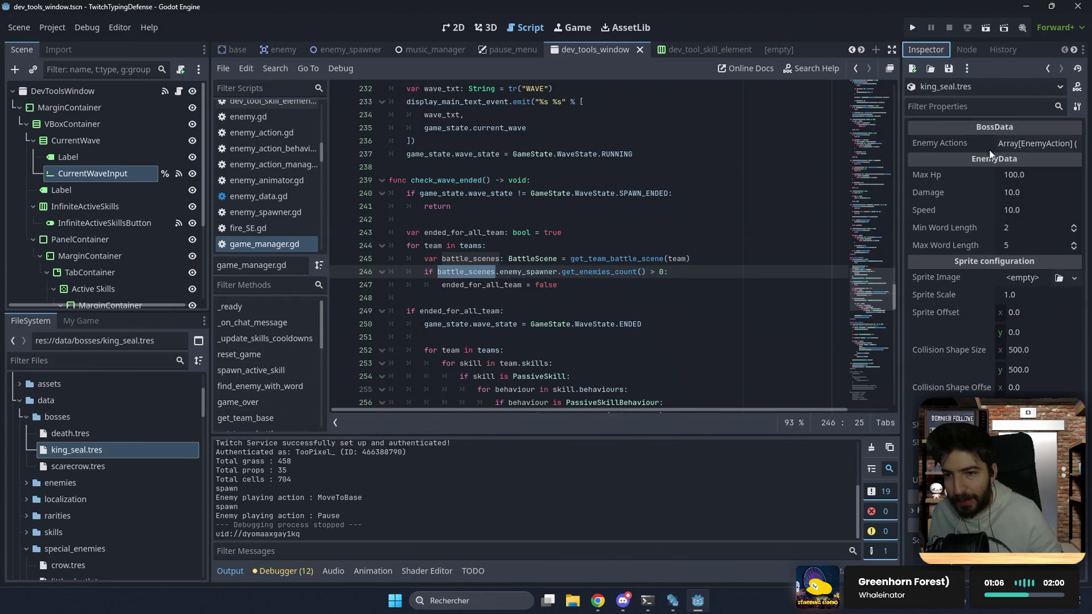
click(1075, 278)
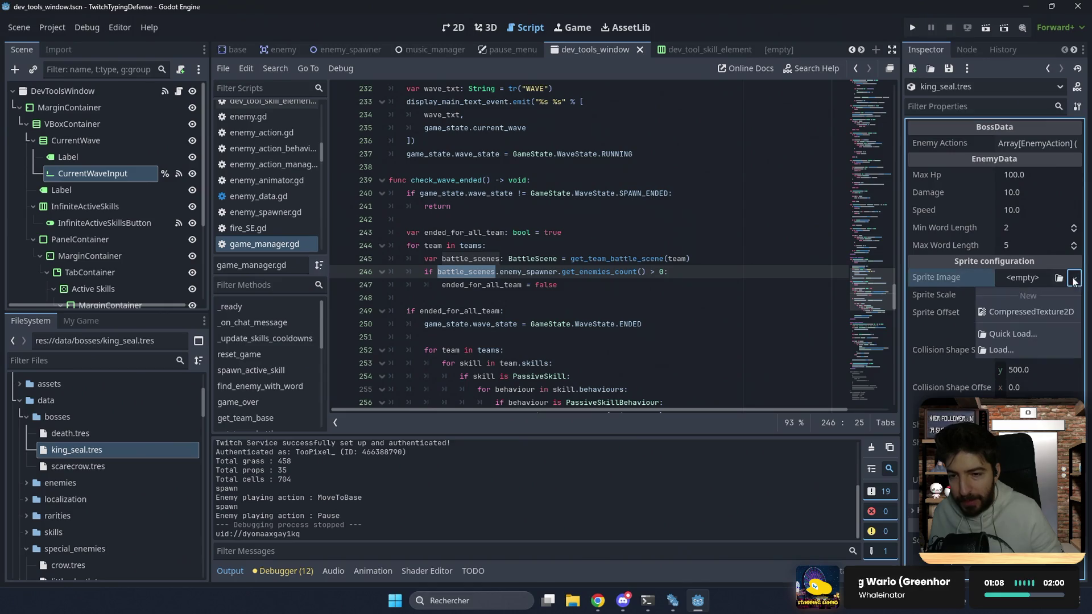
- Set king_seal's Sprite Image to red-circle.png from the texture picker
click(1005, 329)
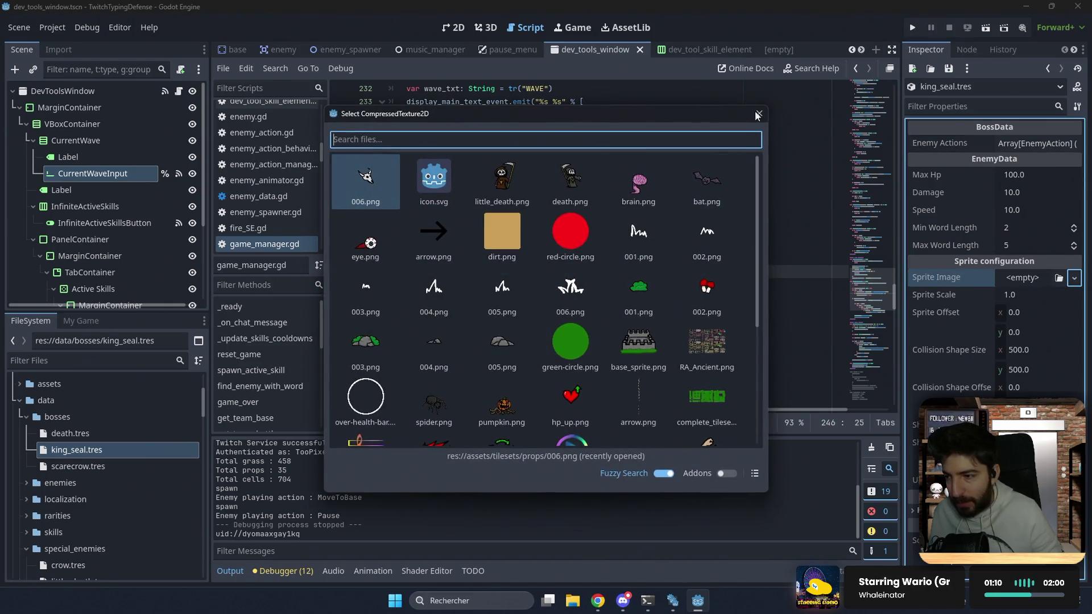
click(761, 112)
click(1055, 279)
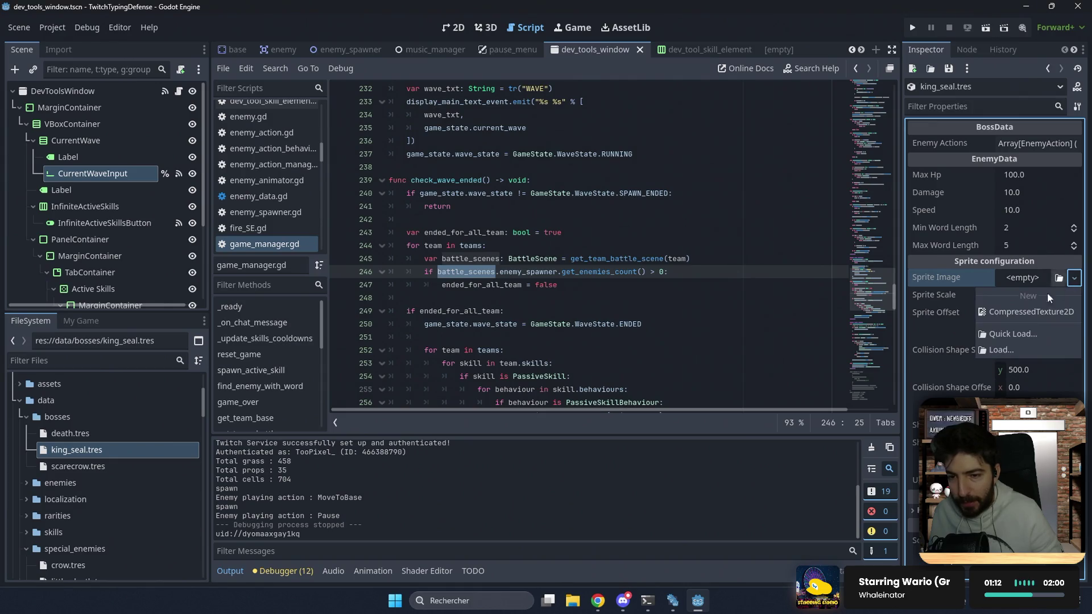
click(1058, 279)
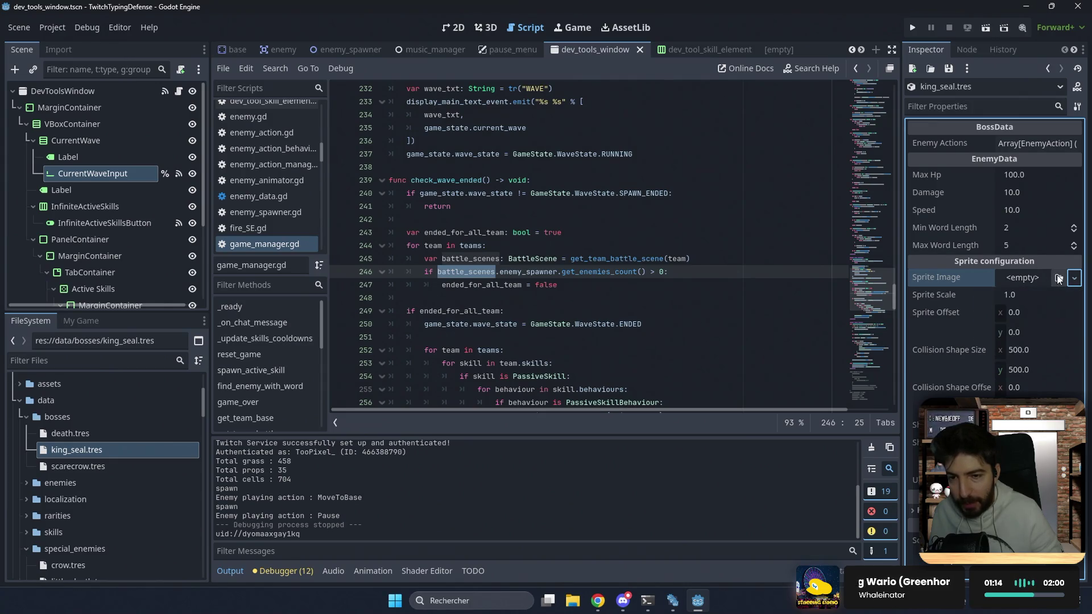
click(1058, 278)
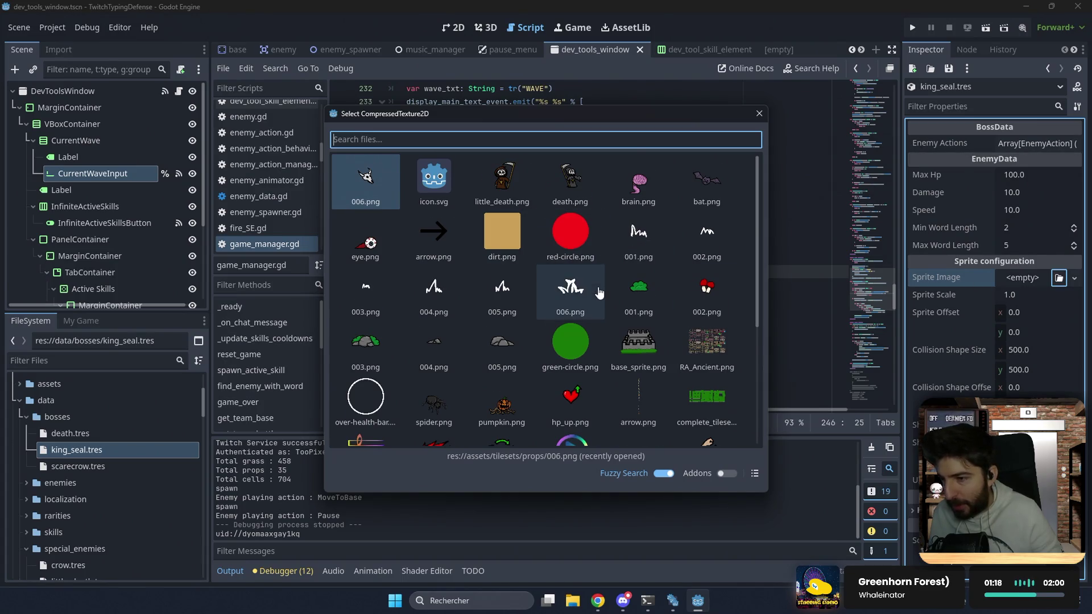
scroll(600, 293, down, 5)
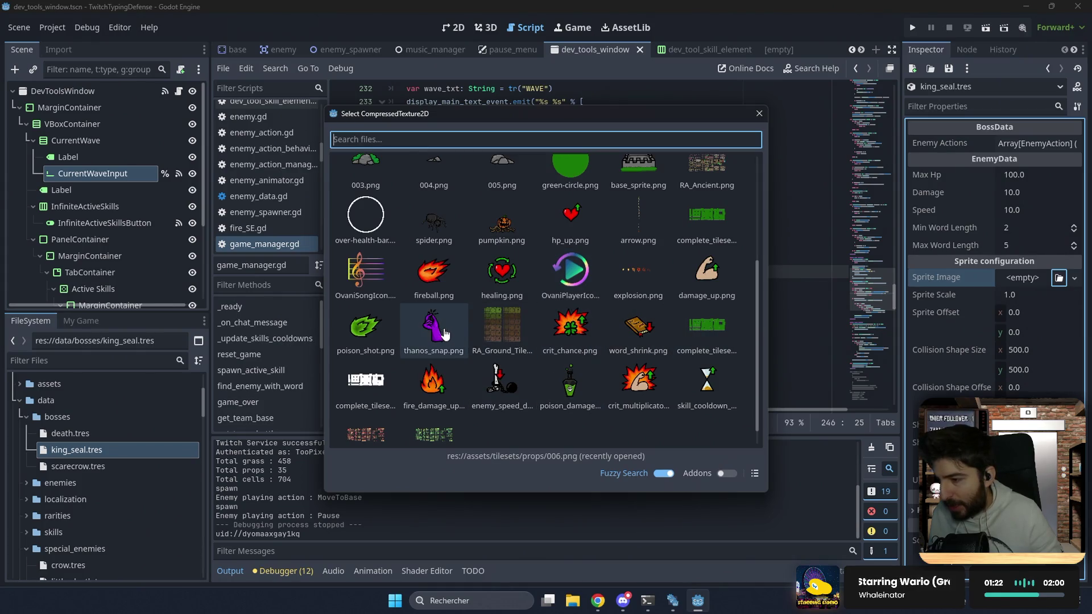
scroll(442, 334, up, 5)
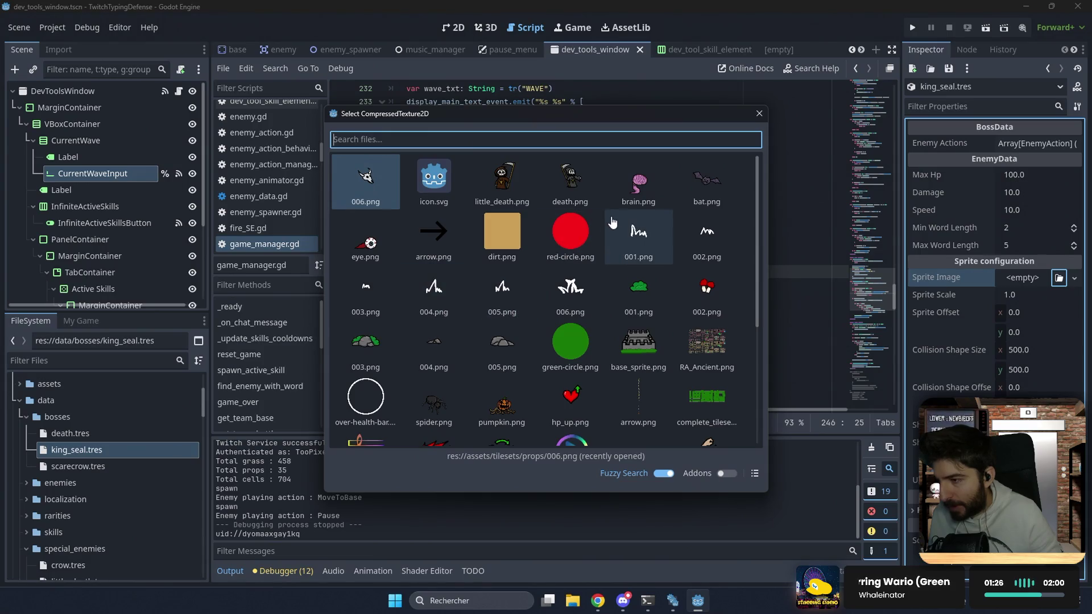
scroll(440, 183, down, 4)
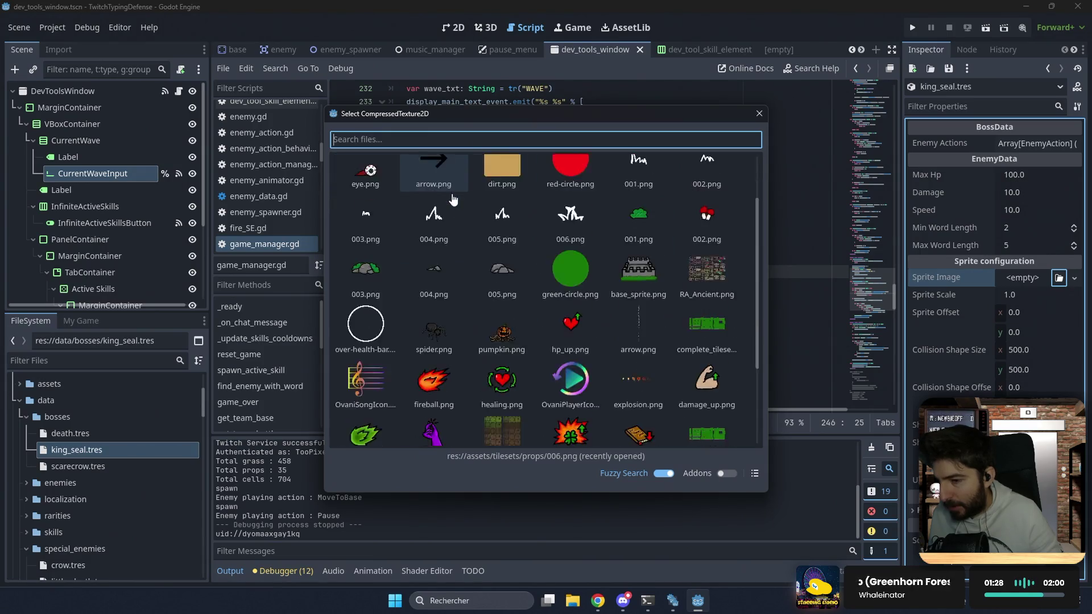
scroll(462, 213, up, 4)
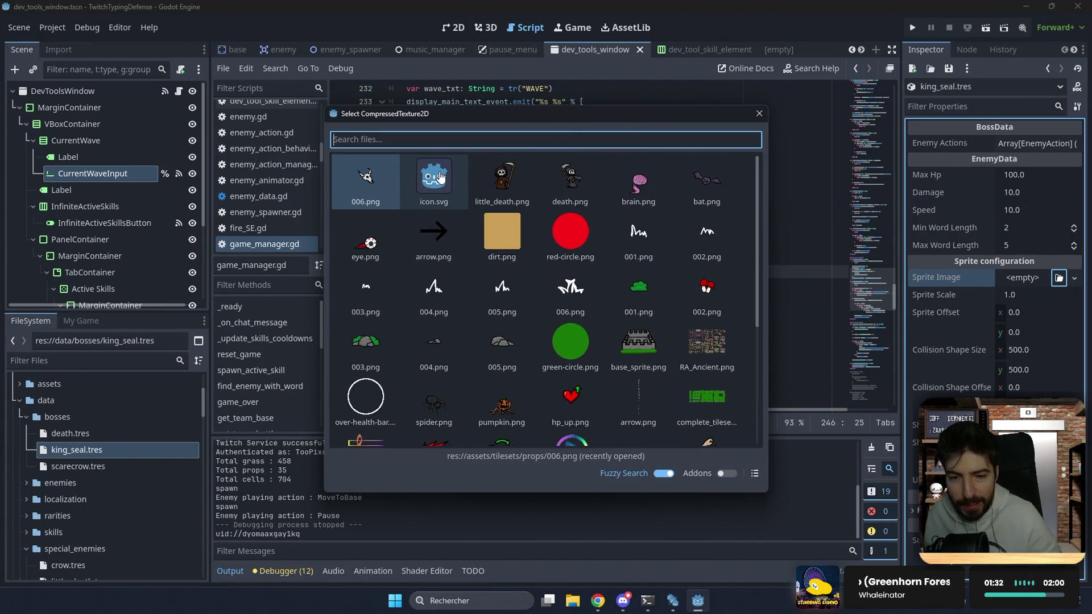
double_click(557, 231)
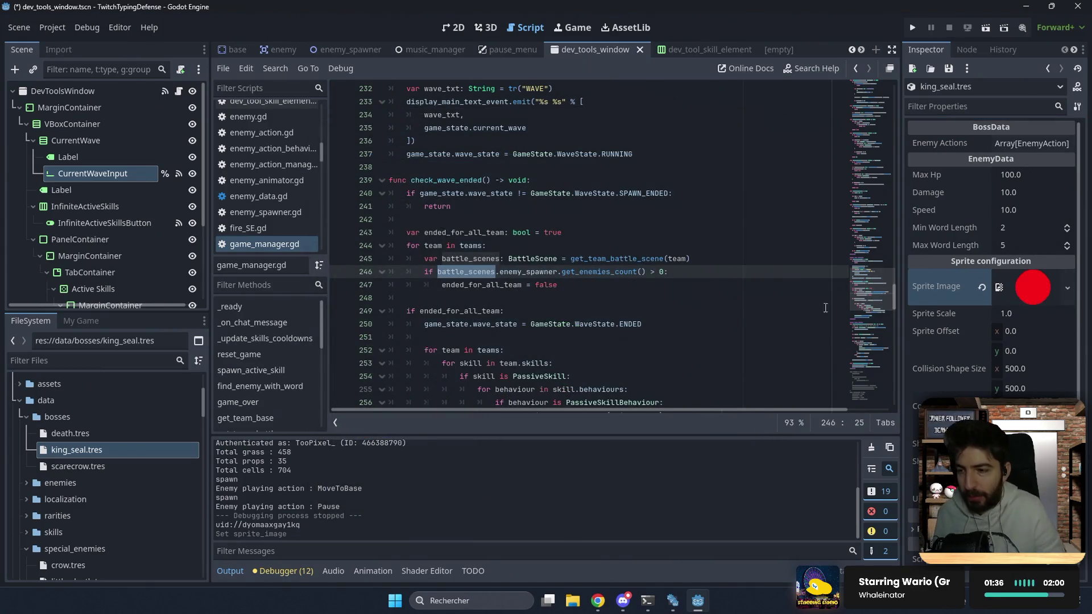
- Set king_seal's Max Hp to 15, comparing against the death and scarecrow boss stats
click(1037, 173)
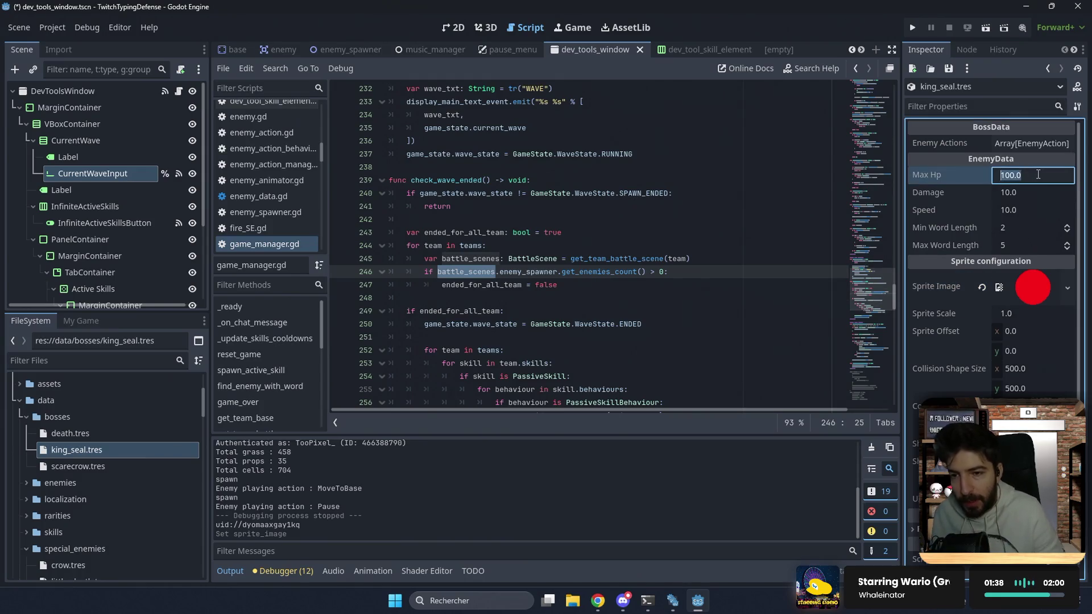
text(15)
key(Return)
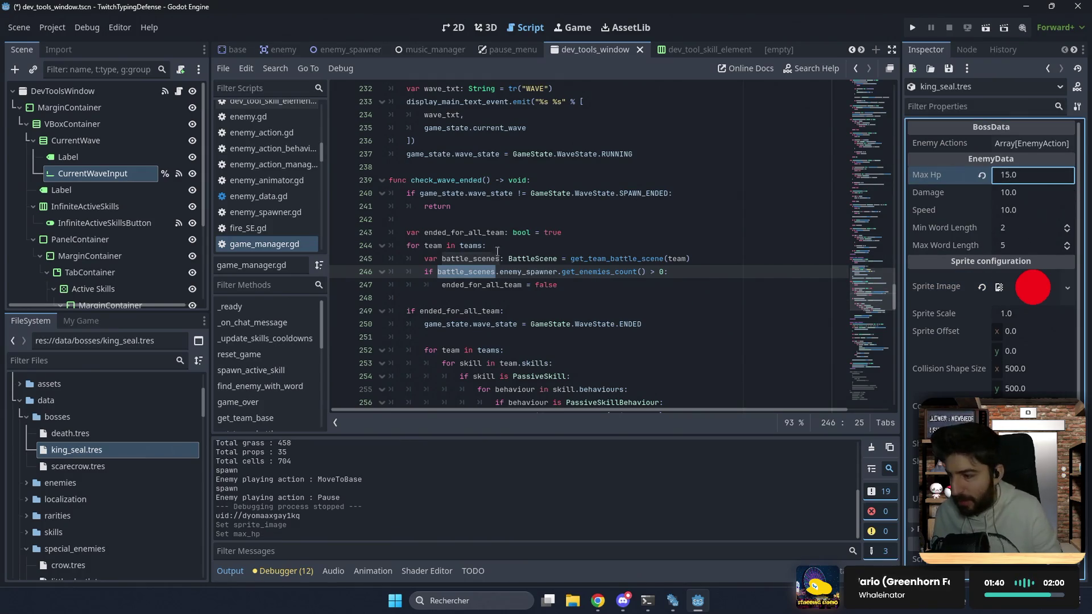
click(70, 432)
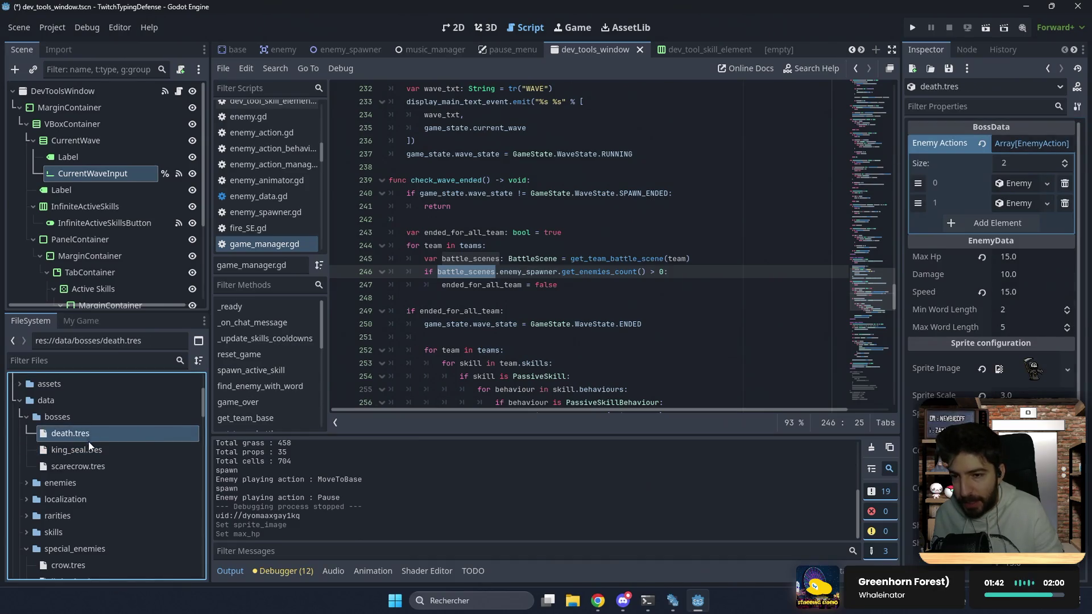
click(88, 449)
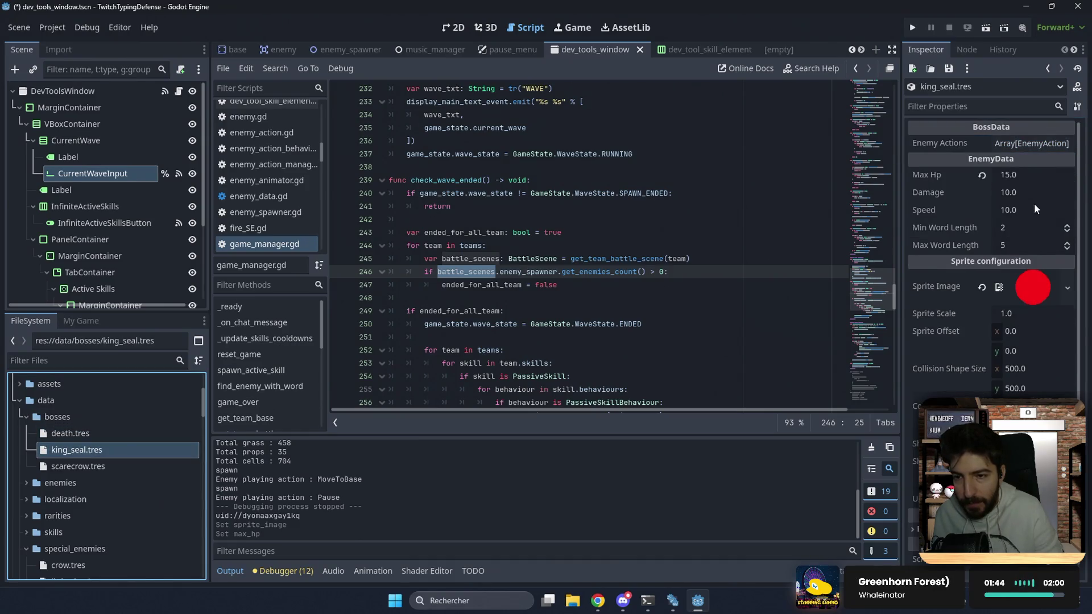
click(98, 433)
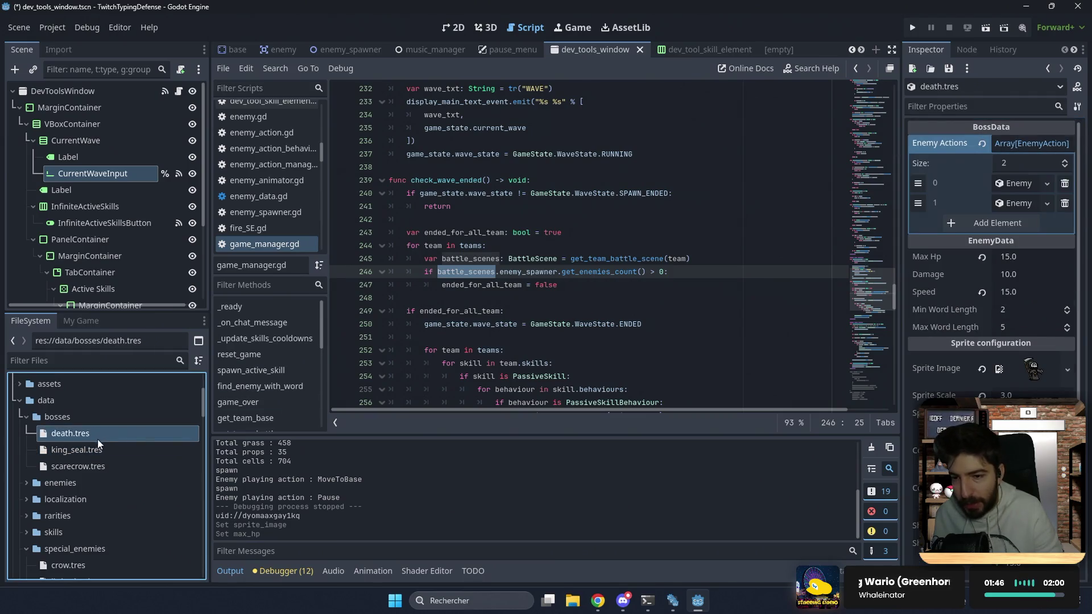
click(98, 449)
click(101, 465)
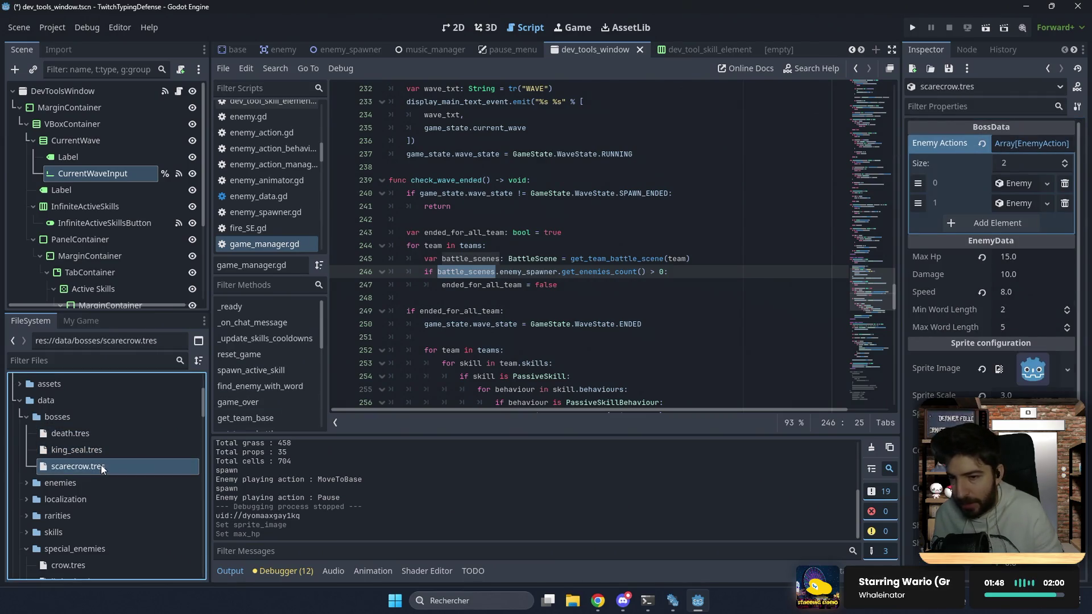
click(110, 448)
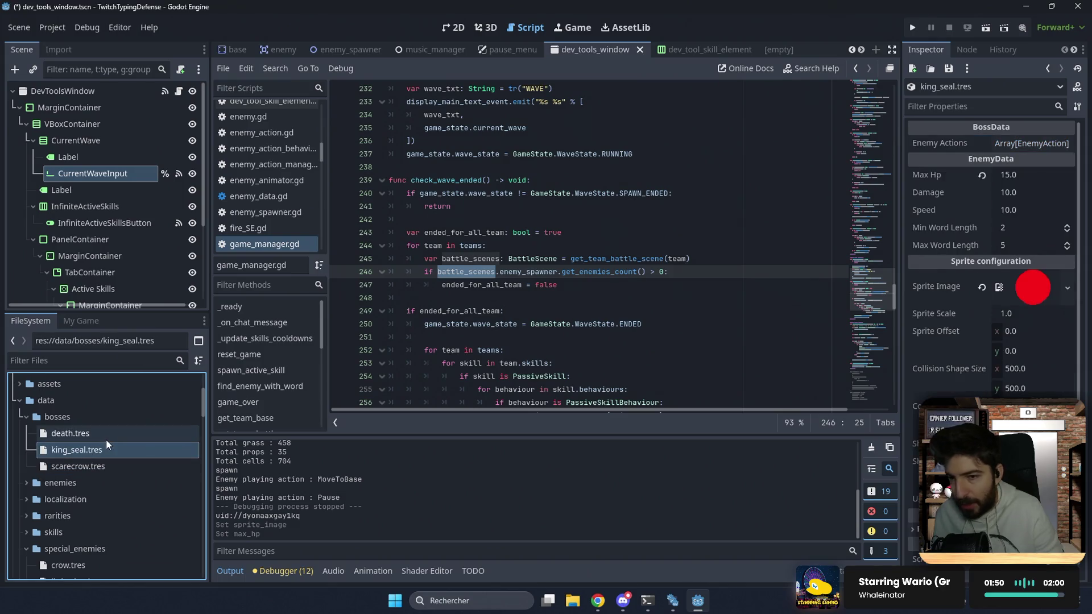
click(106, 439)
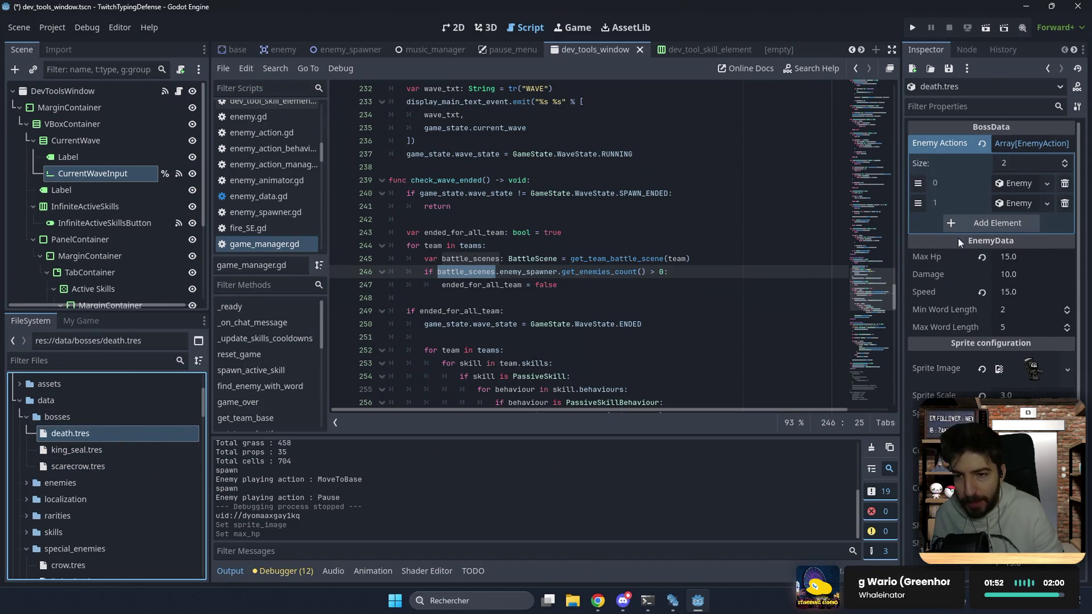
click(91, 449)
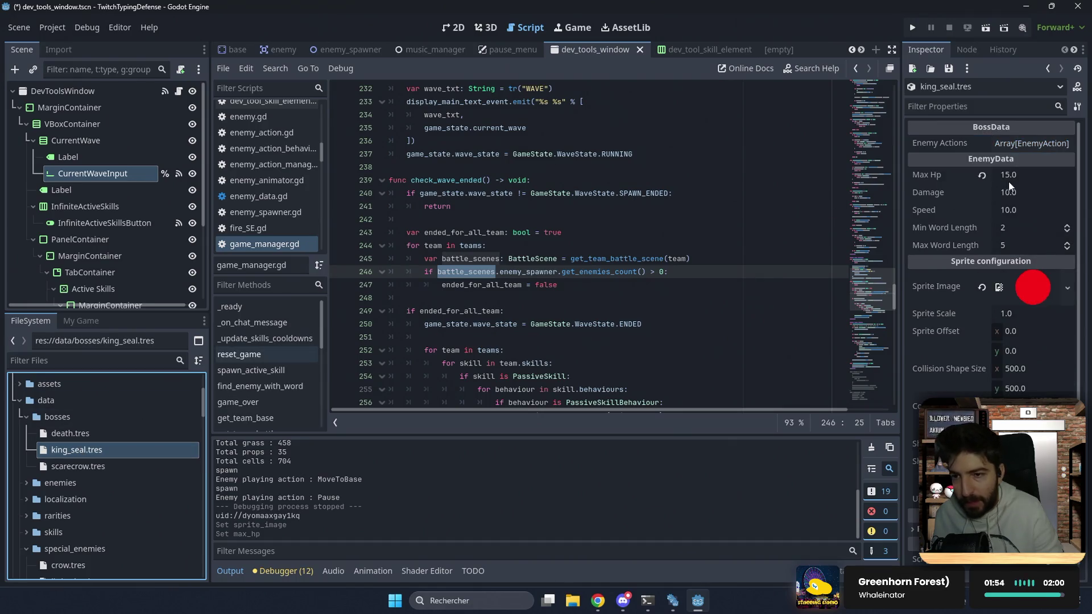
- Set king_seal's Speed to 8.0, save, and recheck the death and scarecrow values
click(1026, 207)
text(8)
key(Return)
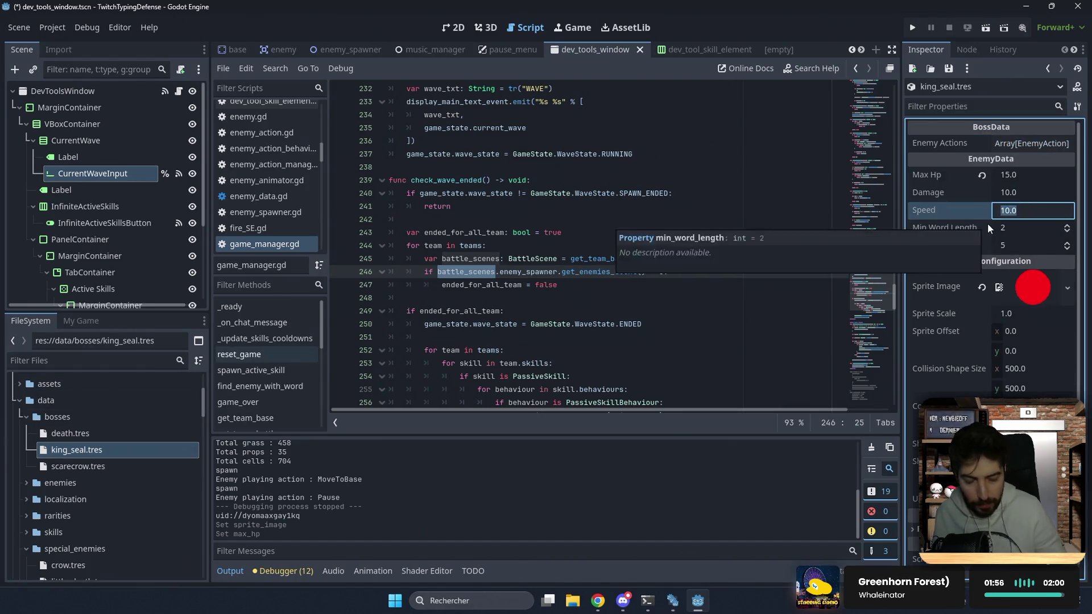
key(ctrl+s)
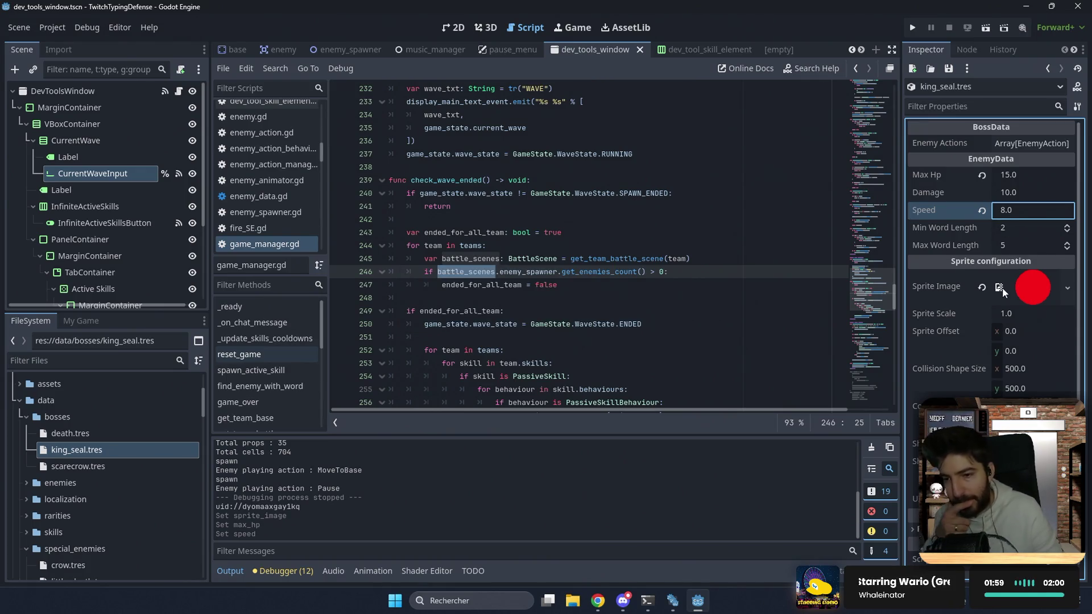
click(55, 433)
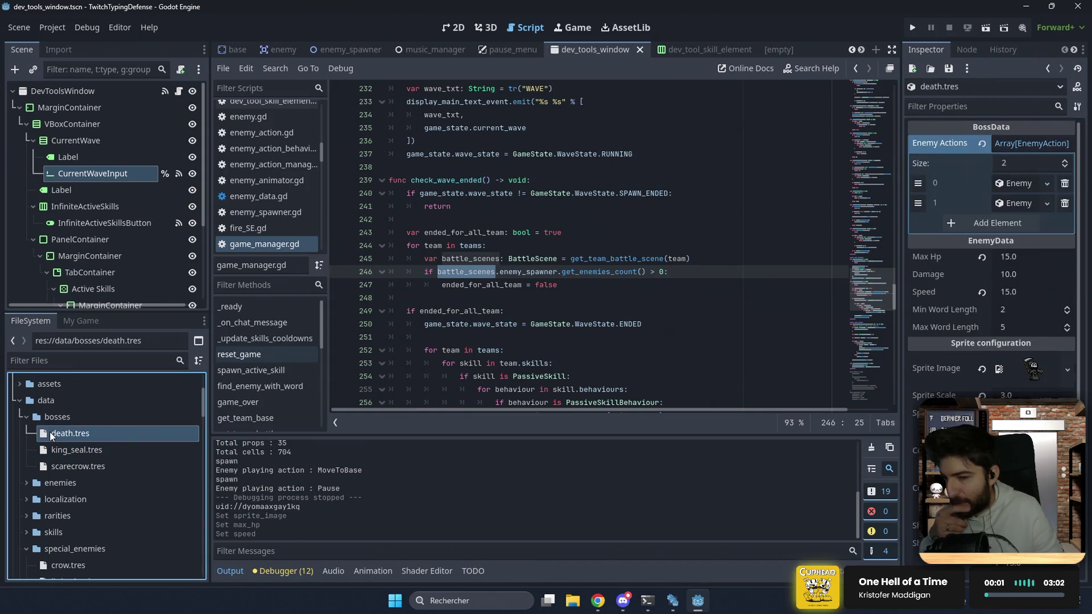
click(87, 467)
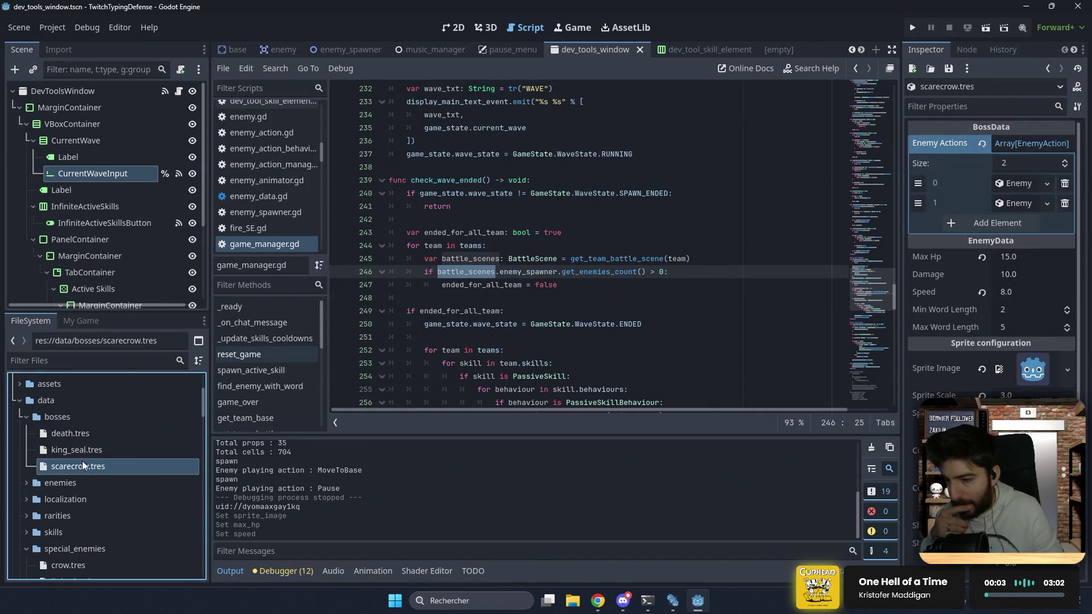
click(80, 450)
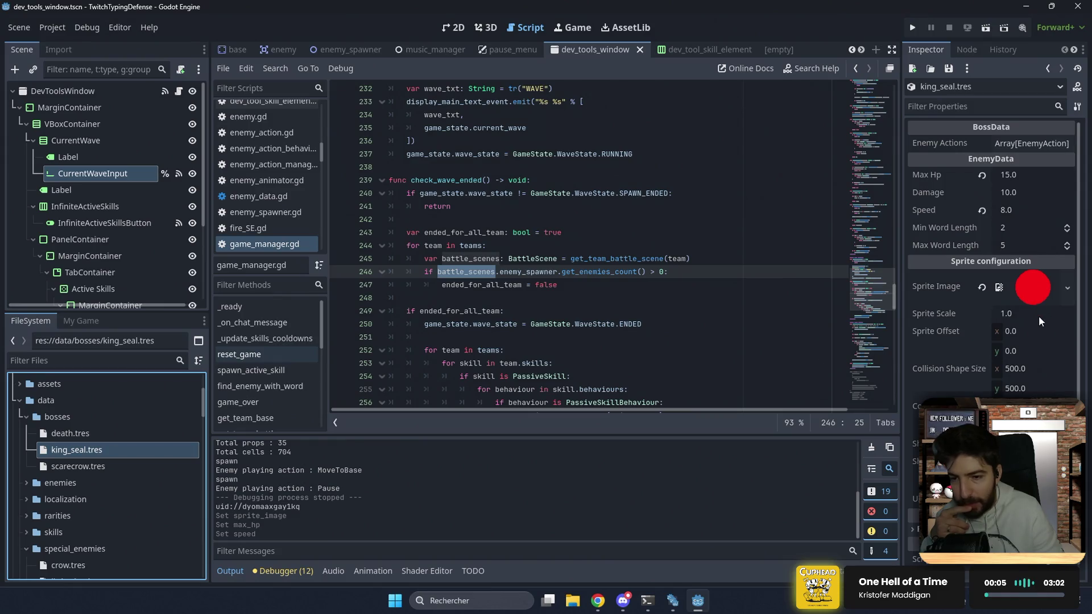
- Set king_seal's Sprite Scale to 3.0 and save
click(1015, 314)
text(3)
key(Return)
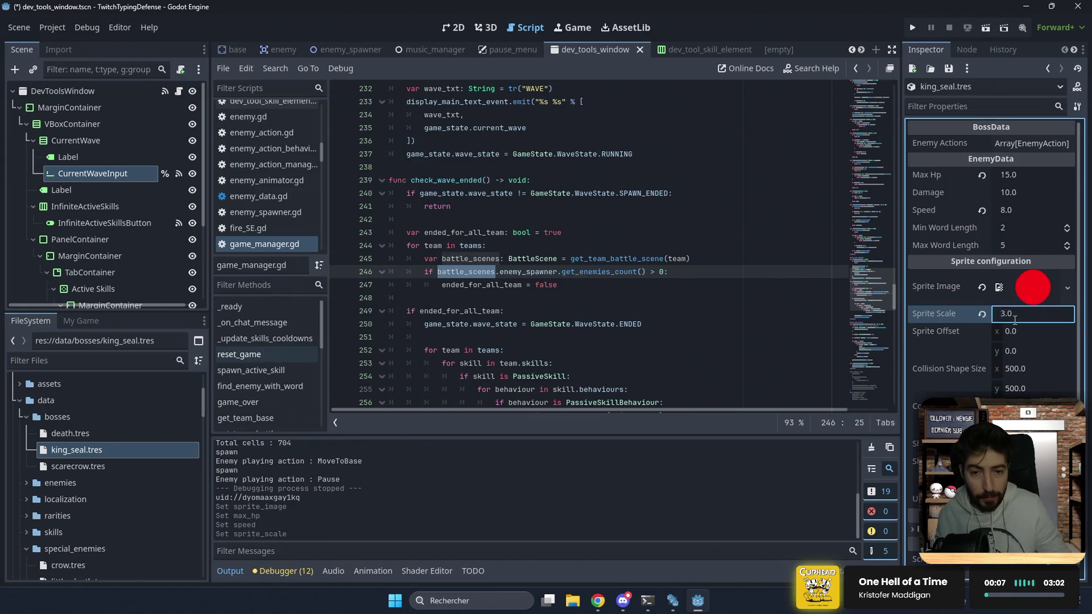
key(ctrl+s)
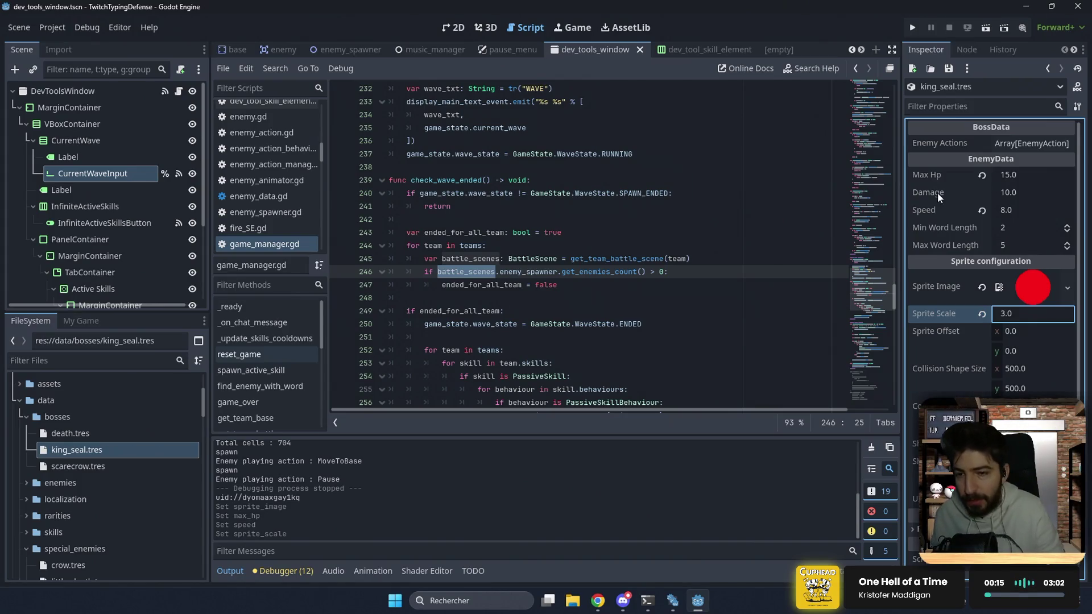
click(1014, 144)
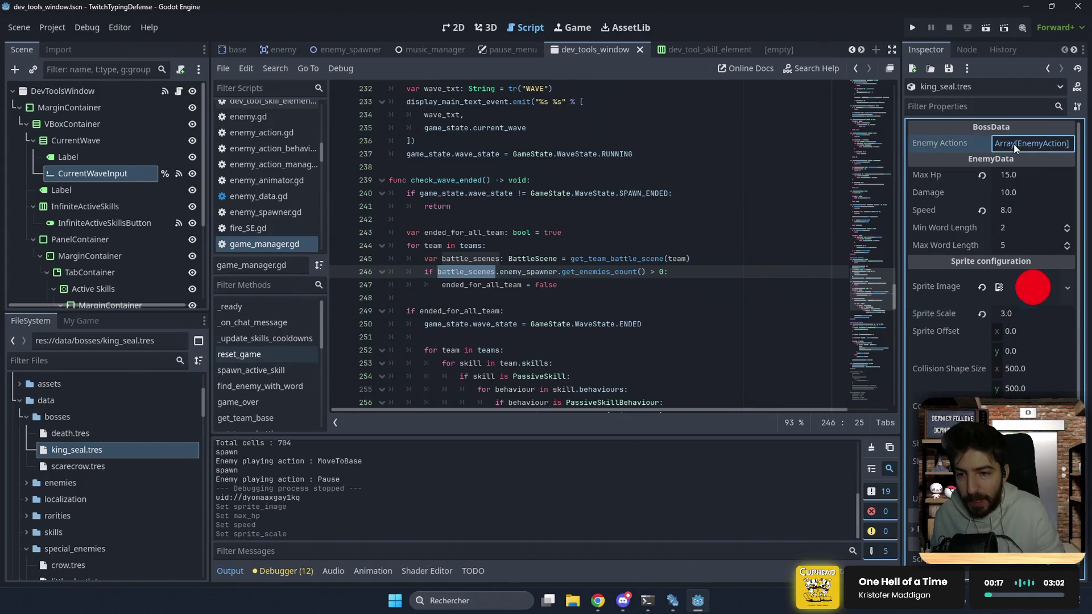
- Create a new enemy action in Enemy Actions slot 0 with a MoveToBase behaviour lasting 6.0
click(976, 184)
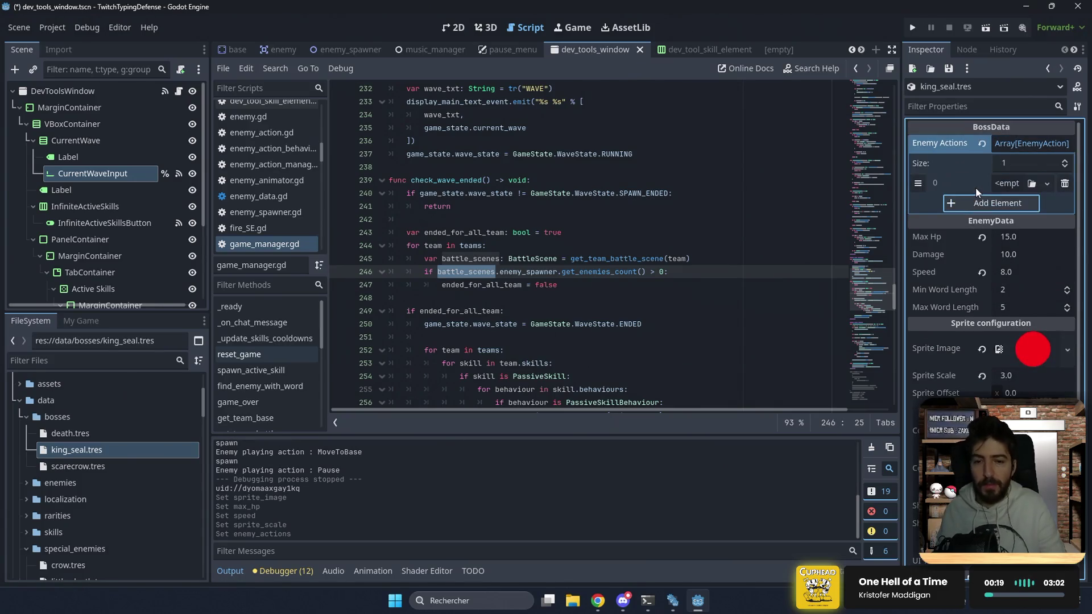
click(1046, 185)
click(1030, 207)
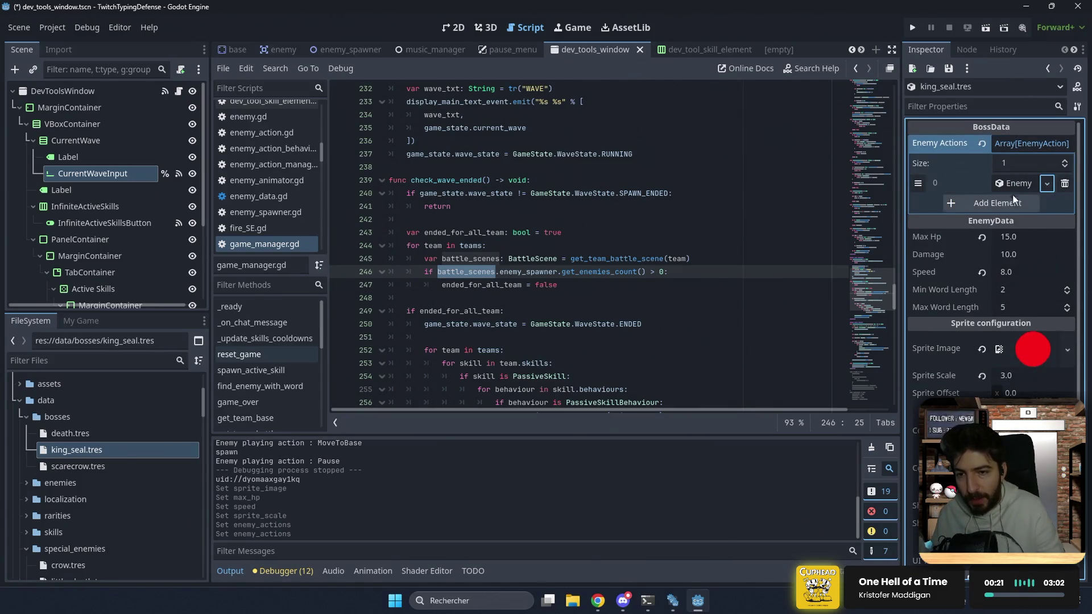
click(1000, 222)
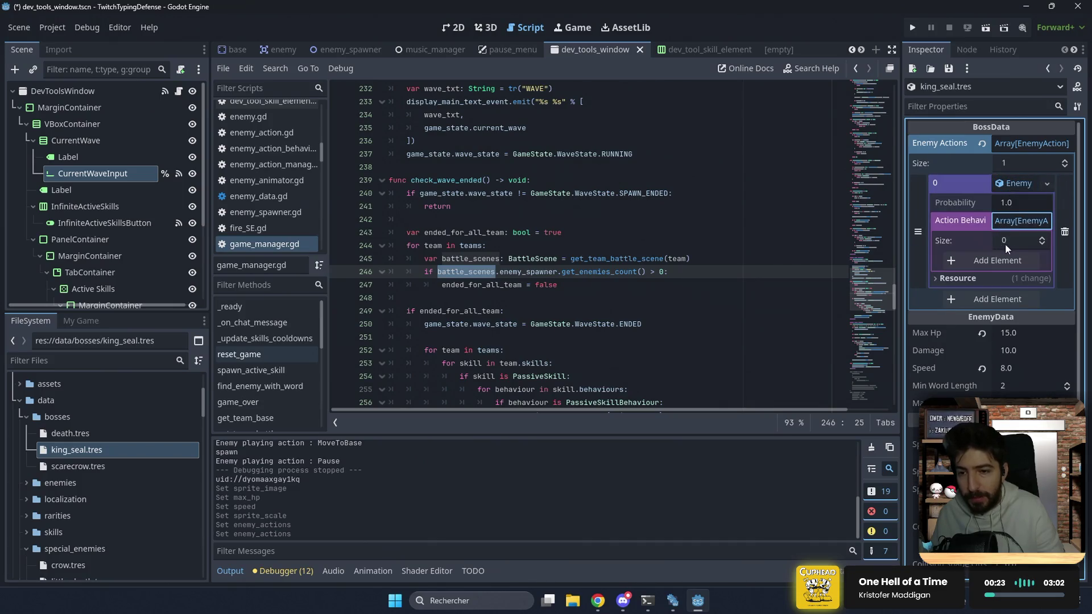
click(1013, 260)
click(1025, 261)
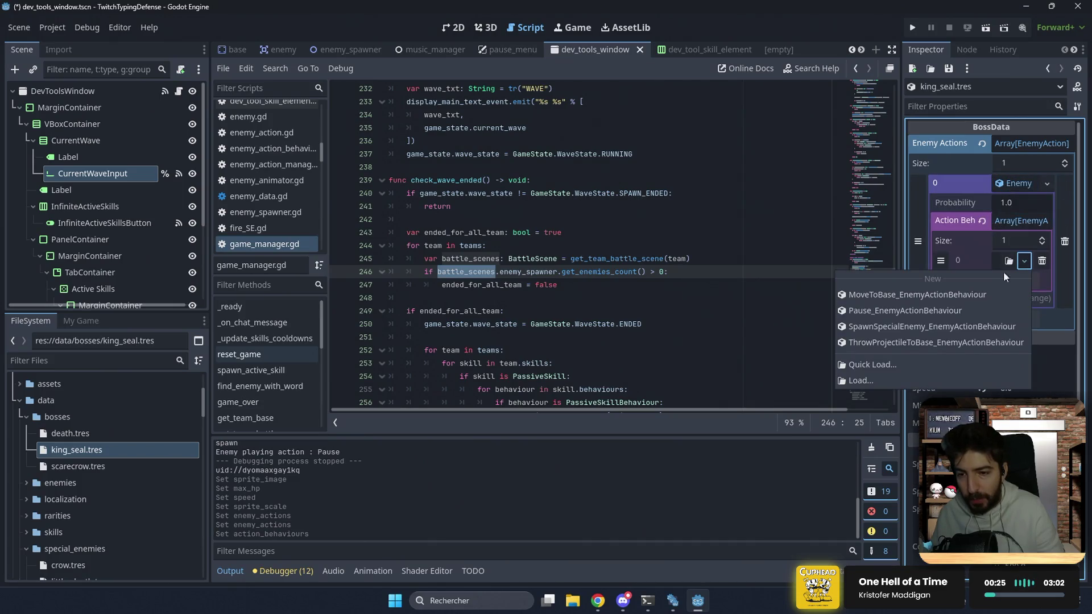
click(917, 295)
click(1011, 261)
click(1017, 279)
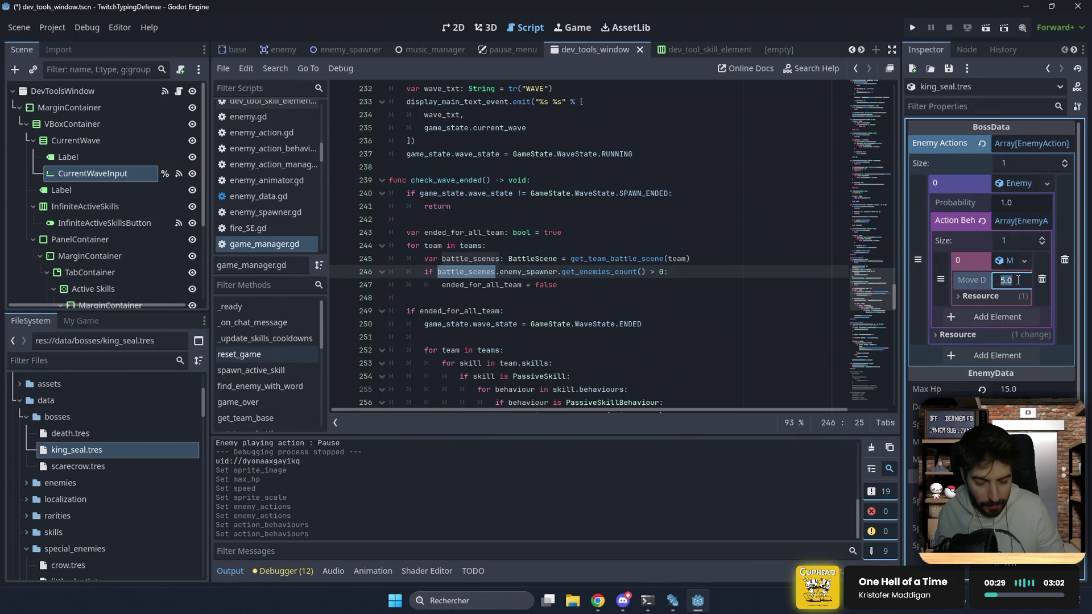
key(Return)
- Add a Pause behaviour with a 3.0 duration as the action's second behaviour
click(990, 316)
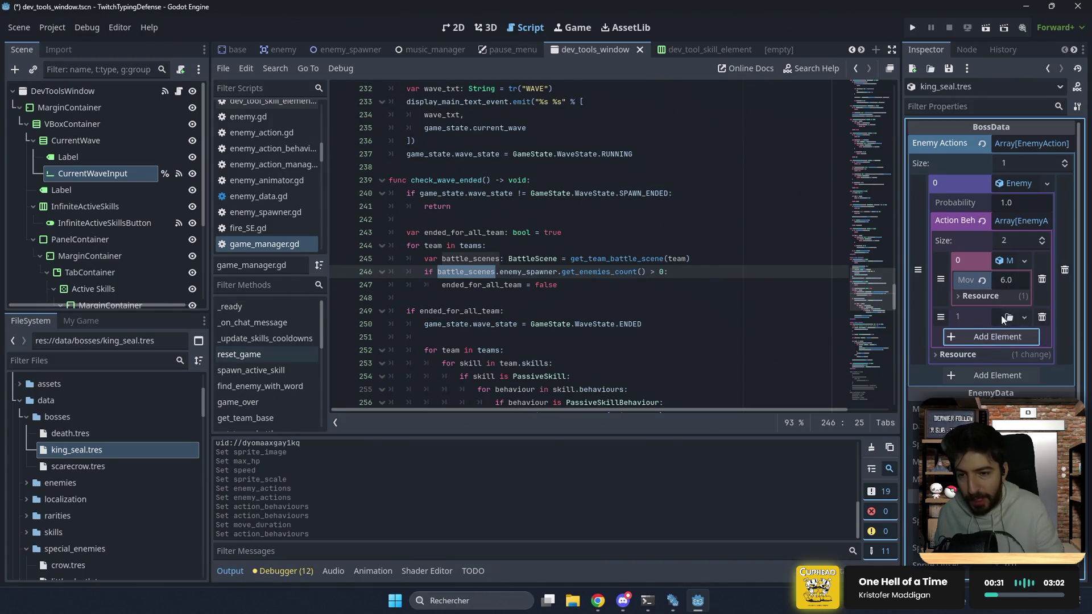
click(1024, 317)
click(958, 367)
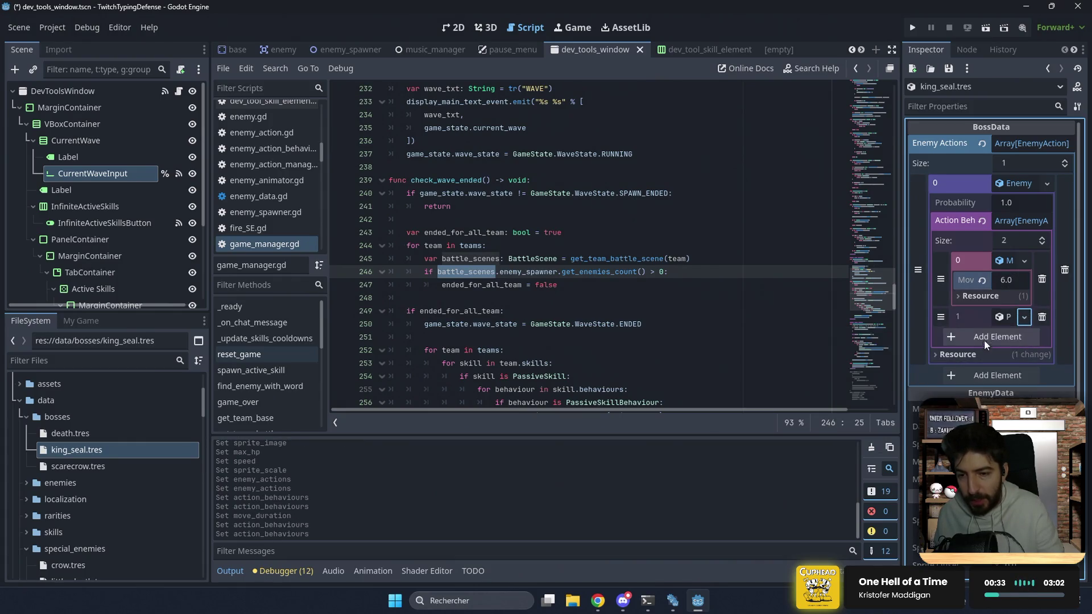
click(1002, 317)
click(1003, 336)
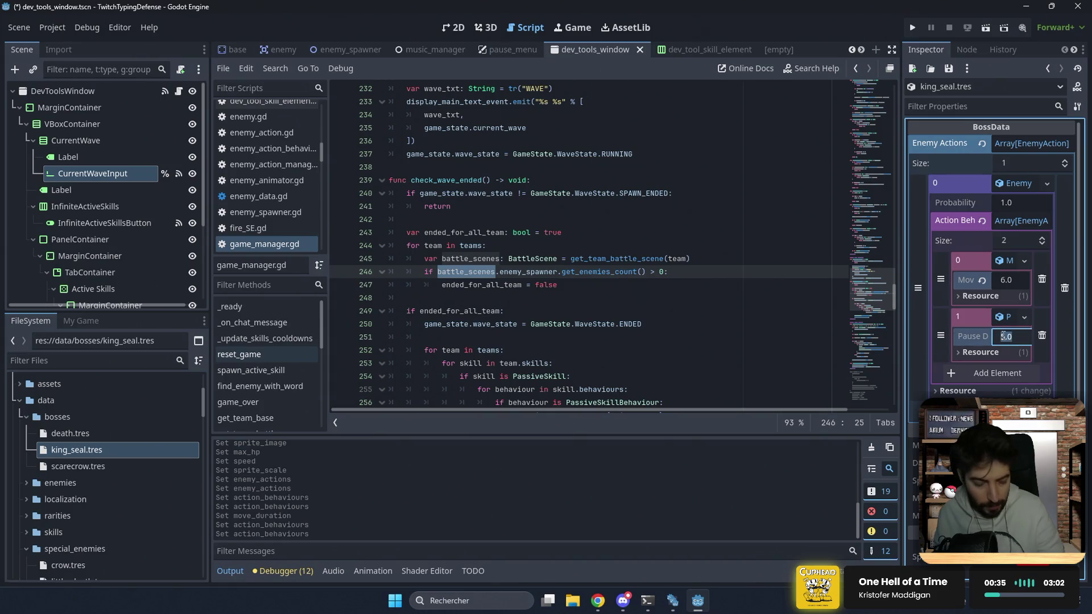
text(3)
key(Return)
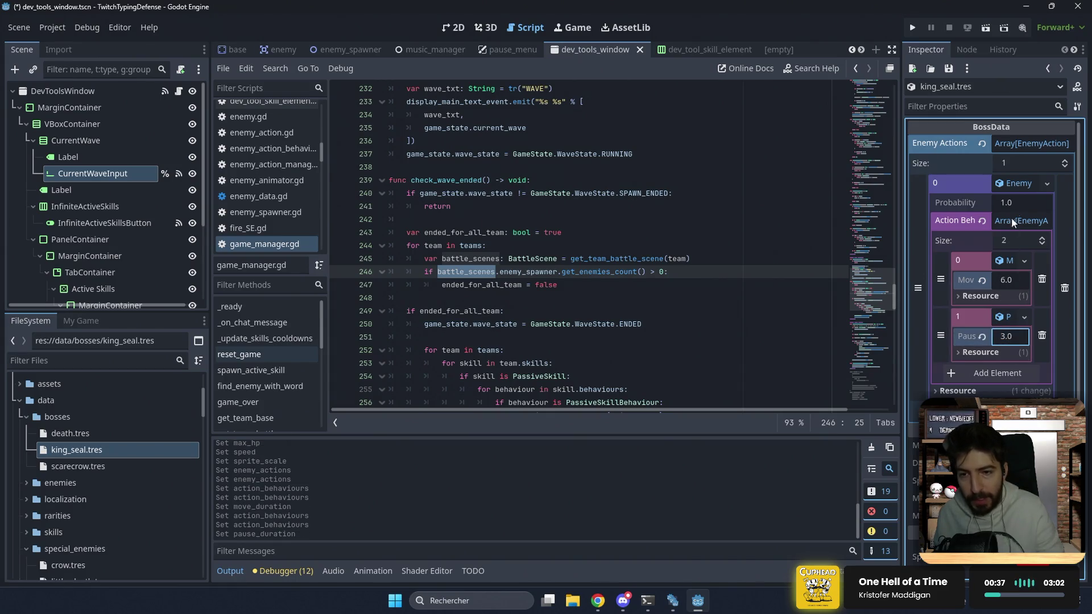
- Collapse the first enemy action and add a second Enemy Actions element
click(1018, 183)
click(1018, 183)
click(1018, 182)
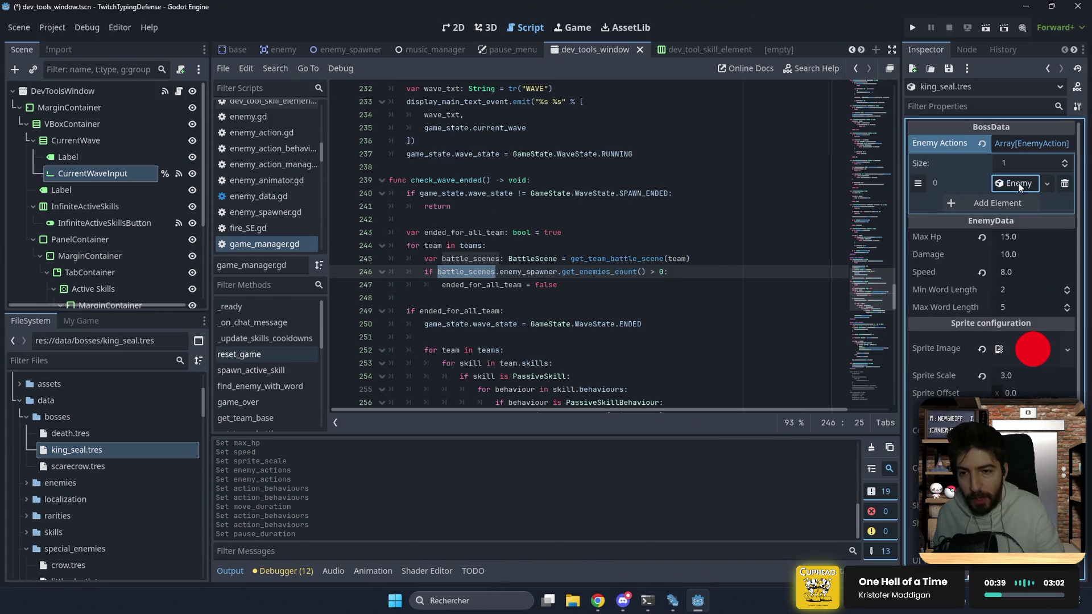
click(1008, 205)
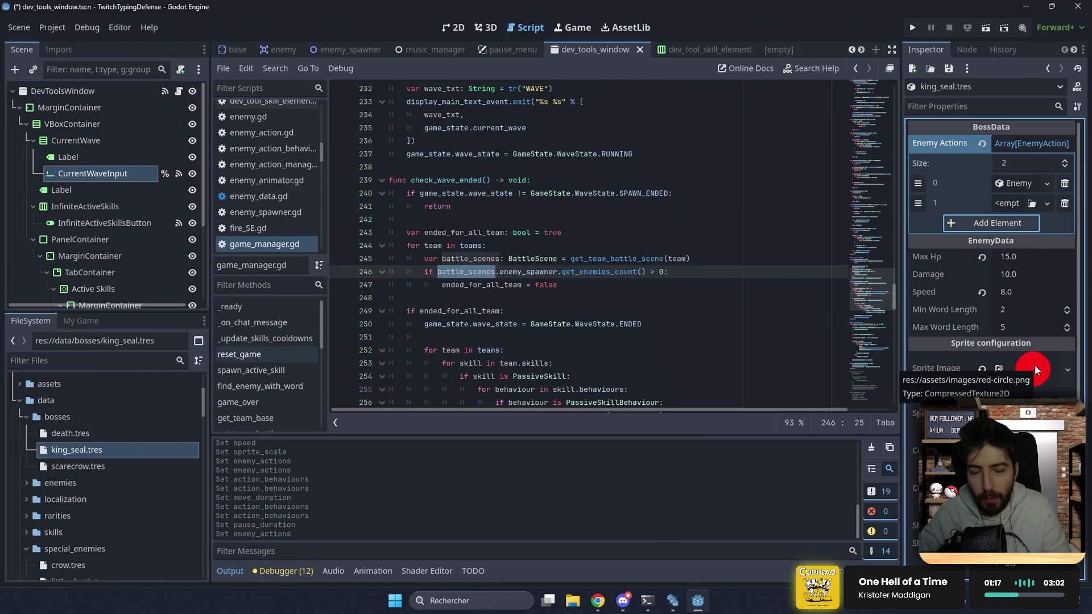
- Make element 1 a New EnemyAction and expand its Action Behaviours array
click(1020, 202)
click(1008, 241)
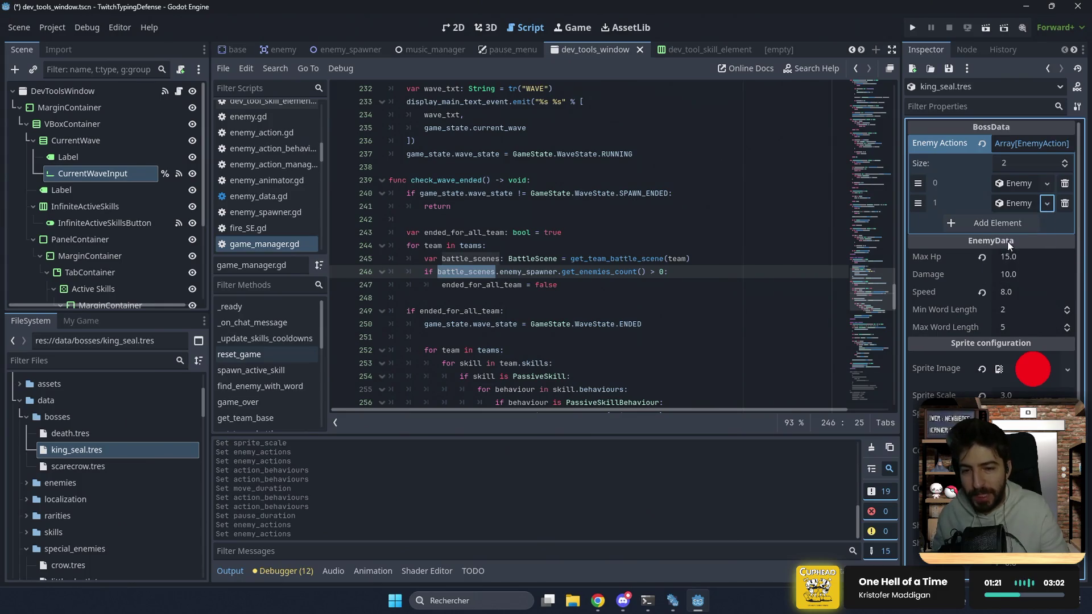
click(1007, 204)
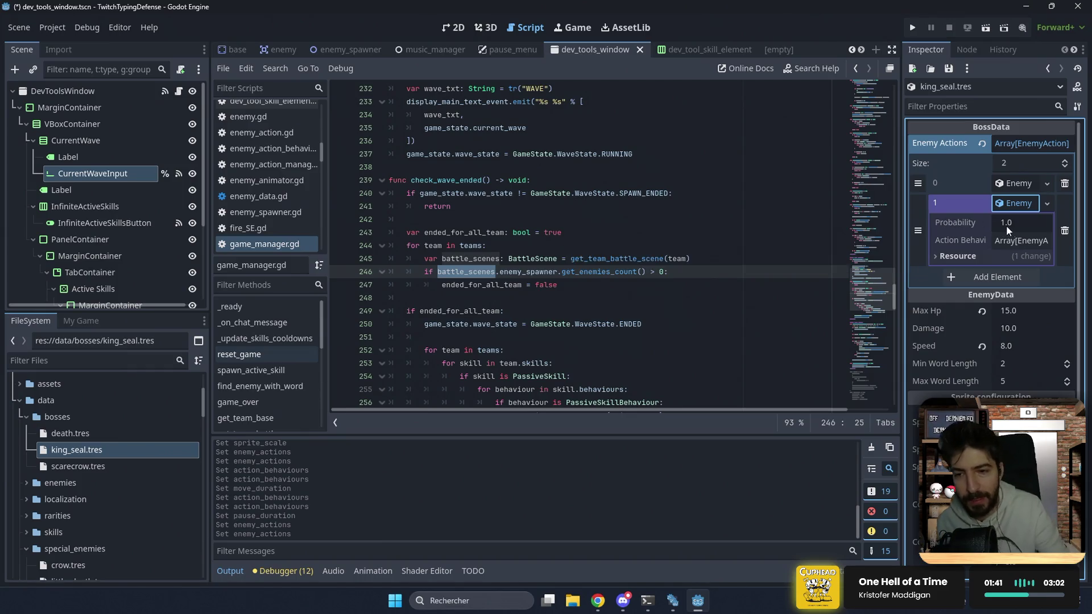
click(1014, 239)
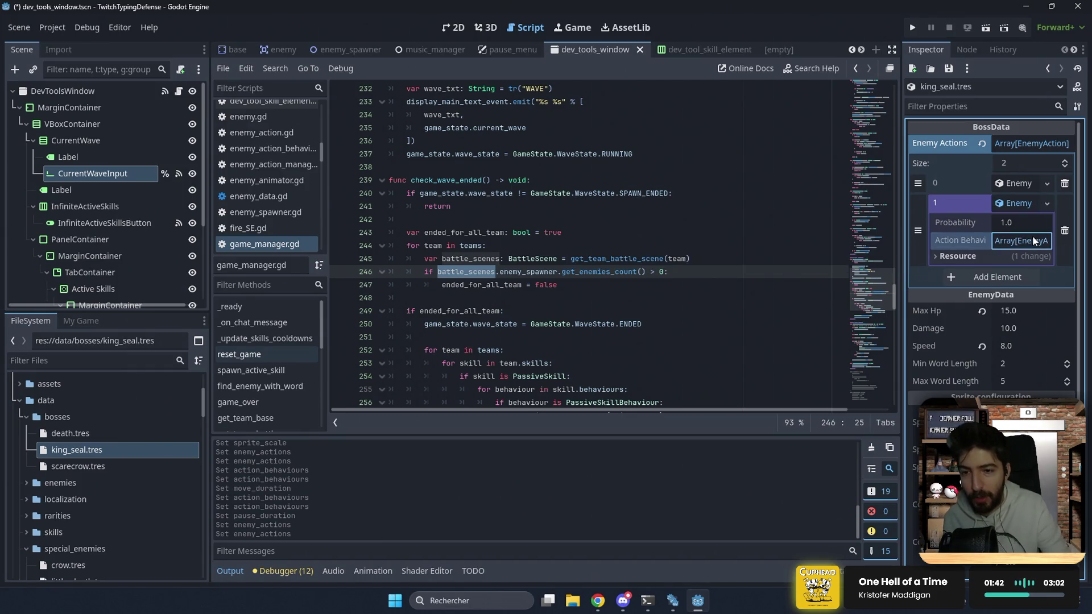
- Set the Probability of both enemy actions to 0.5
click(1012, 185)
click(1024, 200)
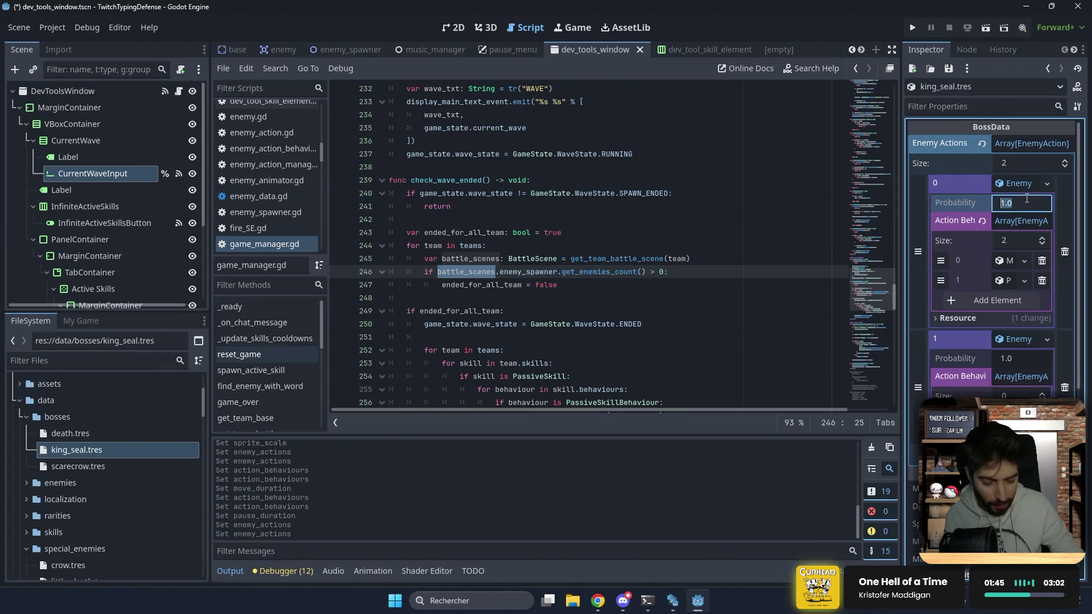
text(0.5)
key(Return)
click(1024, 359)
text(0.5)
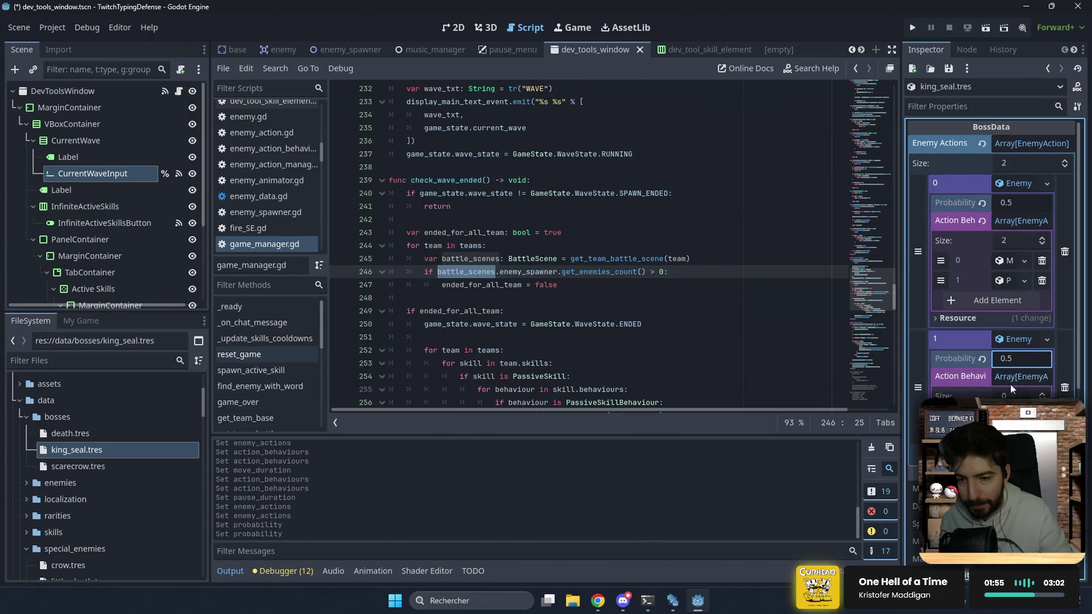
- Add a SpawnSpecialEnemy behaviour to the second action's Action Behaviours
click(997, 417)
click(1025, 417)
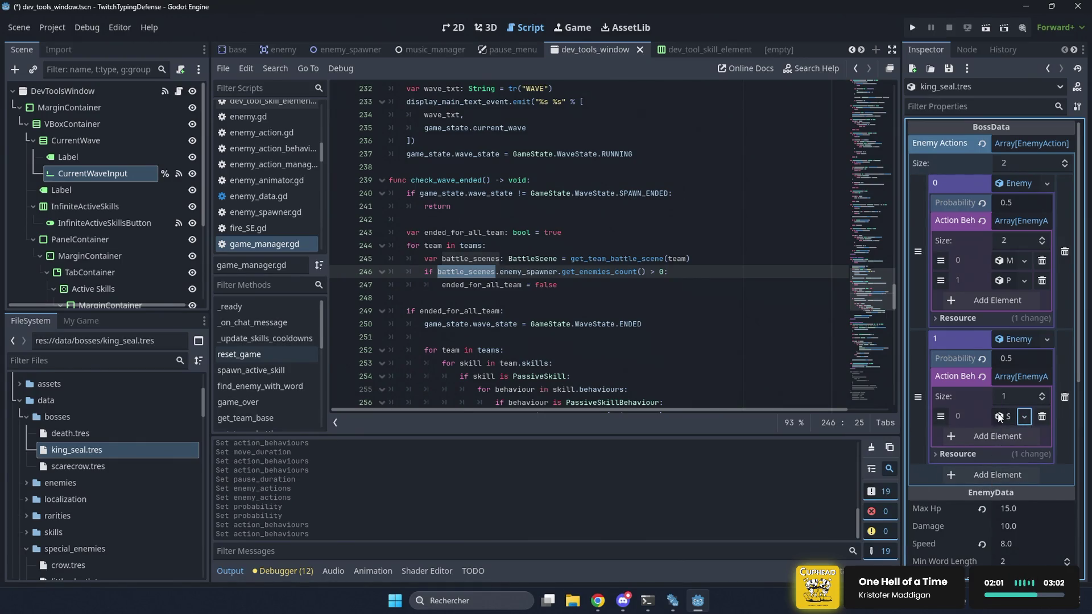
click(999, 417)
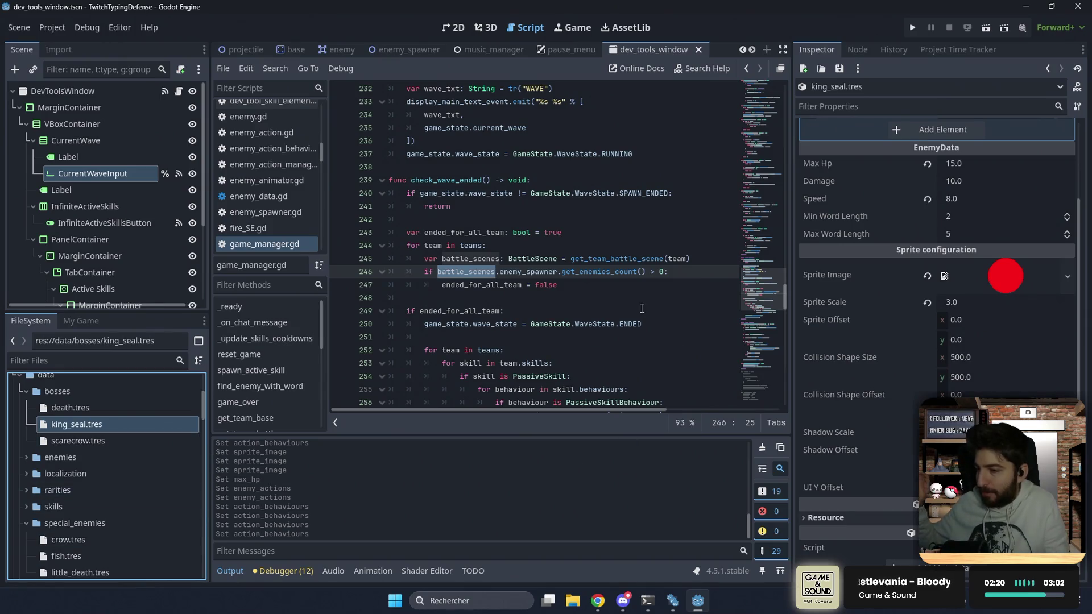
- Enable Spawn From Boss on king_seal's SpawnSpecialEnemy behaviour, then open scarecrow.tres
click(570, 289)
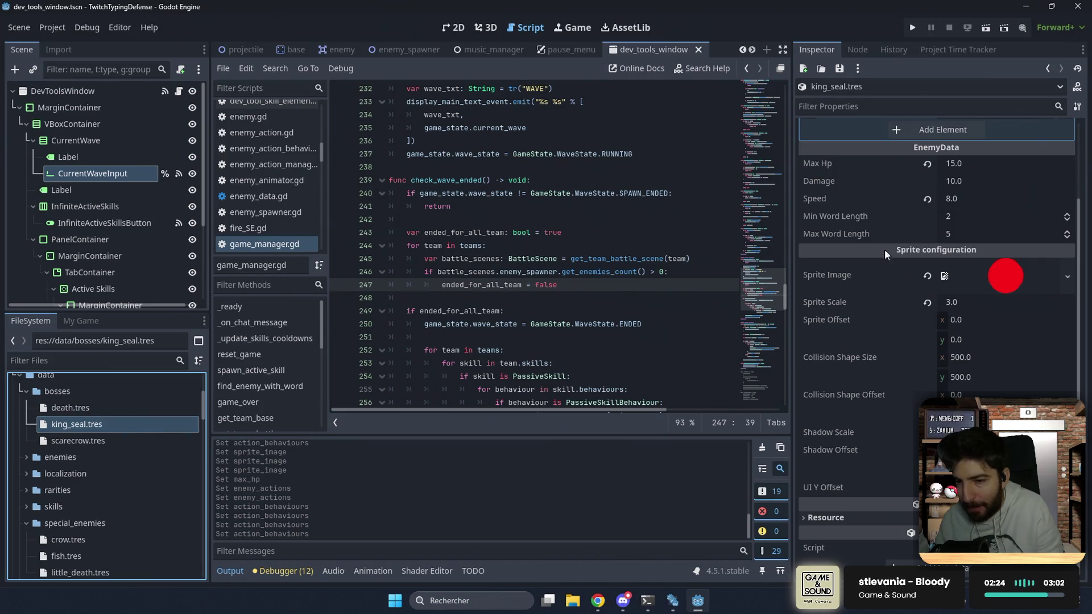
scroll(939, 210, up, 3)
click(987, 204)
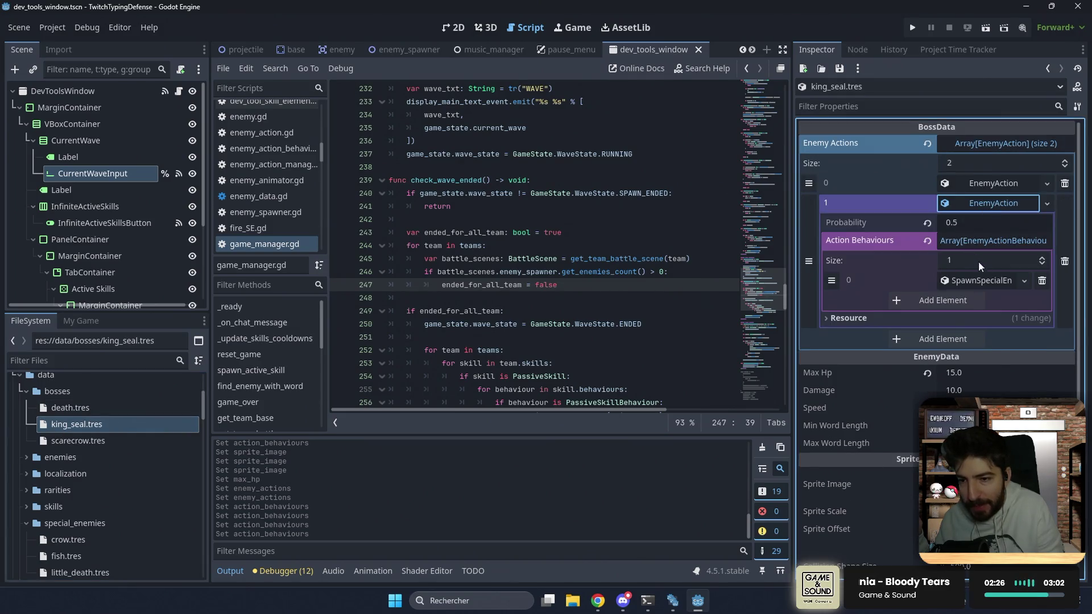
click(1001, 282)
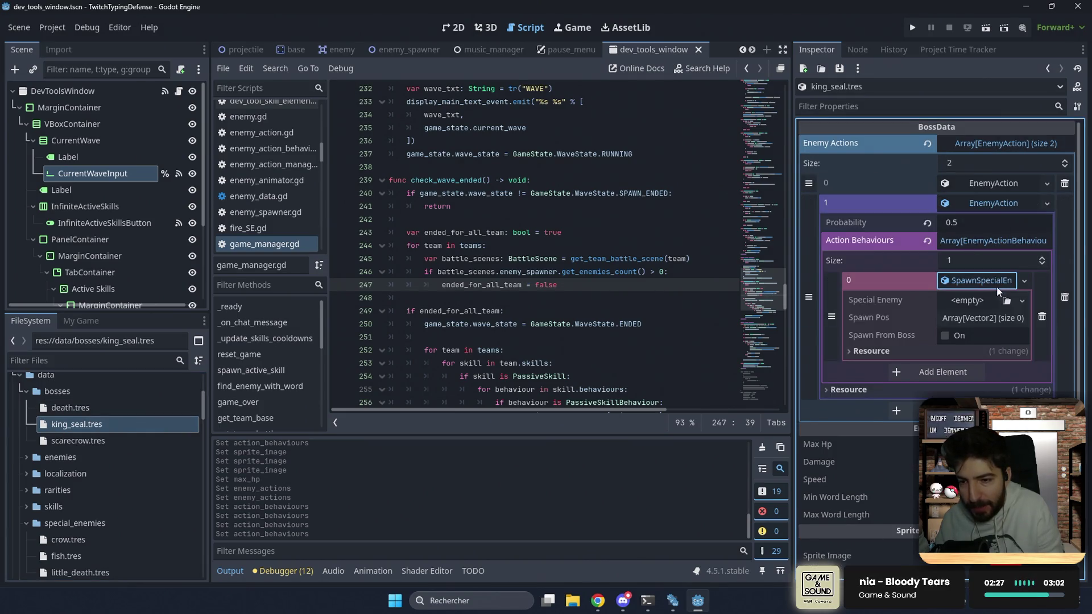
click(946, 336)
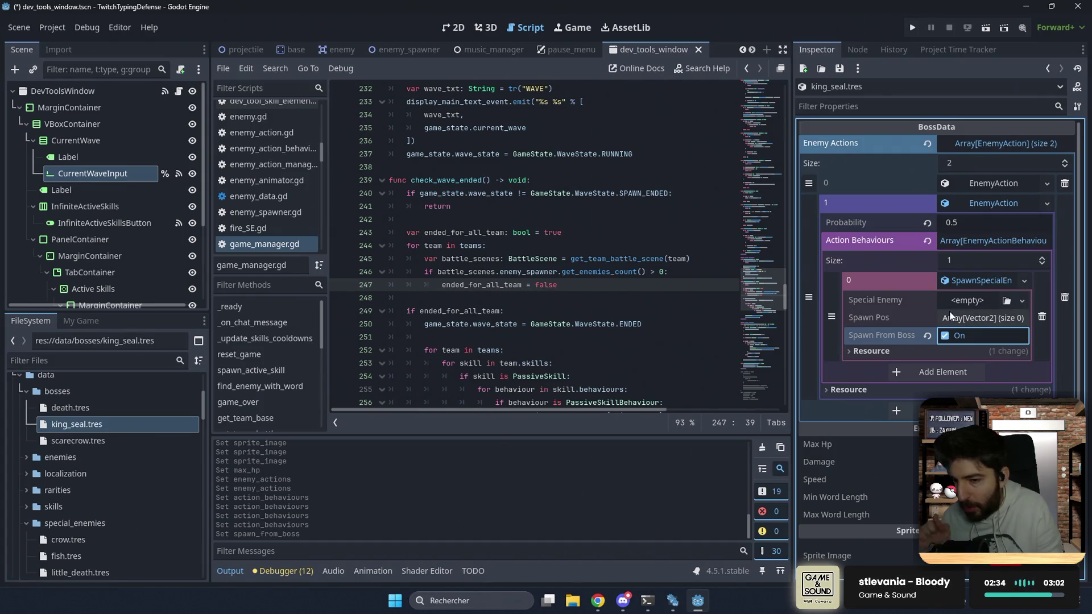
click(130, 442)
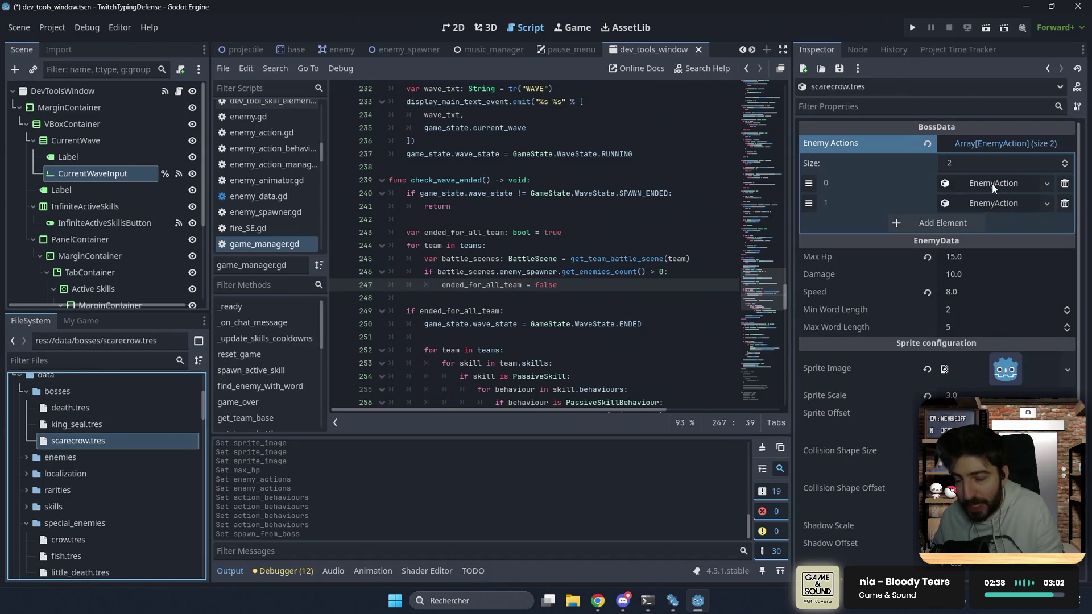
- Inspect scarecrow's SpawnSpecialEnemy setup and its four Spawn Pos entries, then reopen king_seal.tres
click(992, 203)
click(993, 242)
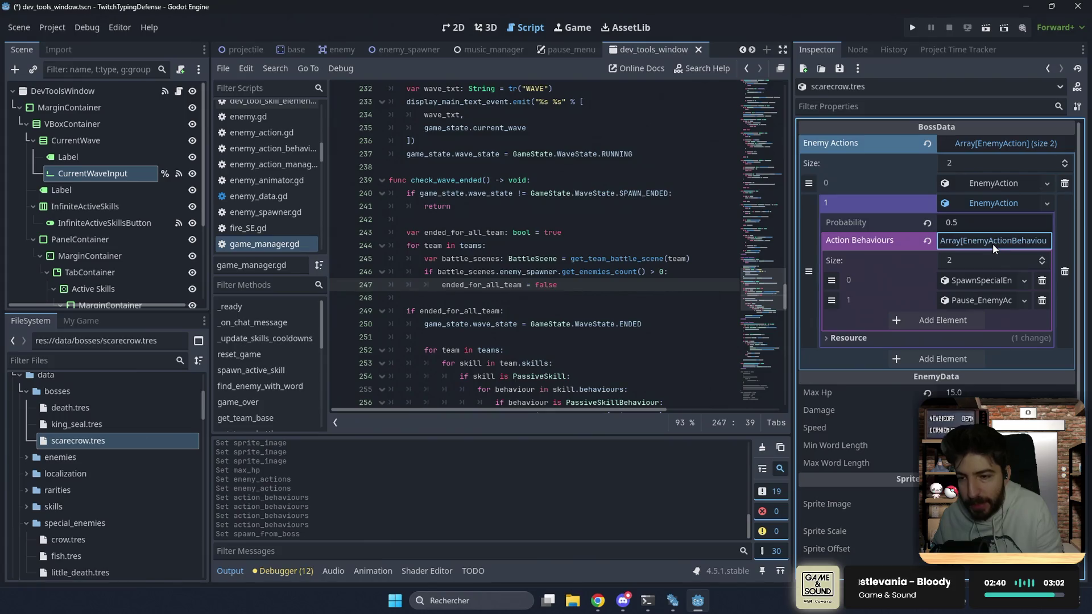
click(974, 281)
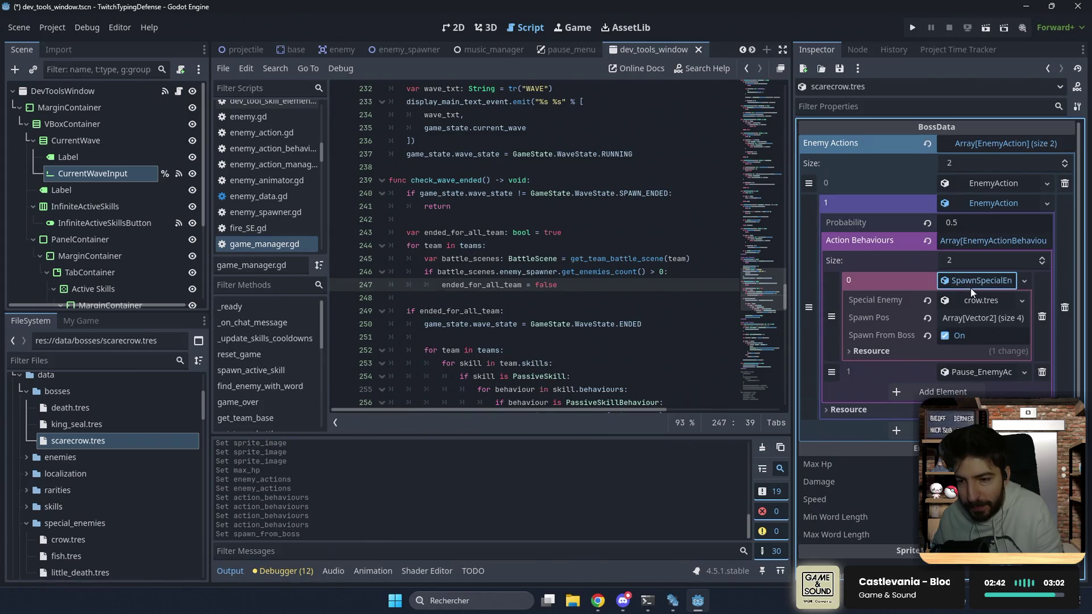
click(1009, 322)
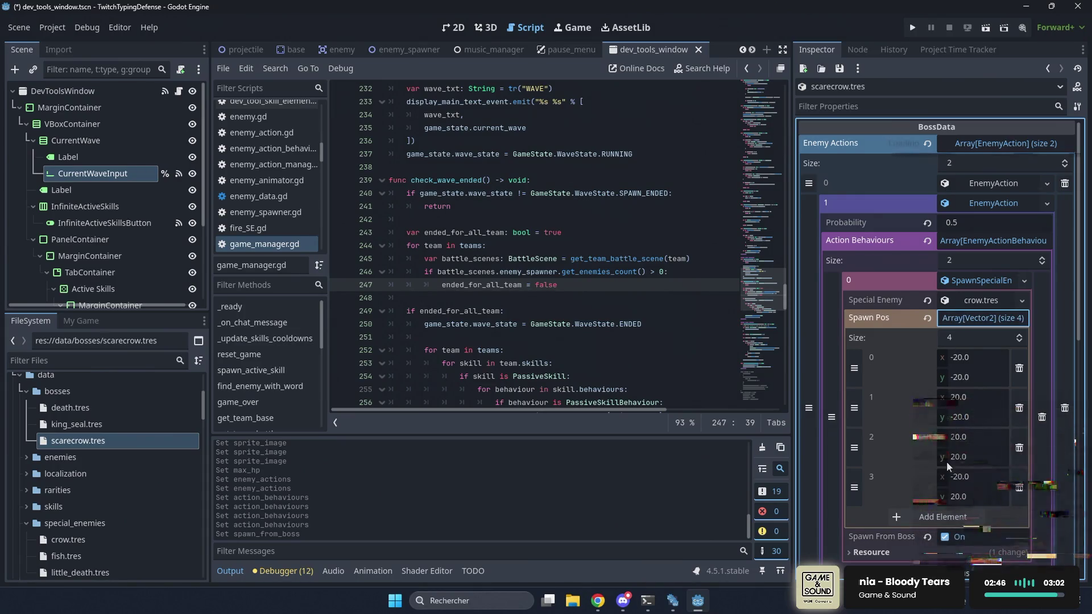
click(963, 319)
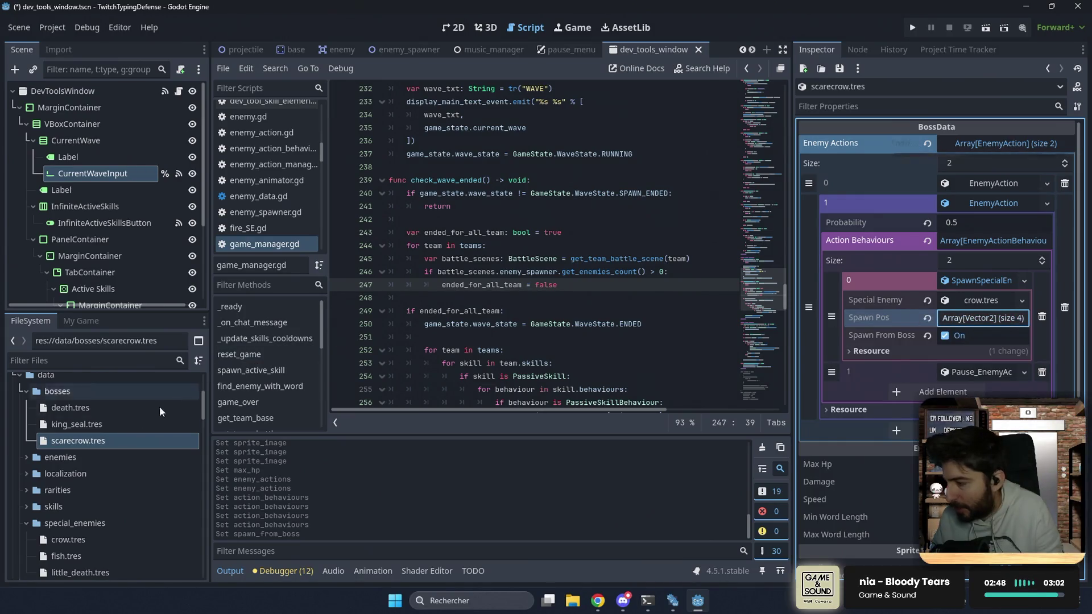
click(76, 424)
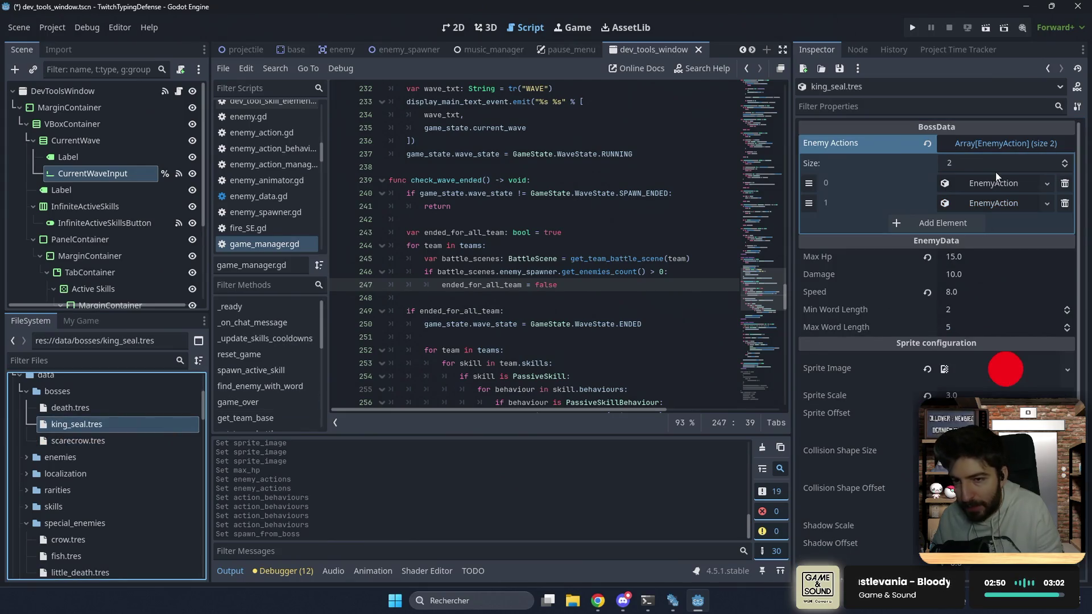
click(991, 203)
- Add five entries to king_seal's SpawnSpecialEnemy Spawn Pos array
click(967, 276)
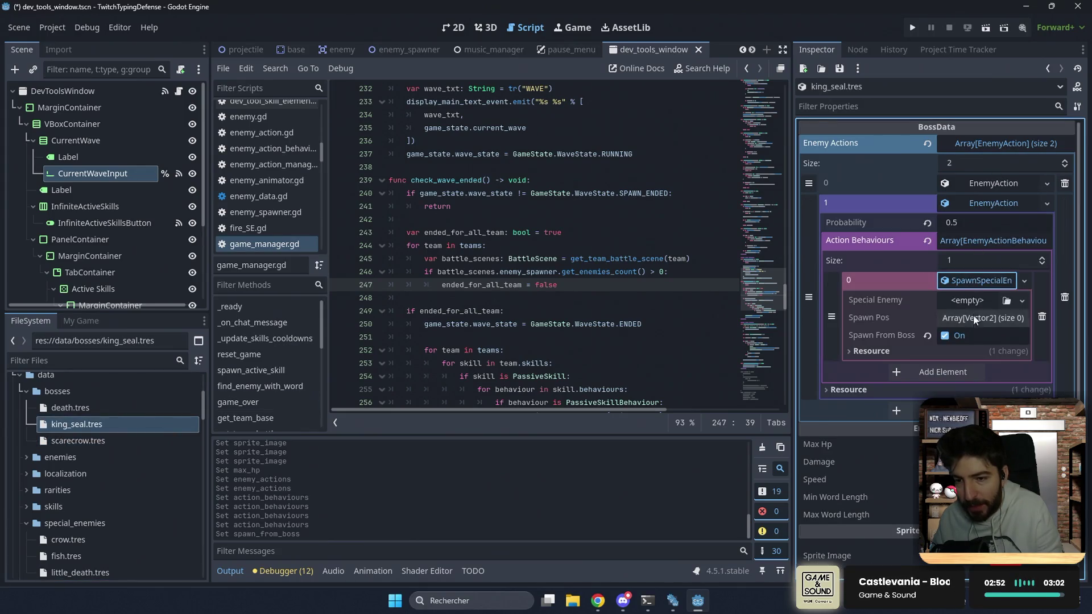
click(971, 319)
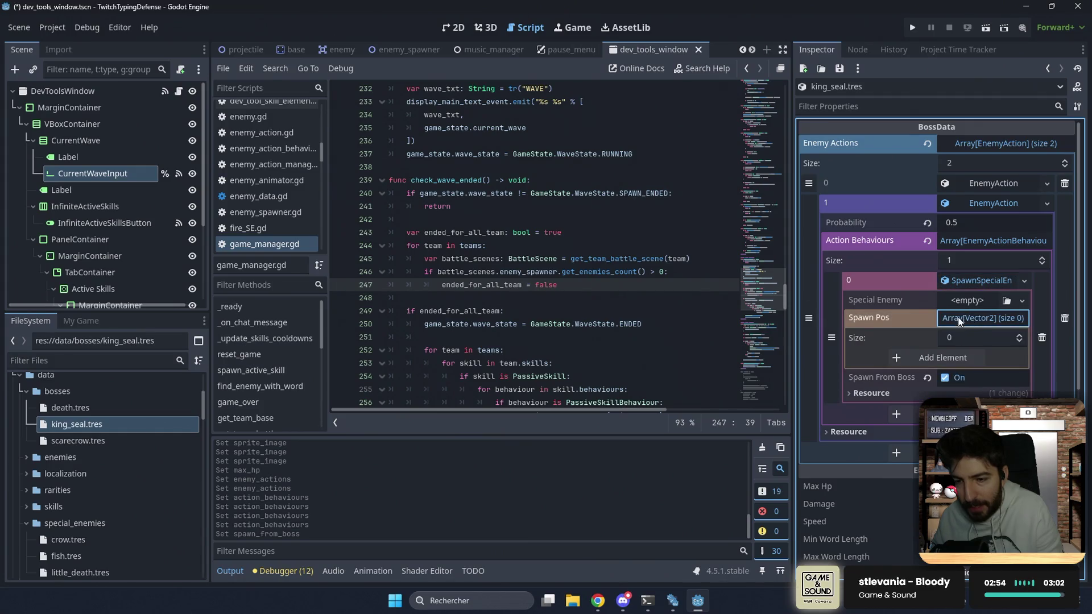
click(952, 353)
click(942, 397)
click(936, 435)
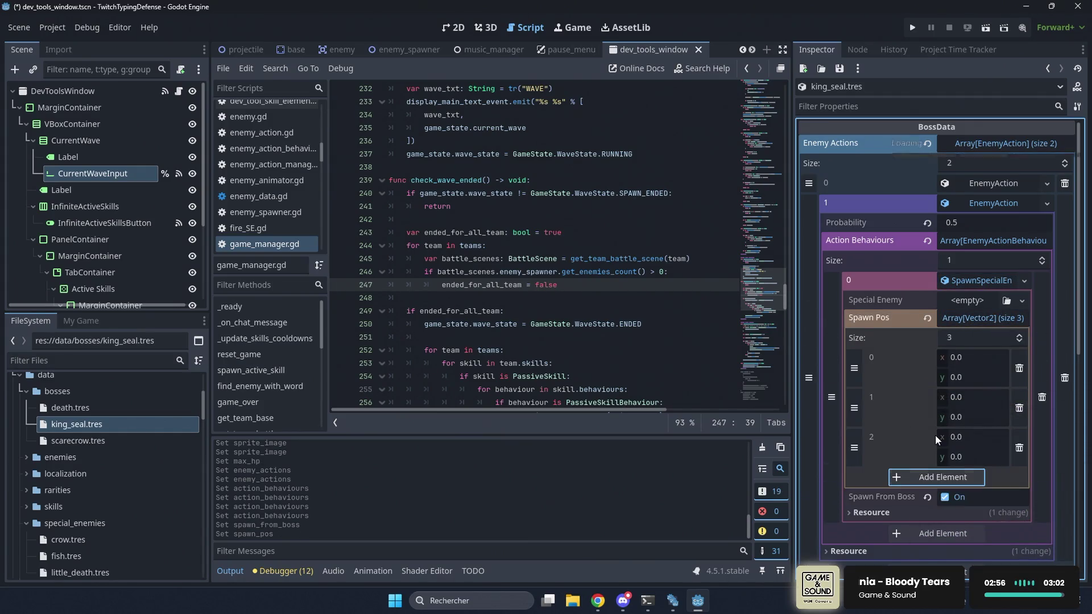
scroll(927, 439, down, 2)
click(921, 420)
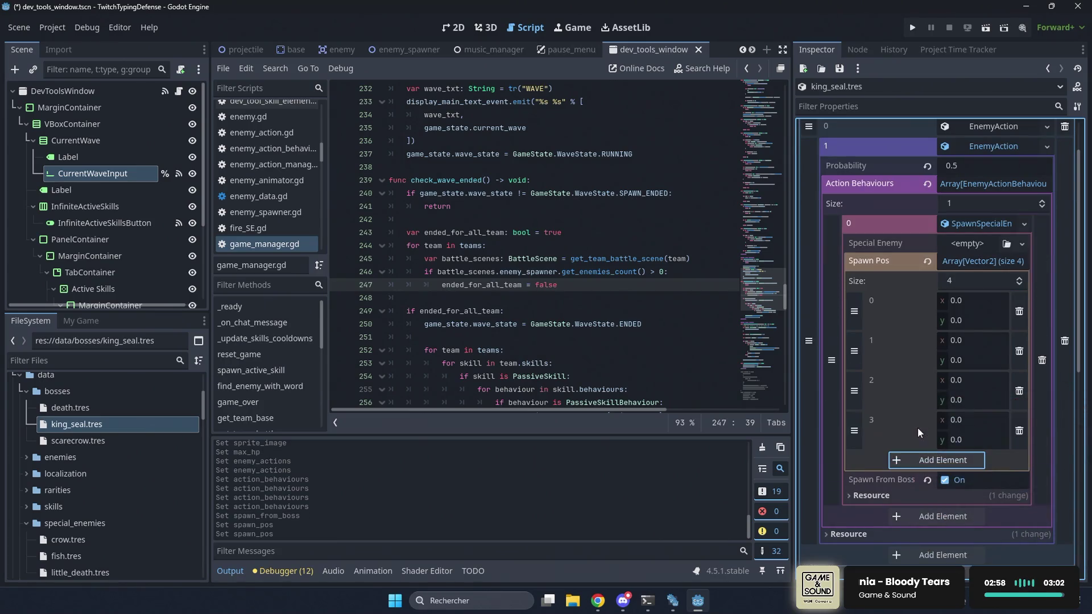
click(920, 462)
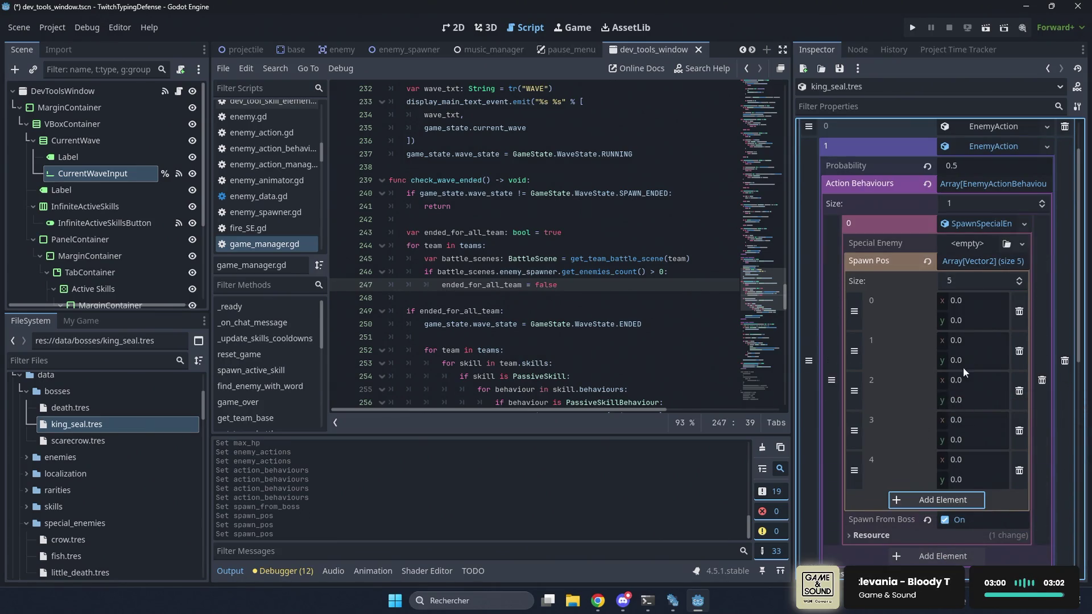
- Set the first spawn position to (-20, -20), delete the fifth entry, and save
click(995, 301)
text(-20)
key(Tab)
text(-20)
key(Tab)
key(Tab)
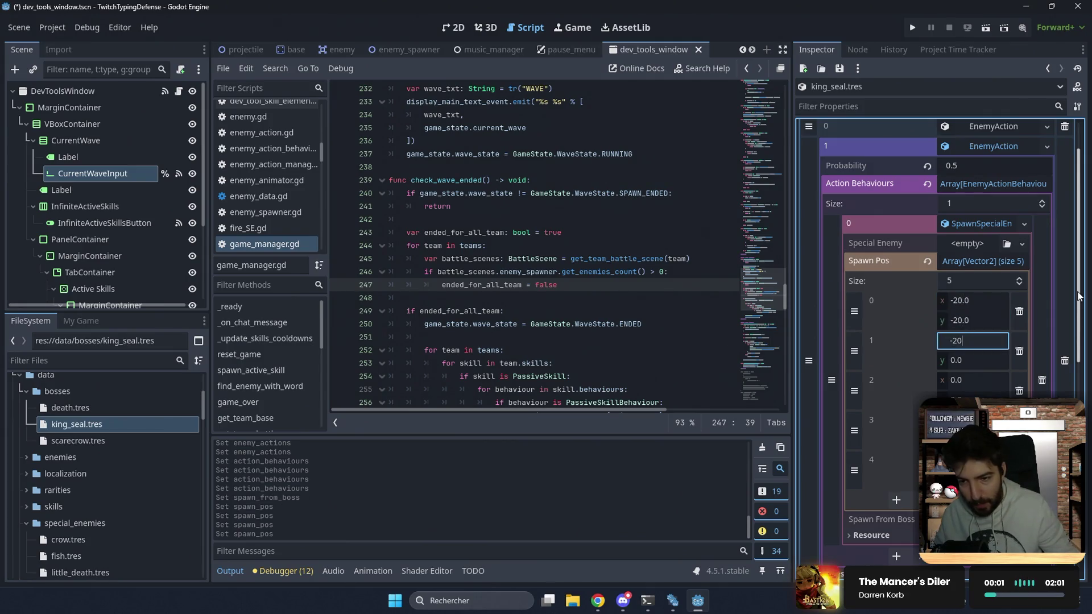
key(Tab)
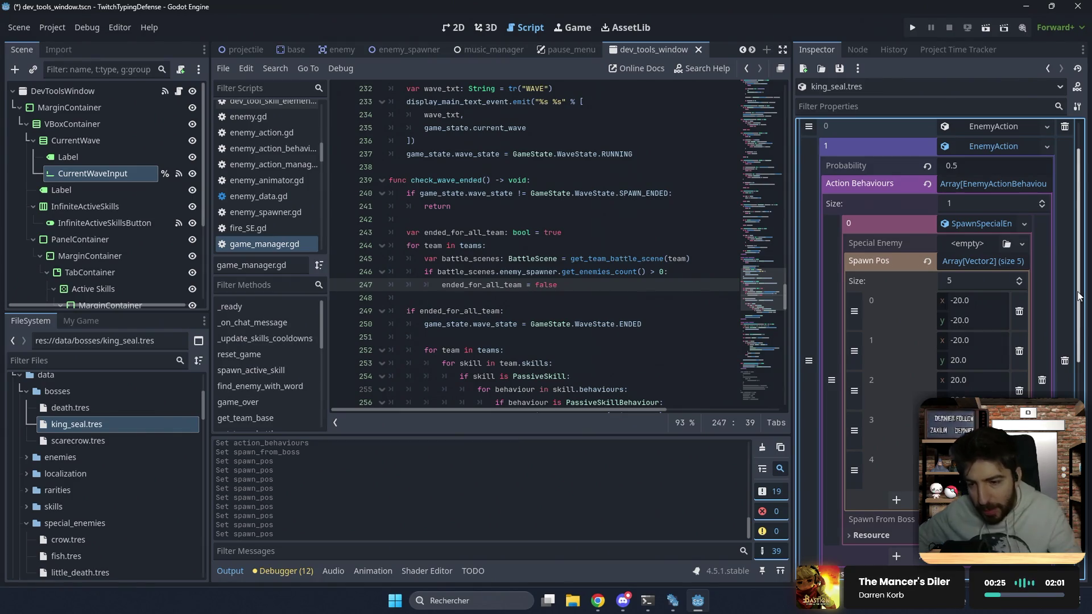
click(1020, 471)
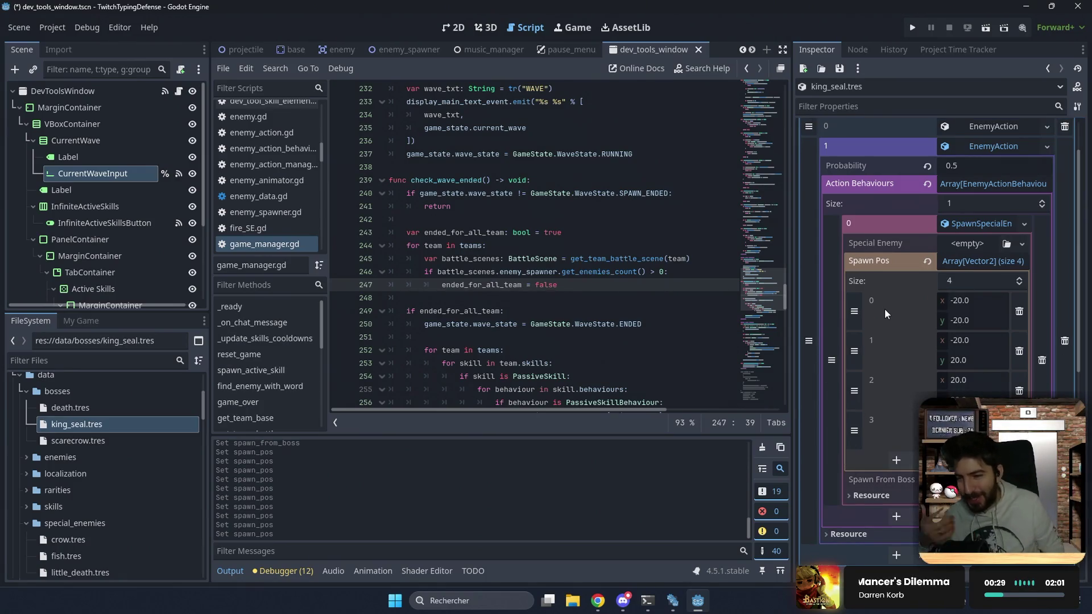
key(ctrl+s)
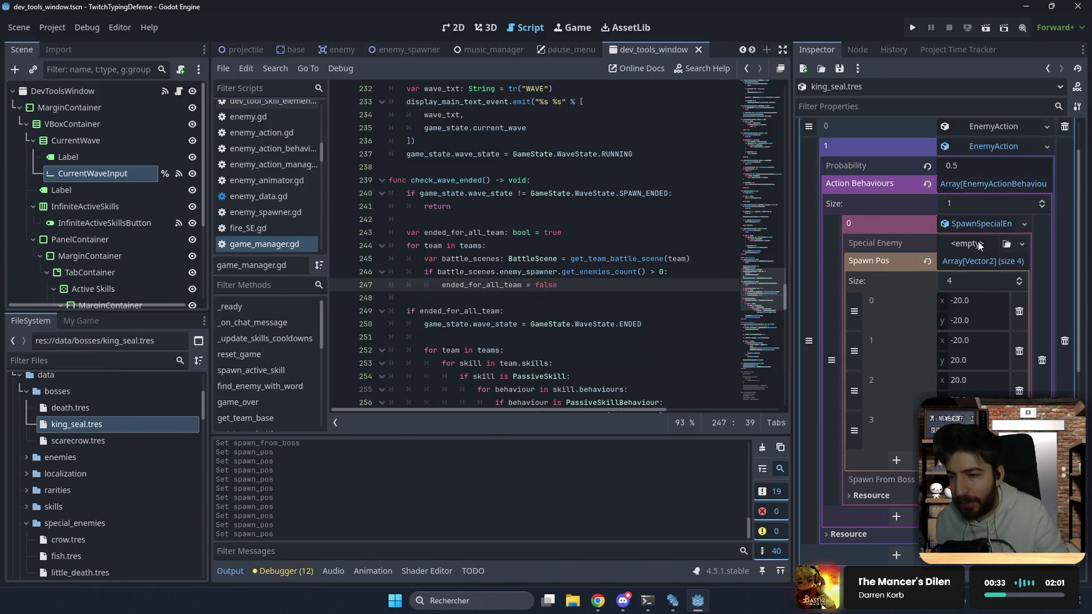
- Assign fish.tres as the Special Enemy and save, then select death.tres and scarecrow.tres
click(1007, 246)
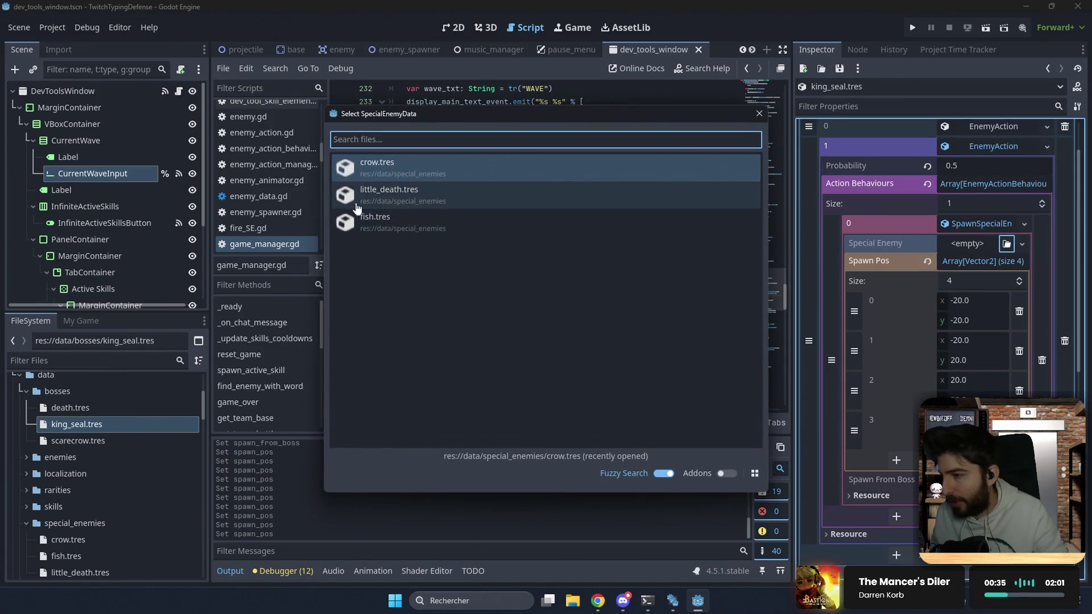
double_click(381, 221)
key(ctrl+s)
click(70, 408)
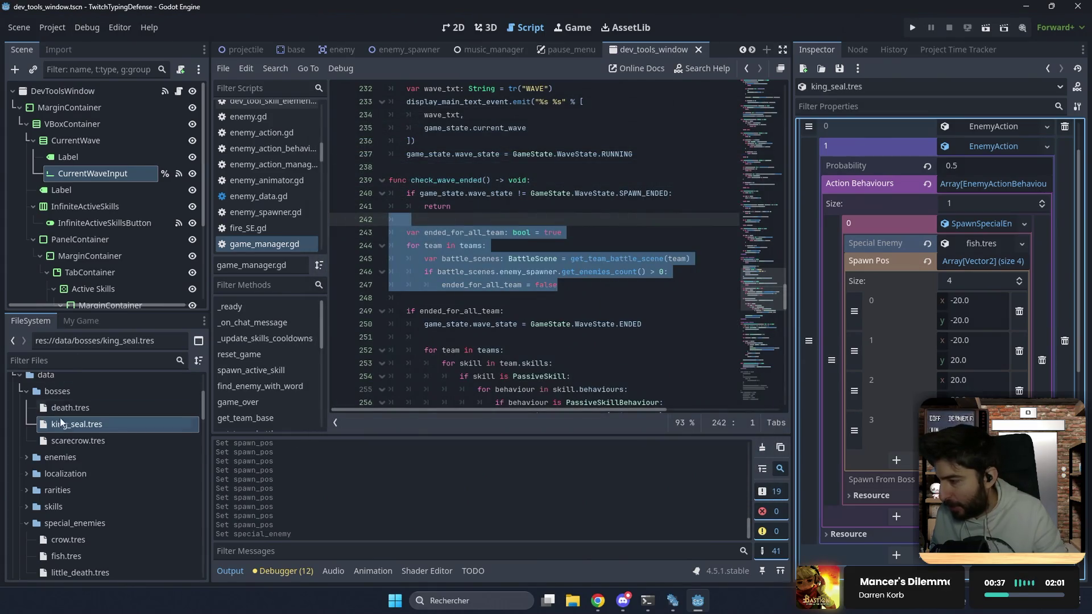
ctrl+click(70, 442)
mouse_move(69, 442)
mouse_down()
mouse_move(79, 392)
mouse_move(88, 443)
mouse_up()
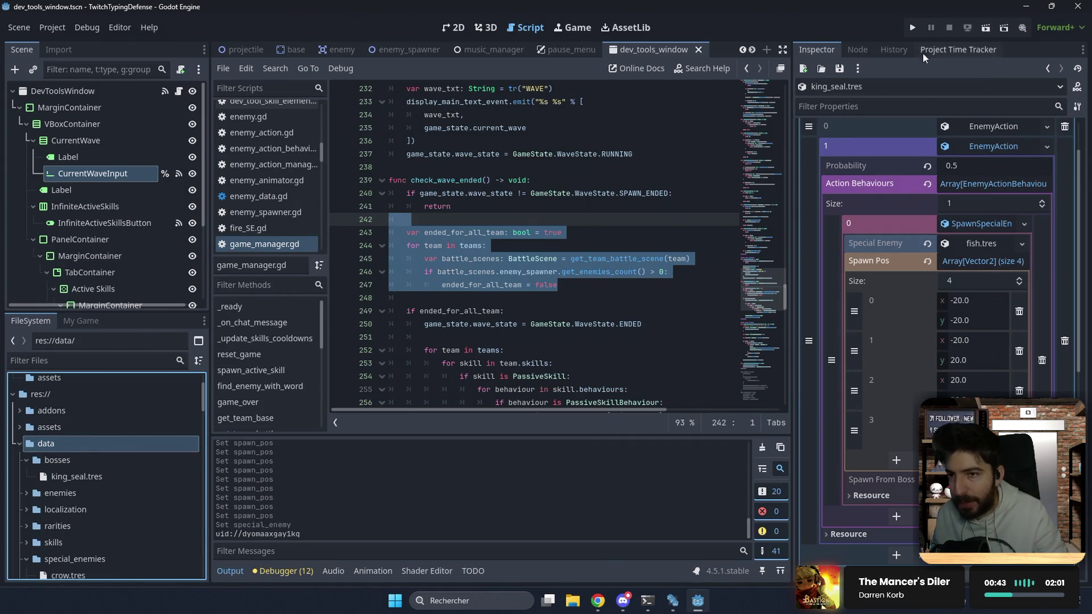
- Run the game in Arcade mode, jumping to wave 4 via Dev Tools' Vague actuelle
click(910, 28)
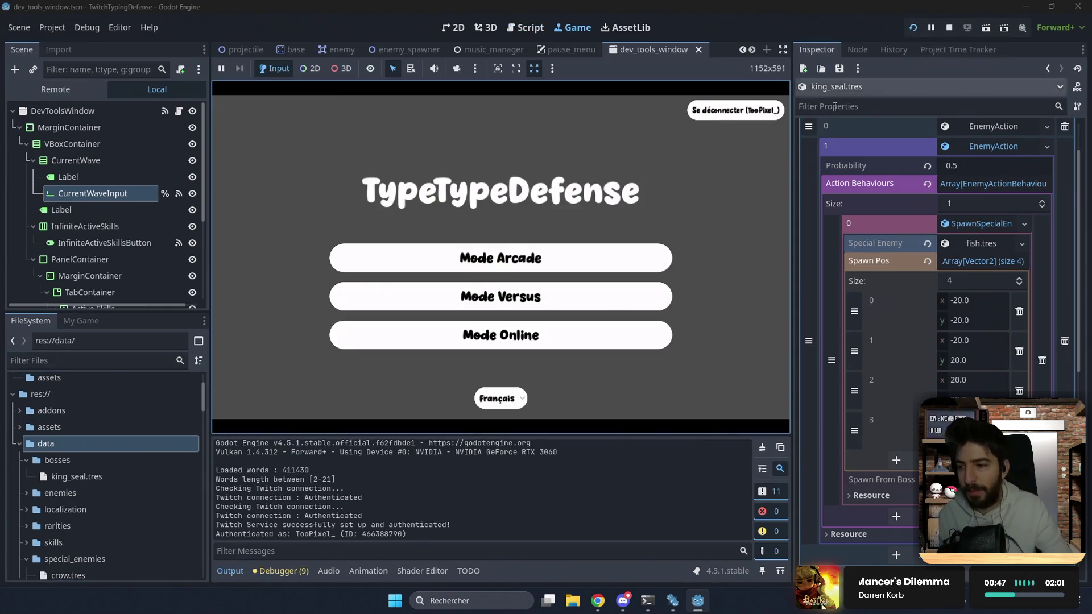
click(619, 263)
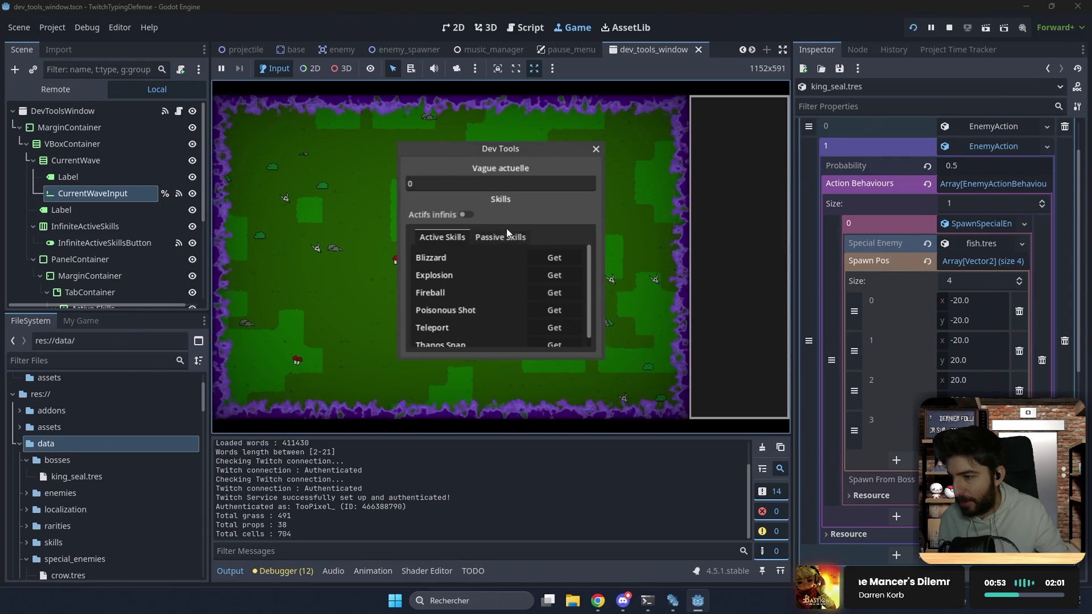
click(485, 188)
text(4)
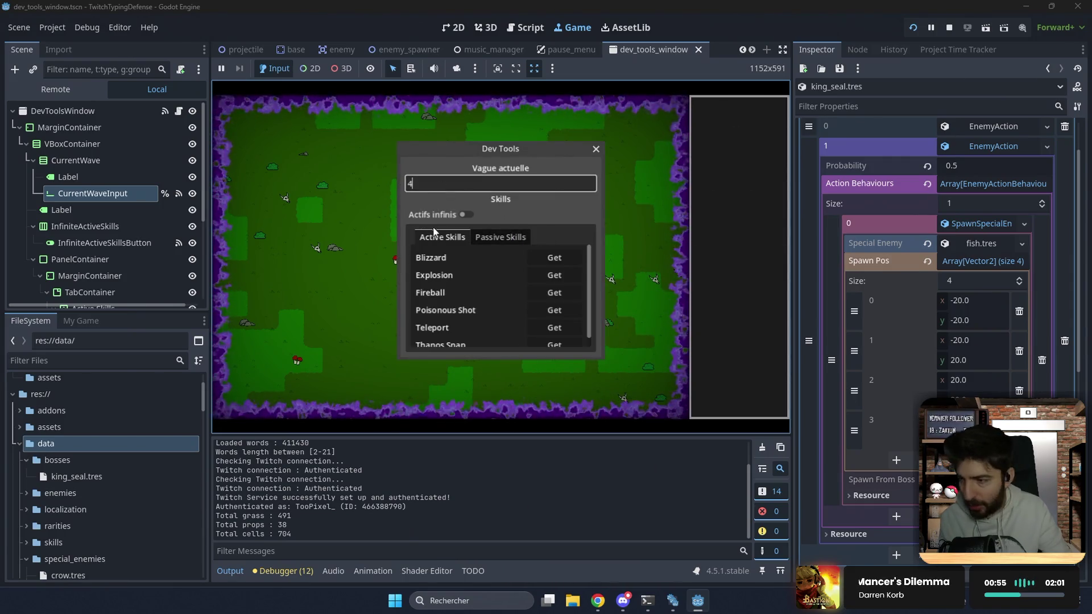
click(596, 149)
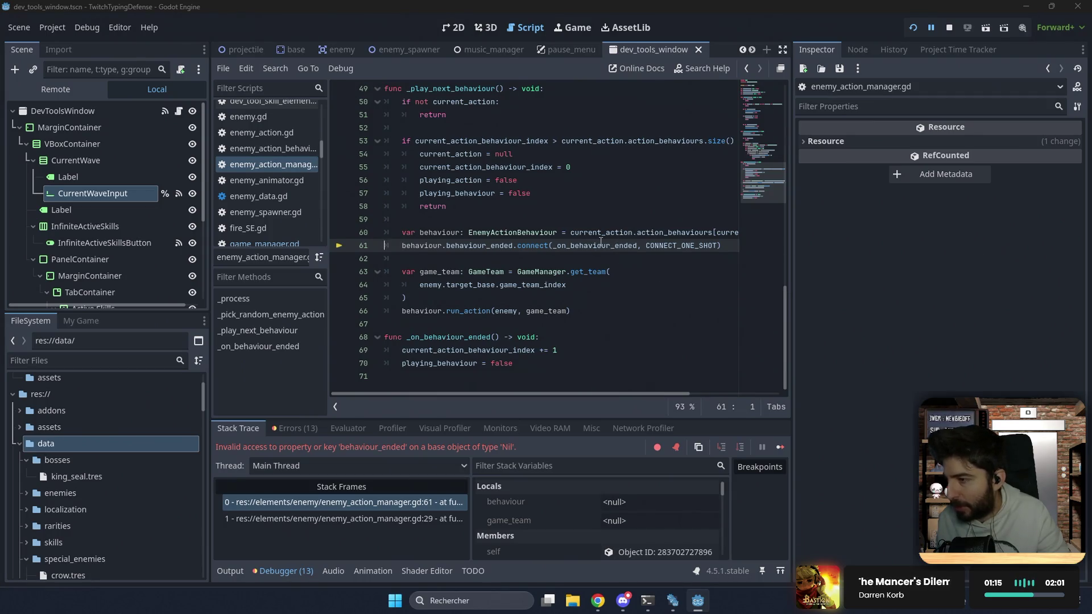
scroll(630, 196, up, 3)
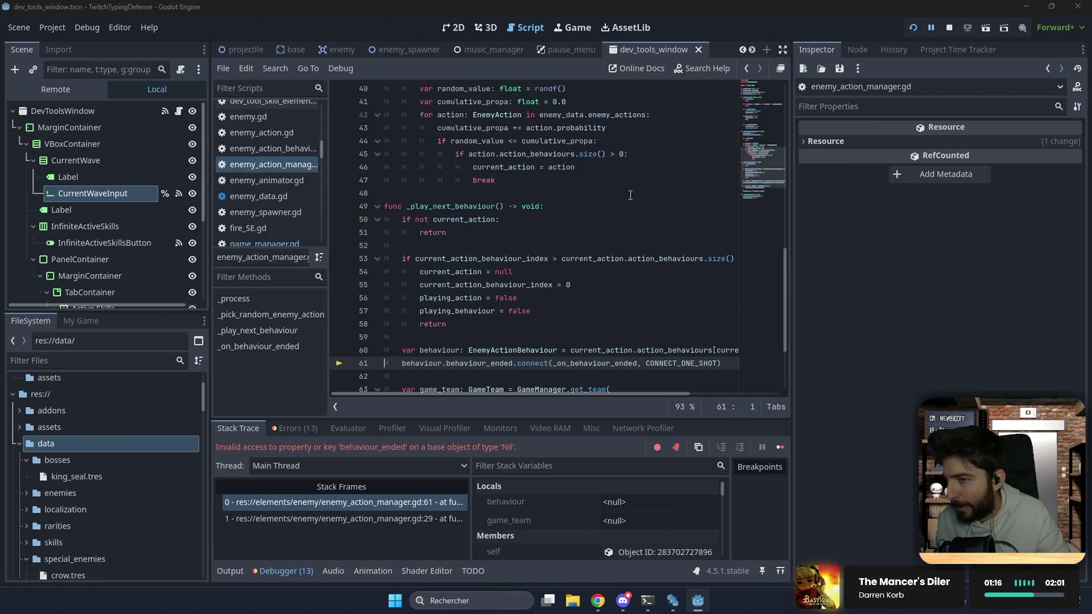
- Stop the game, delete fish.tres's only enemy action, and relaunch
click(948, 28)
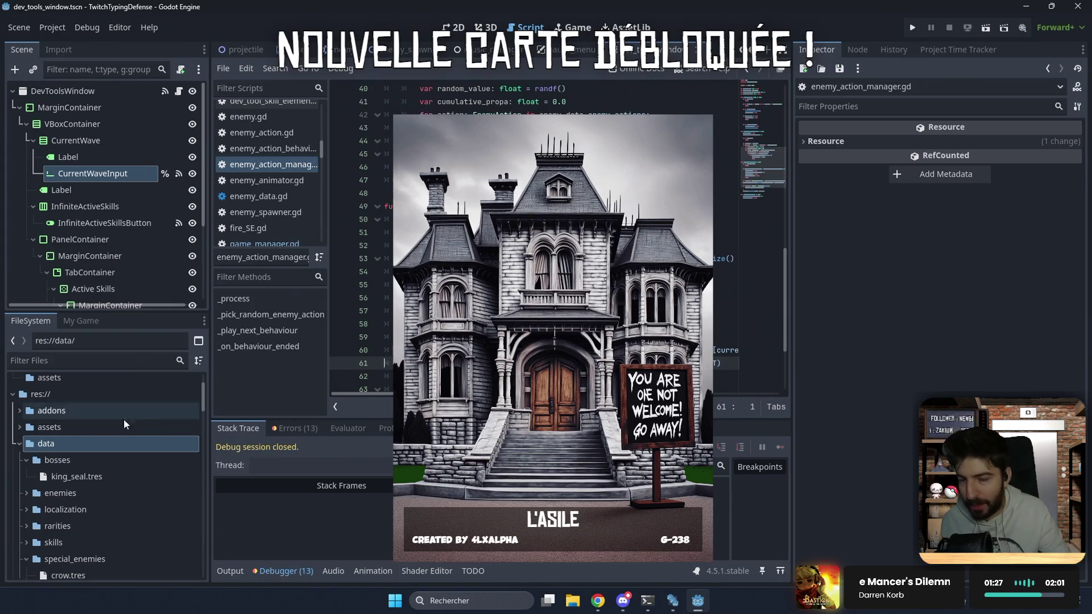
scroll(93, 482, down, 3)
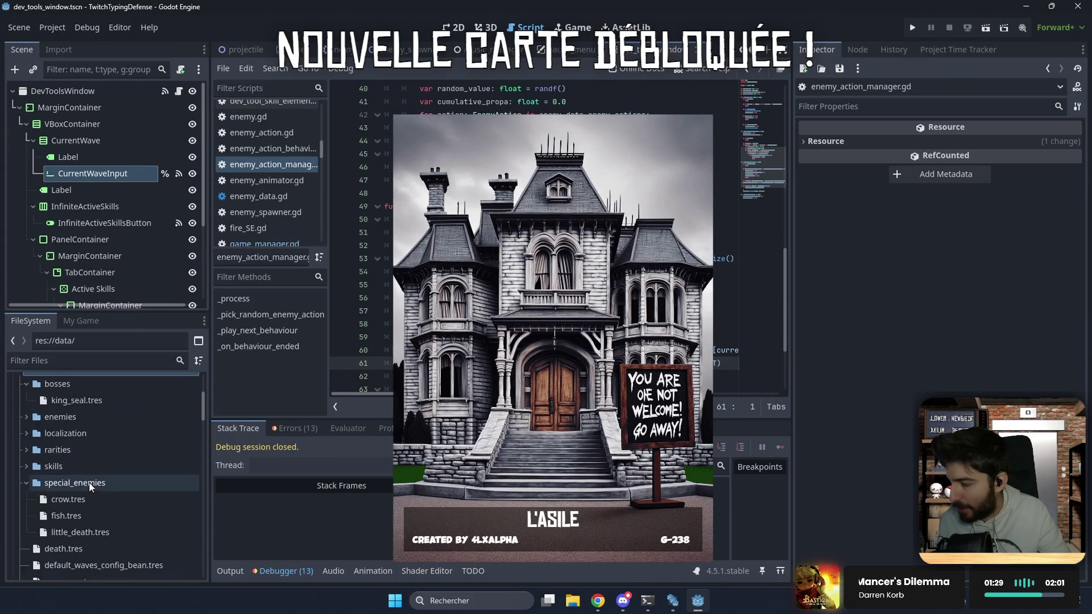
click(84, 515)
click(960, 185)
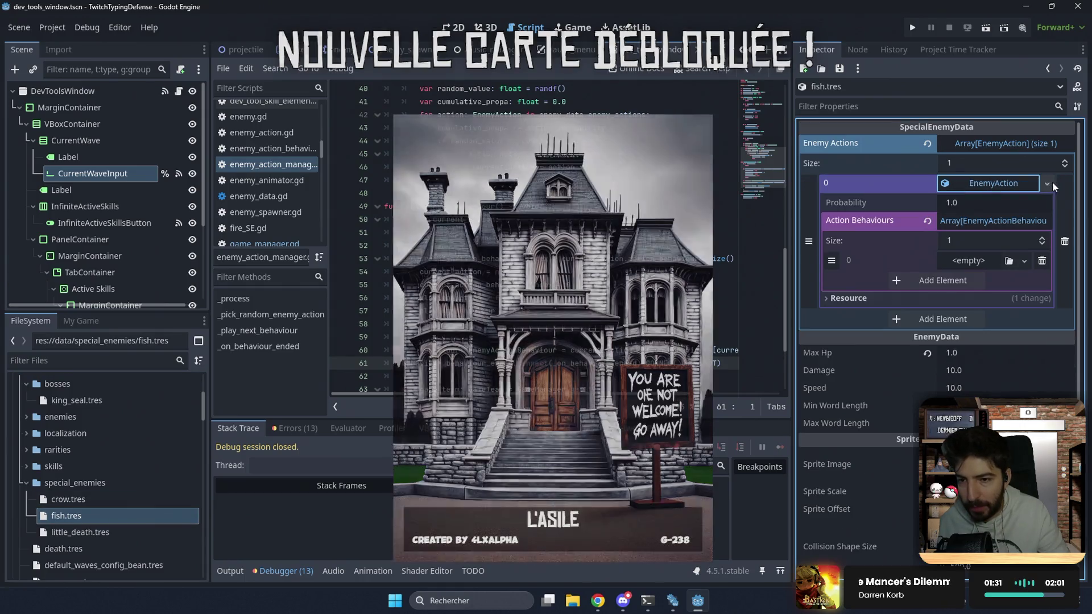
click(1065, 241)
click(912, 23)
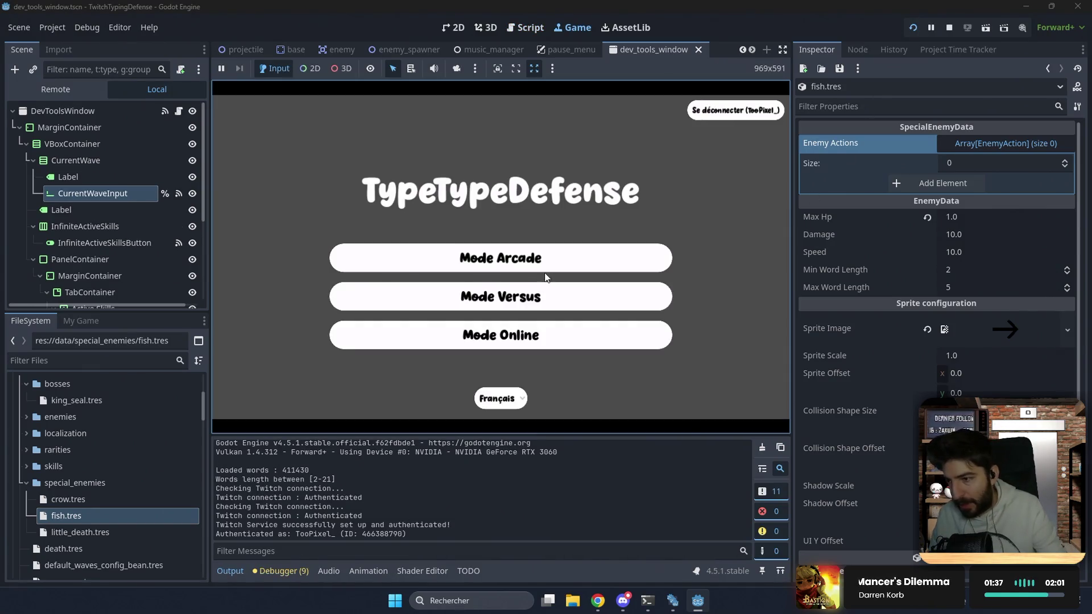
- Play Arcade mode from wave 4 via F1 Dev Tools, watch the wave, then stop the game
click(537, 266)
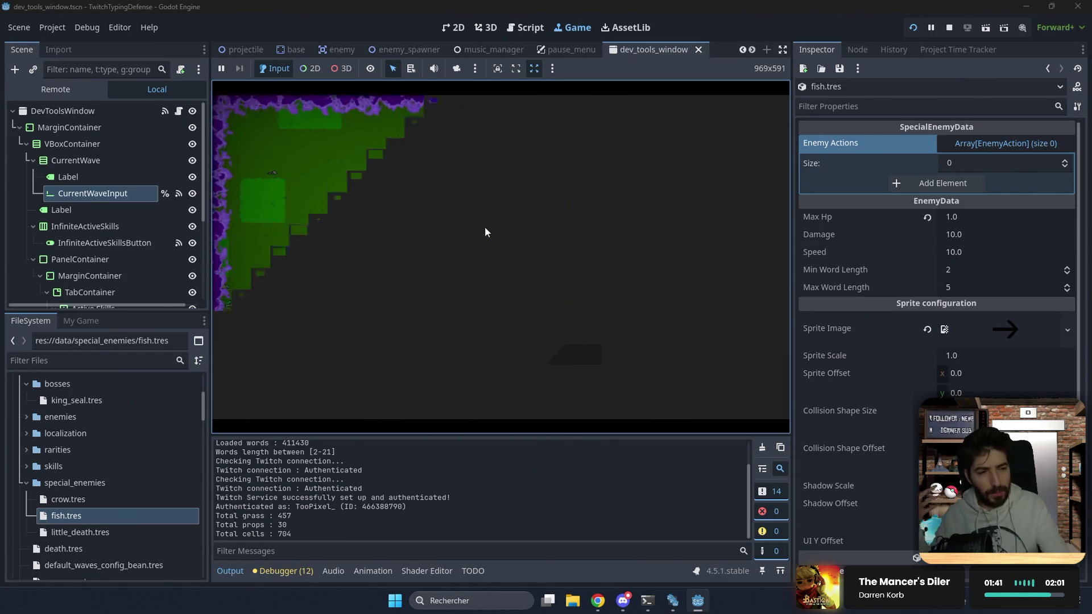
key(F1)
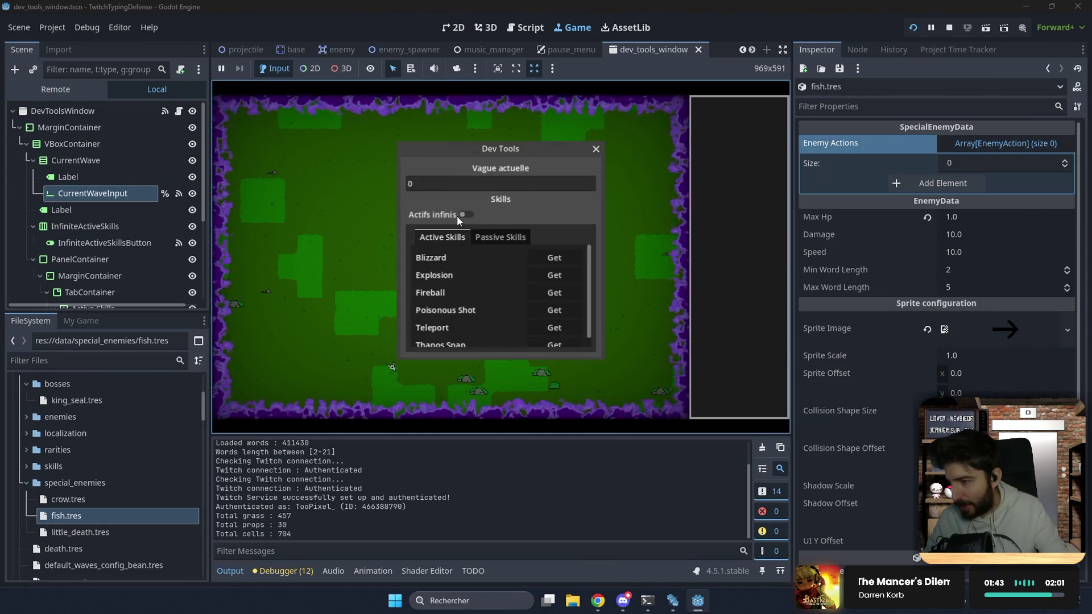
click(468, 184)
text(4)
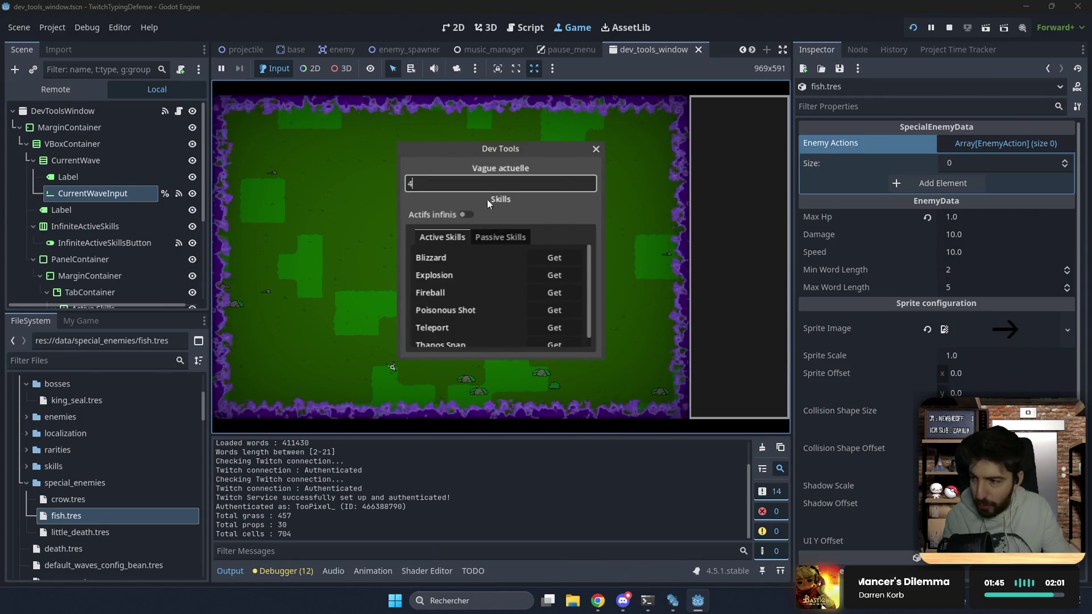
click(596, 148)
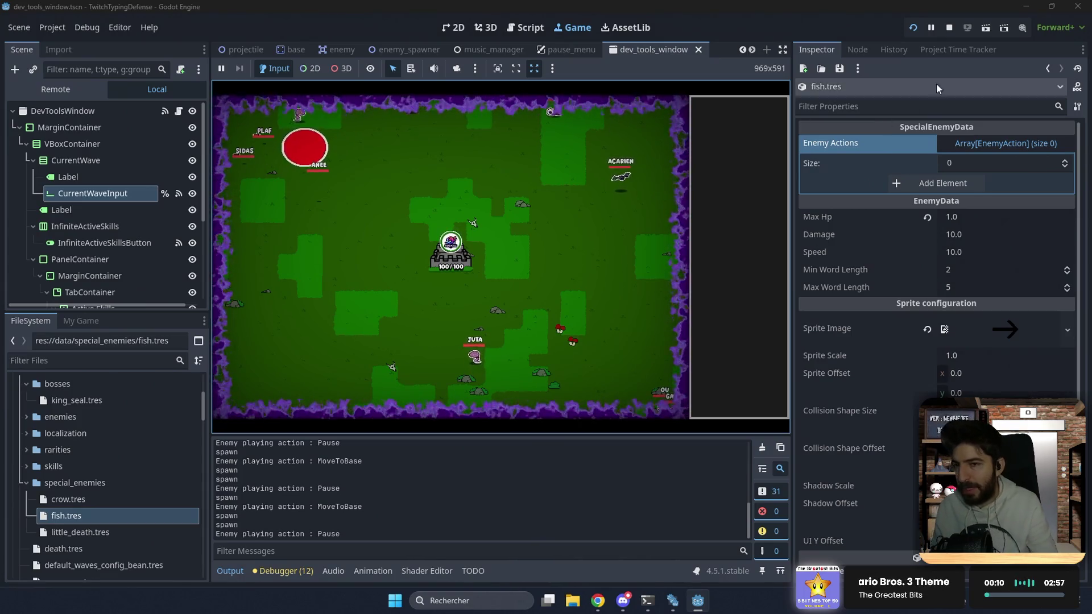
click(951, 27)
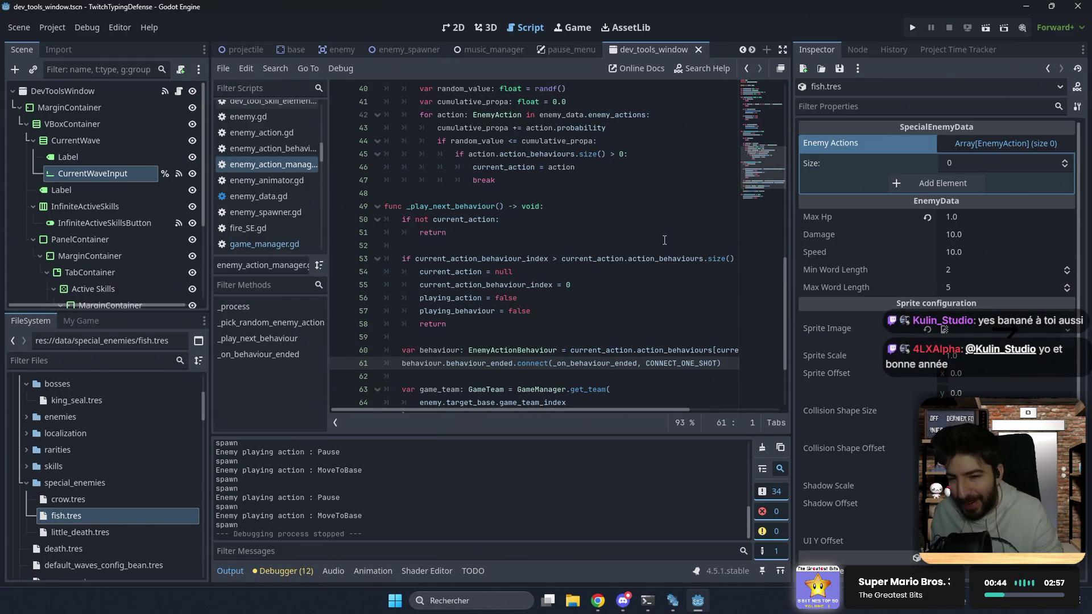
- Browse the FileSystem and script line 61, then load king_seal.tres in the Inspector
scroll(664, 241, down, 1)
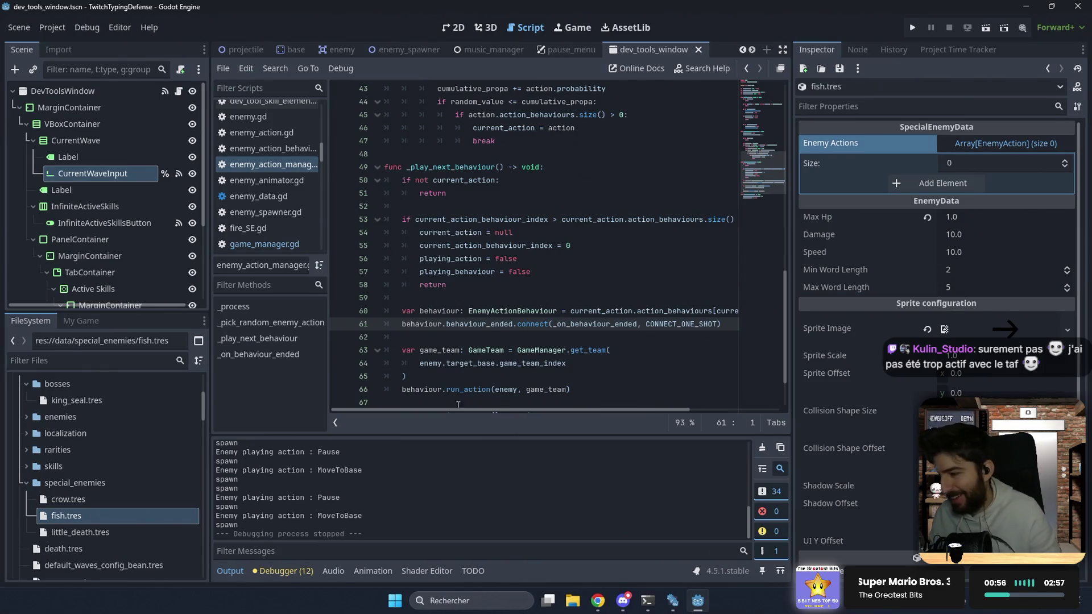
scroll(127, 514, down, 3)
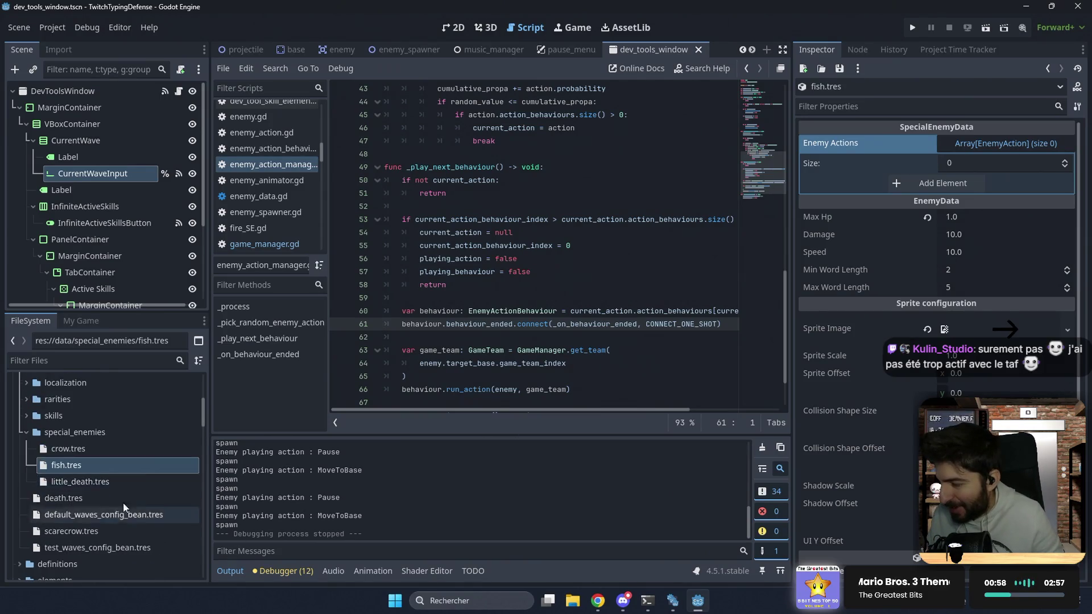
right_click(114, 465)
click(143, 453)
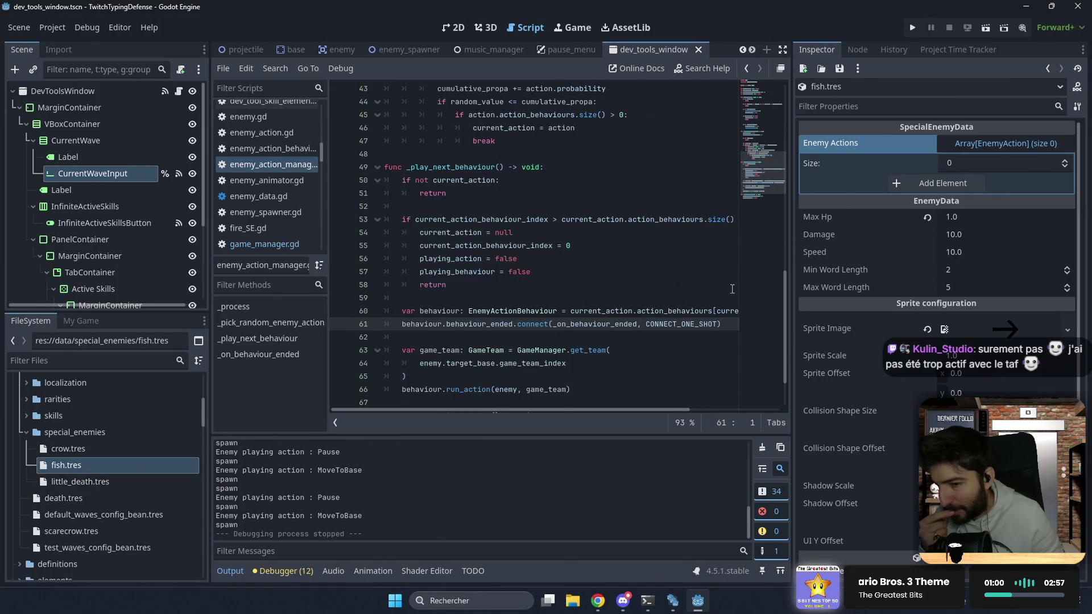
scroll(80, 433, up, 3)
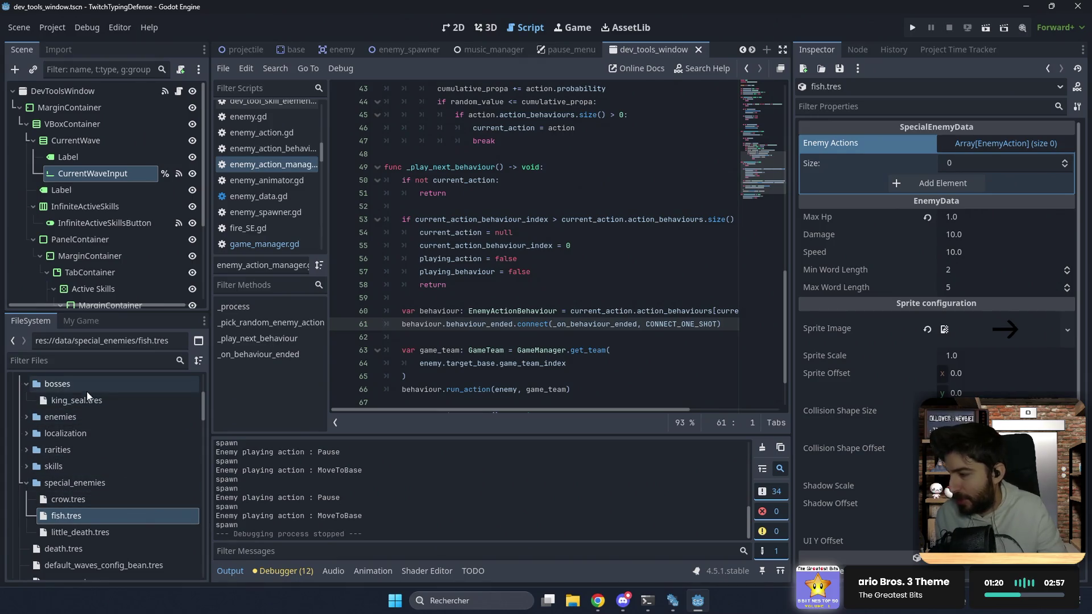
scroll(114, 456, down, 3)
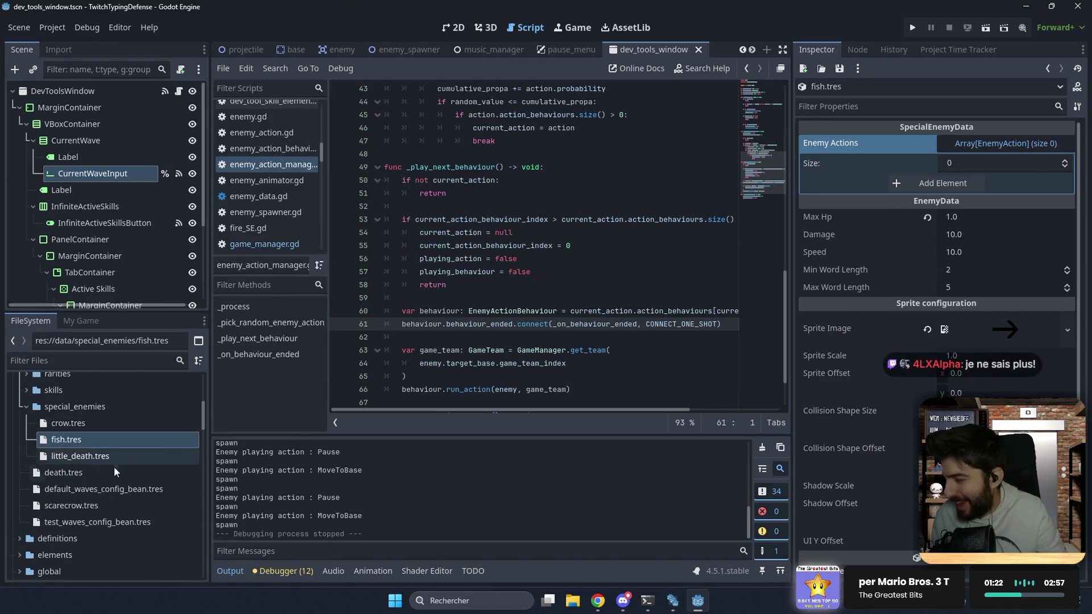
click(579, 324)
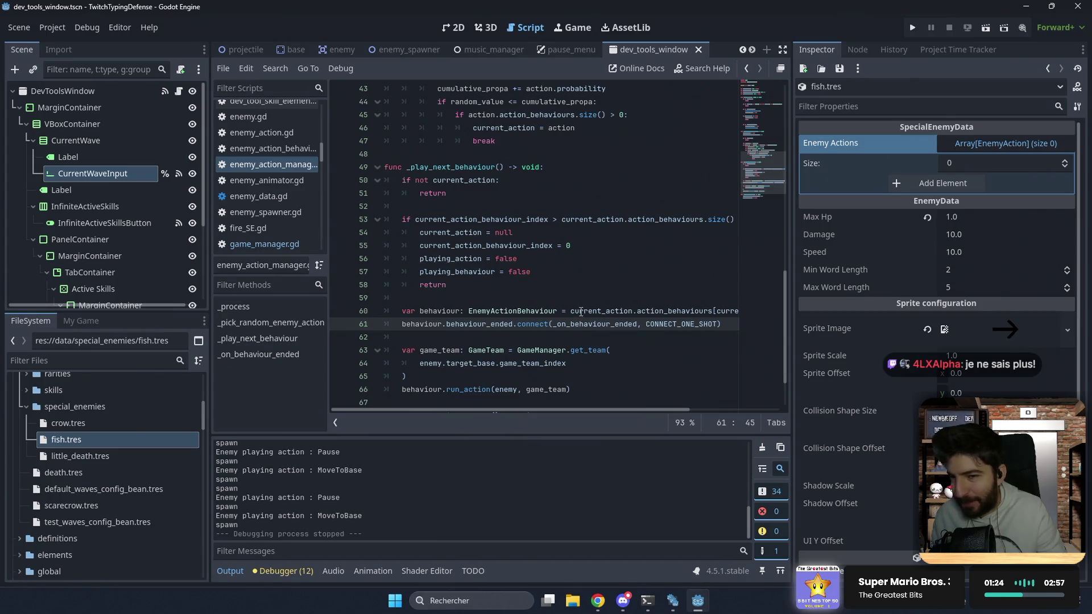
scroll(65, 446, up, 3)
click(74, 400)
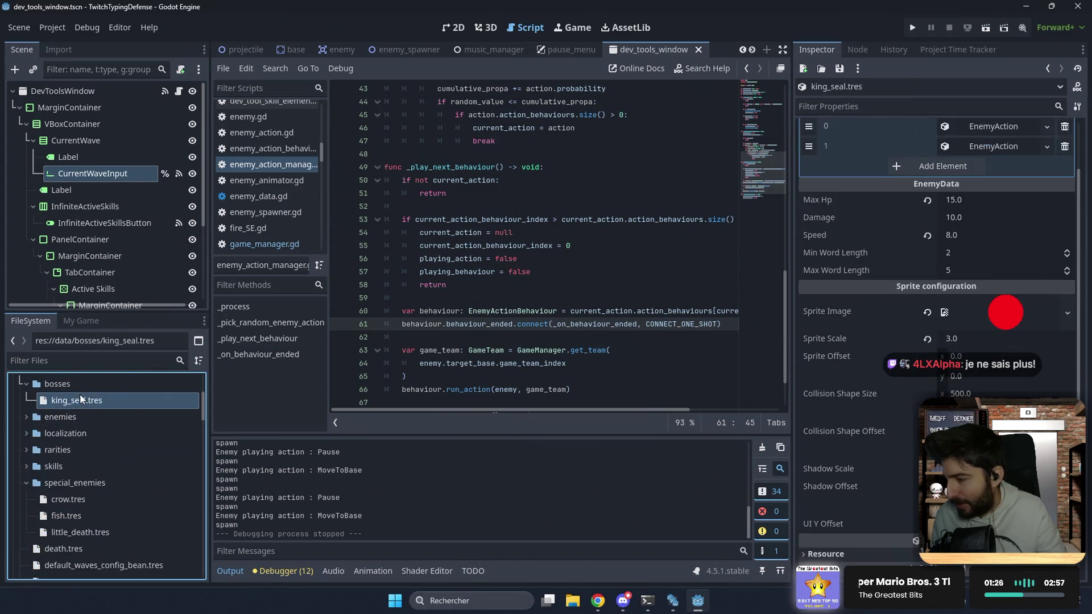
click(990, 148)
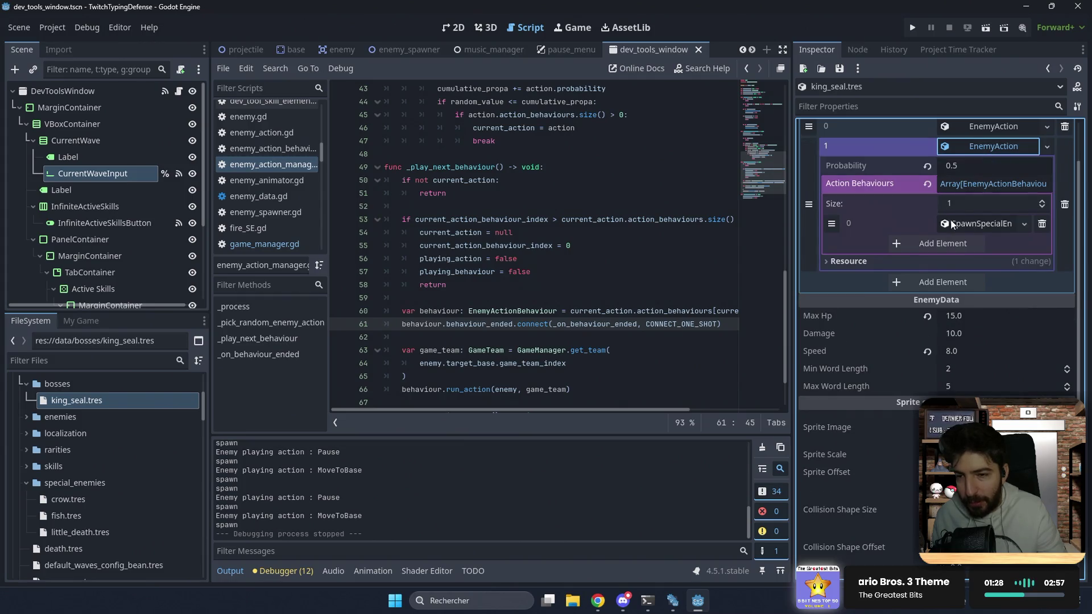
click(978, 224)
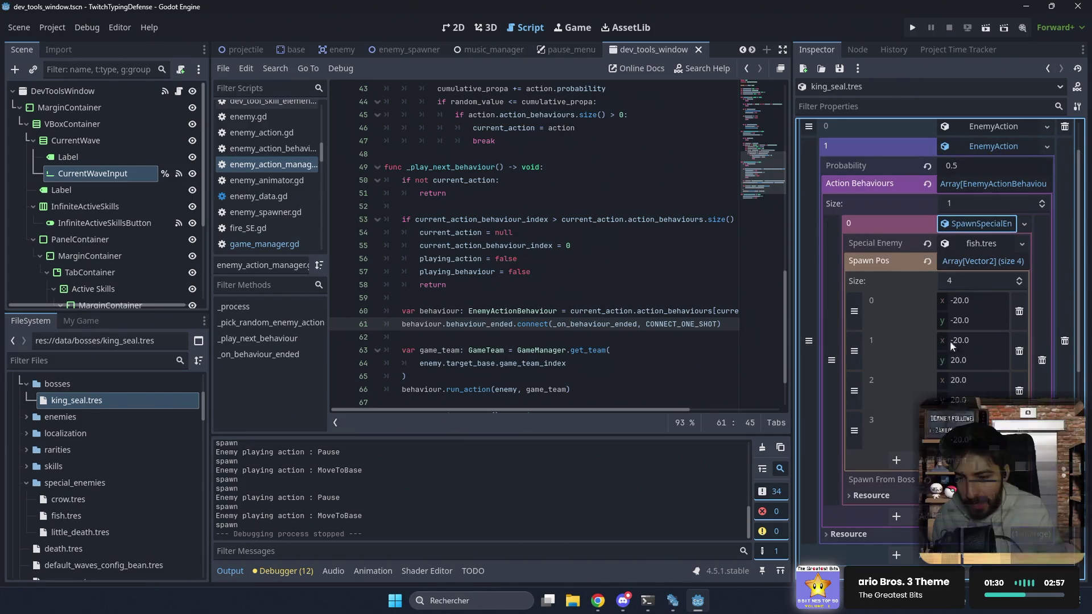
mouse_move(906, 482)
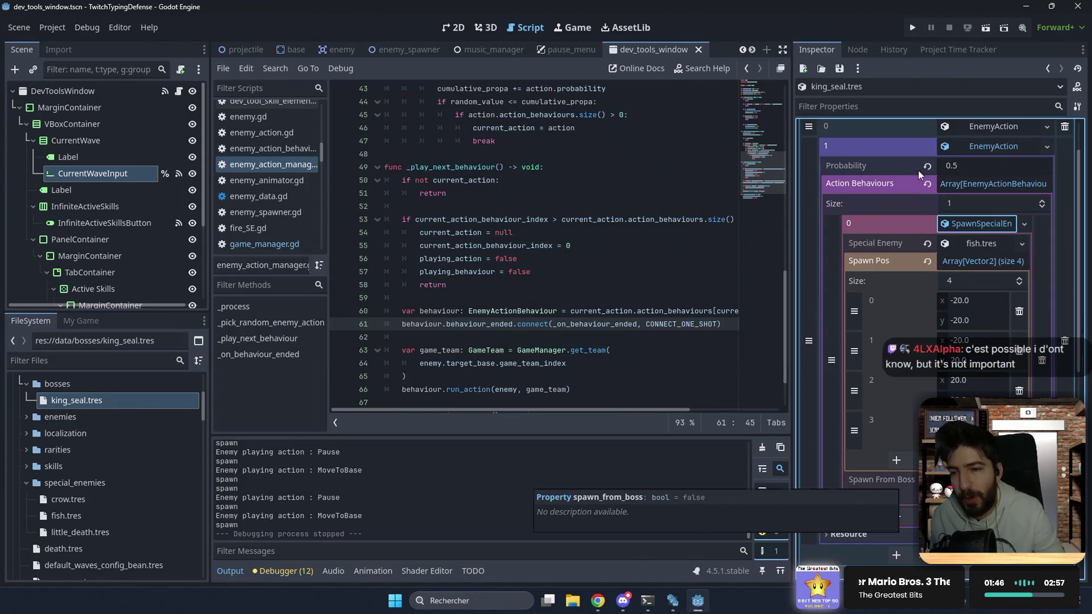
click(970, 149)
scroll(971, 149, up, 2)
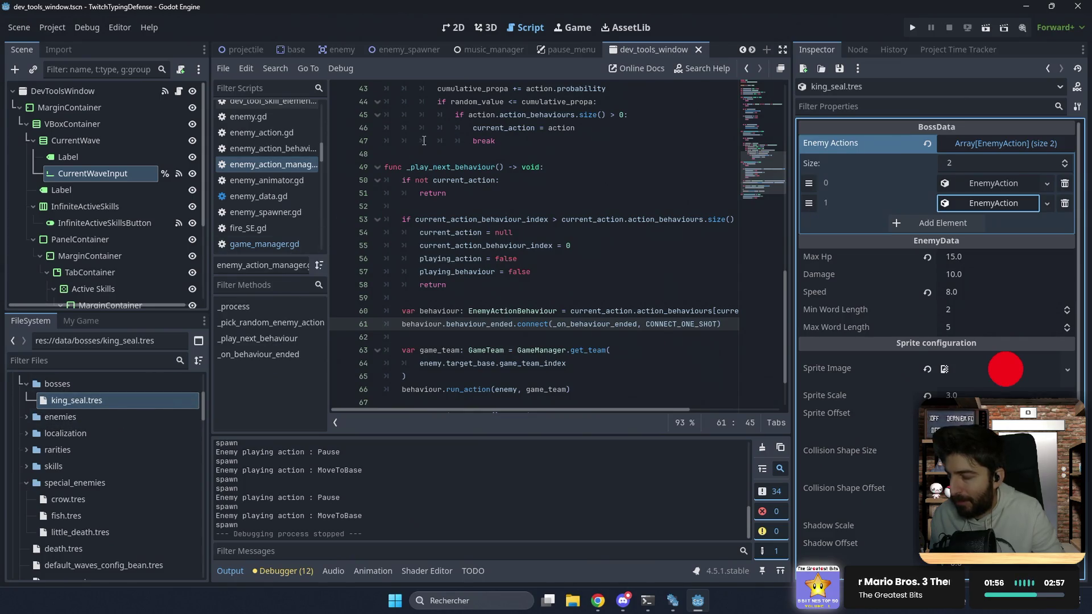
scroll(420, 151, up, 2)
scroll(420, 152, up, 5)
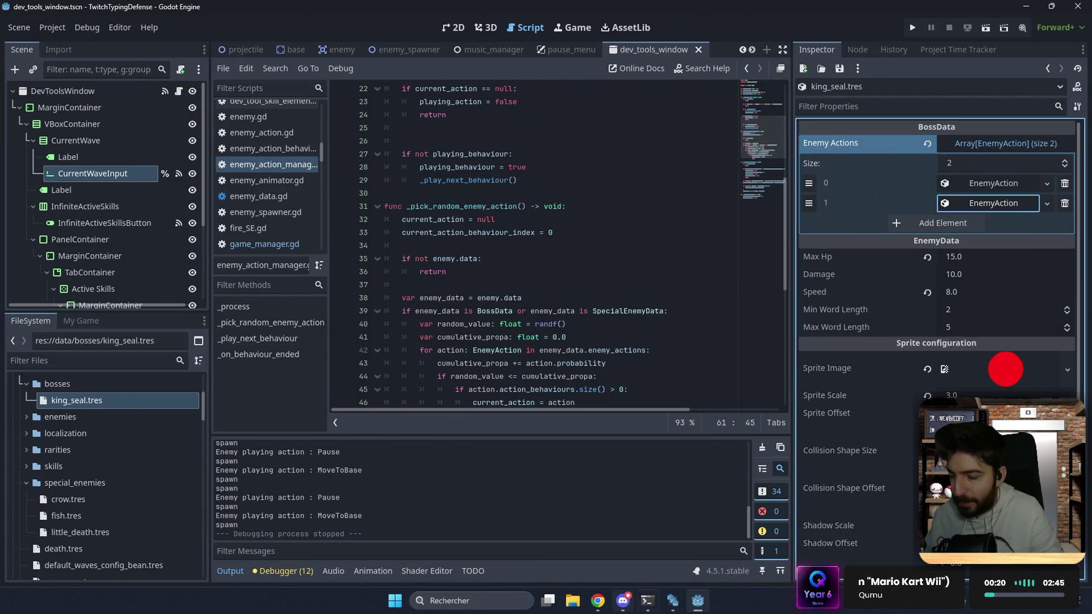
click(648, 601)
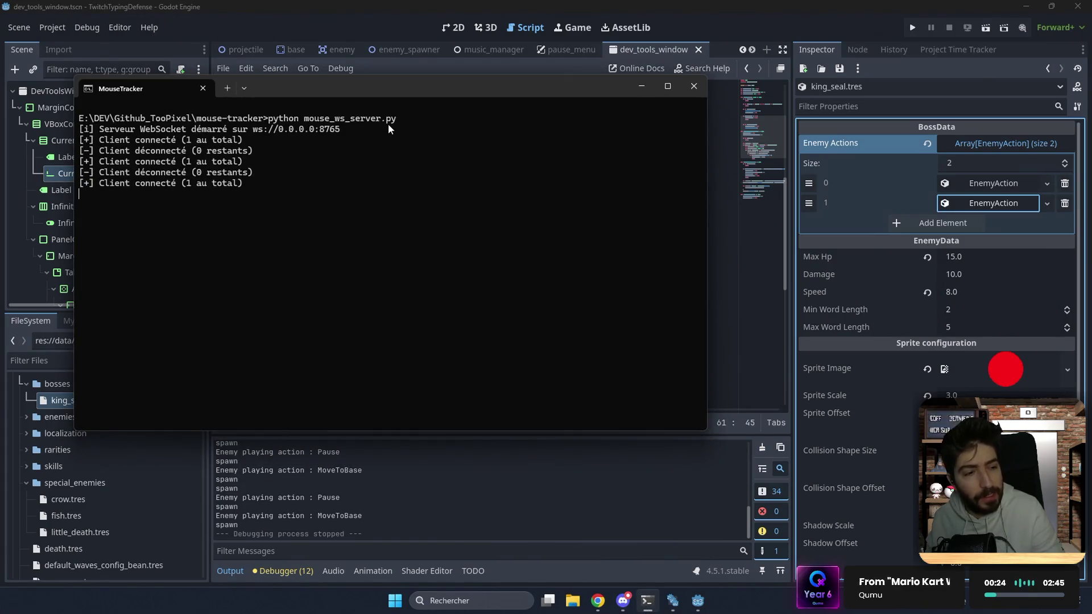
- Minimize the MouseTracker terminal window so Godot's script editor is visible again
click(637, 83)
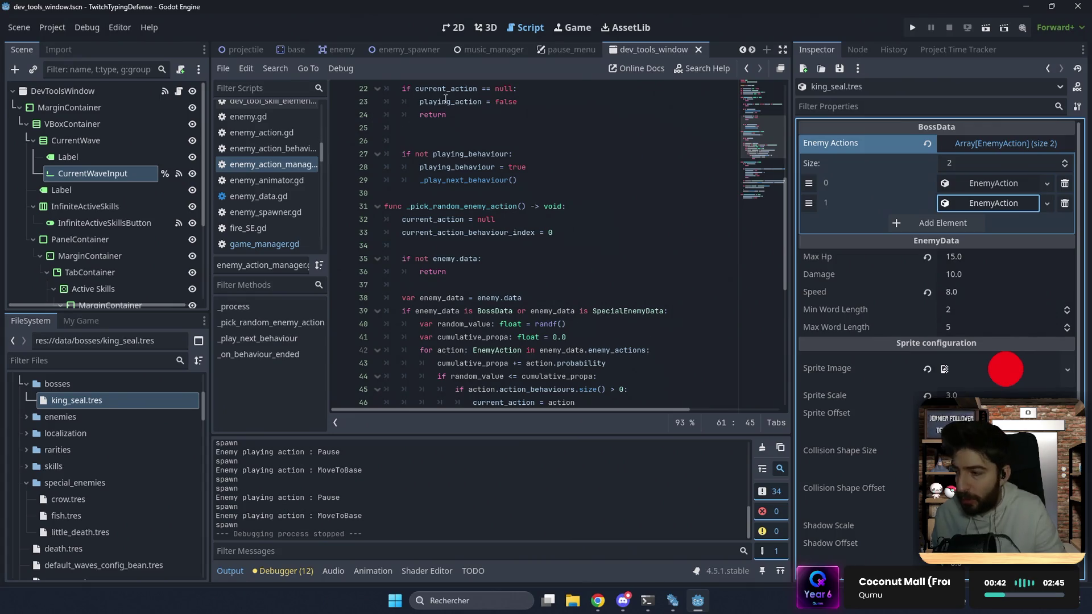
- Check king_seal's second enemy action (SpawnSpecialEnemy spawning fish.tres), then filter scripts by 'spa'
mouse_move(398, 234)
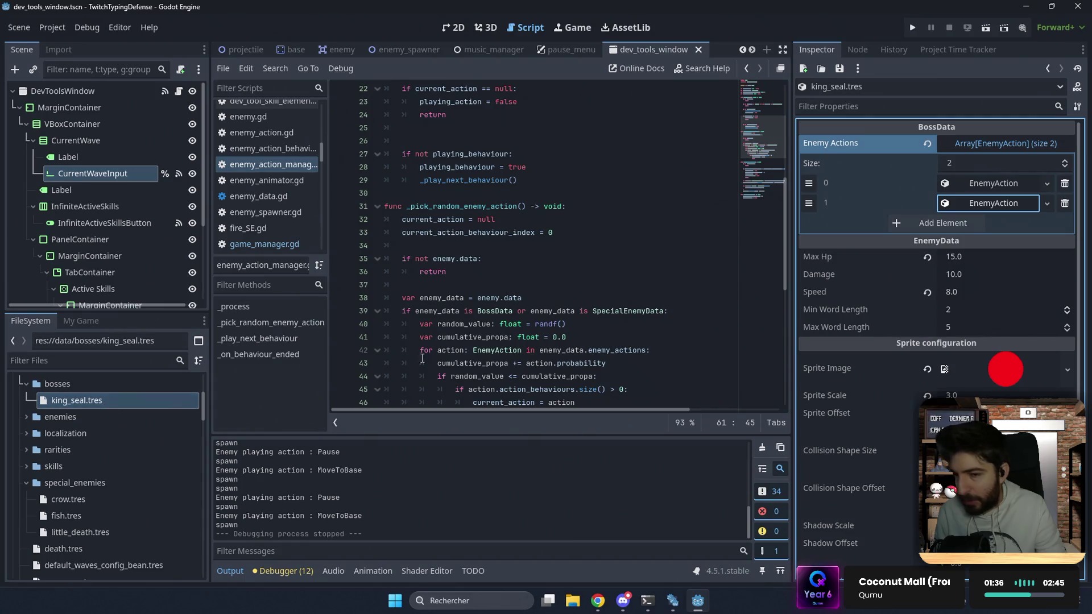
click(991, 204)
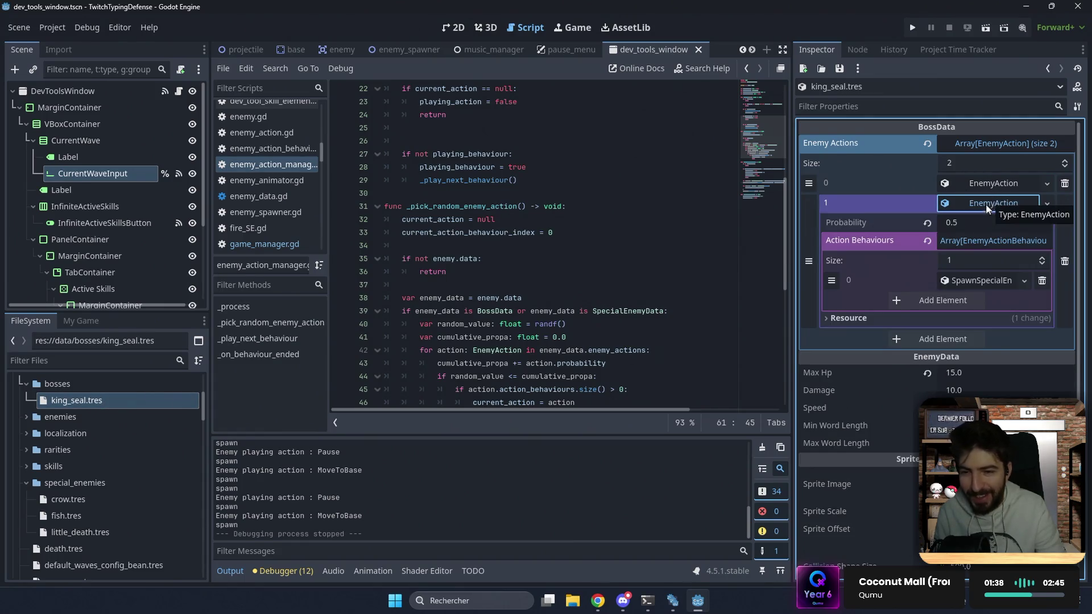
click(952, 281)
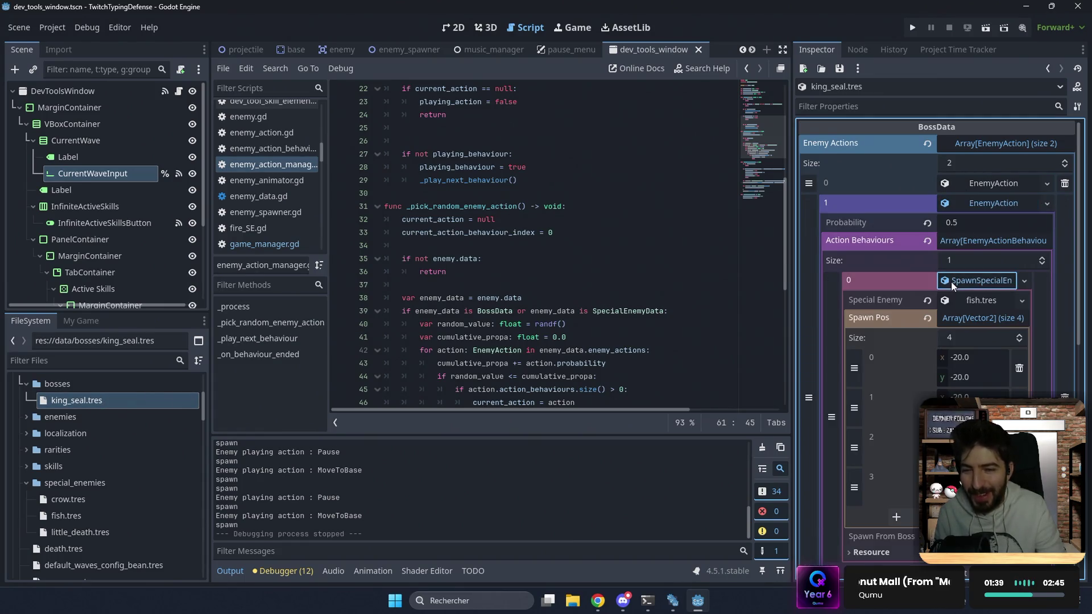
click(981, 281)
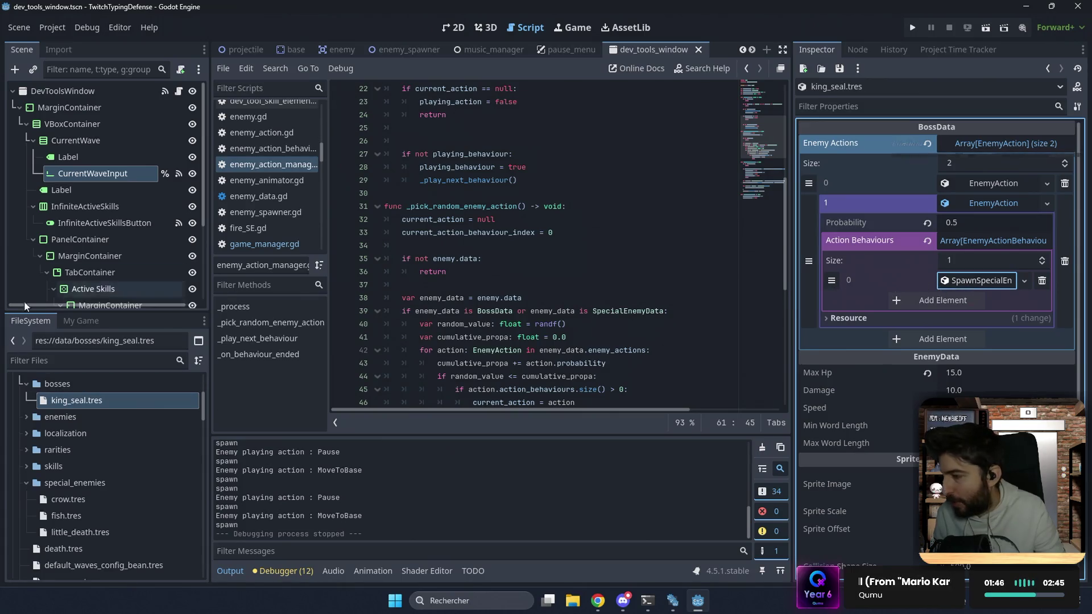
click(265, 88)
text(sp)
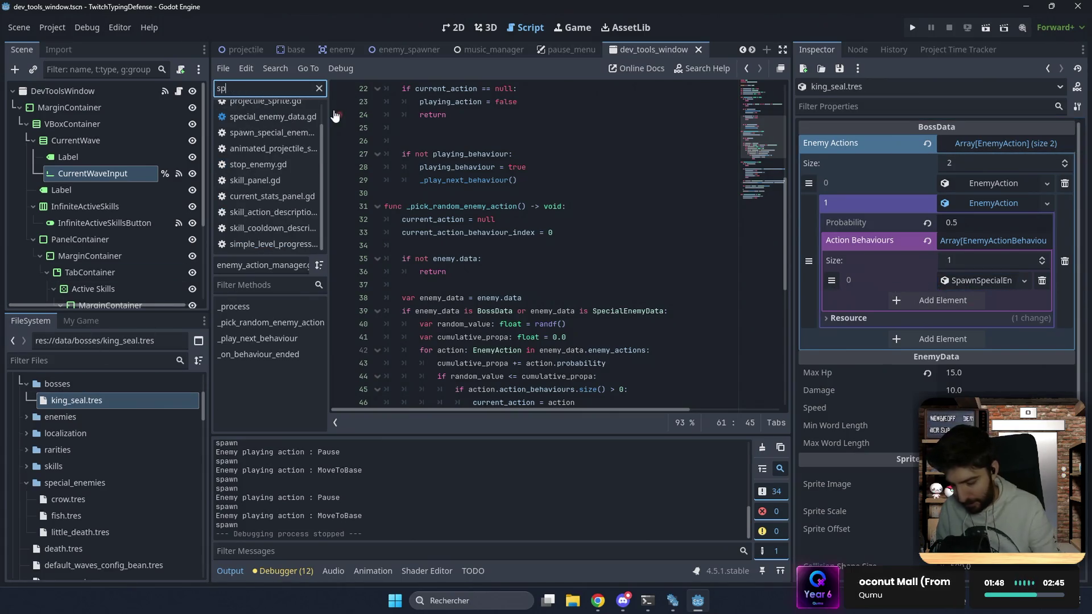
text(a)
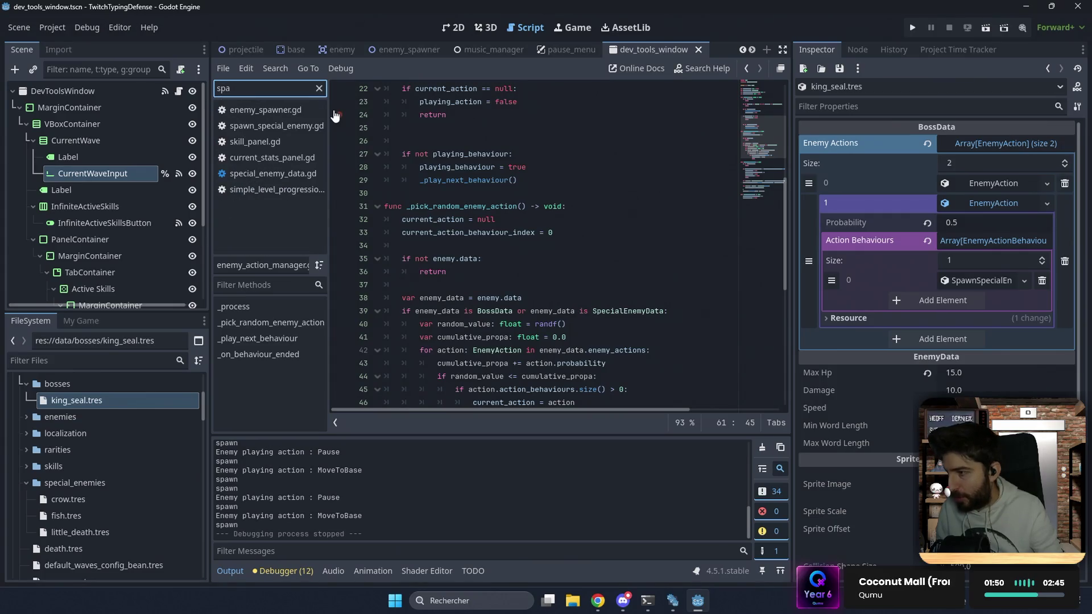
- Review spawn_special_enemy.gd's exports, then jump to special_enemy_data.gd through the SpecialEnemyData reference
click(294, 123)
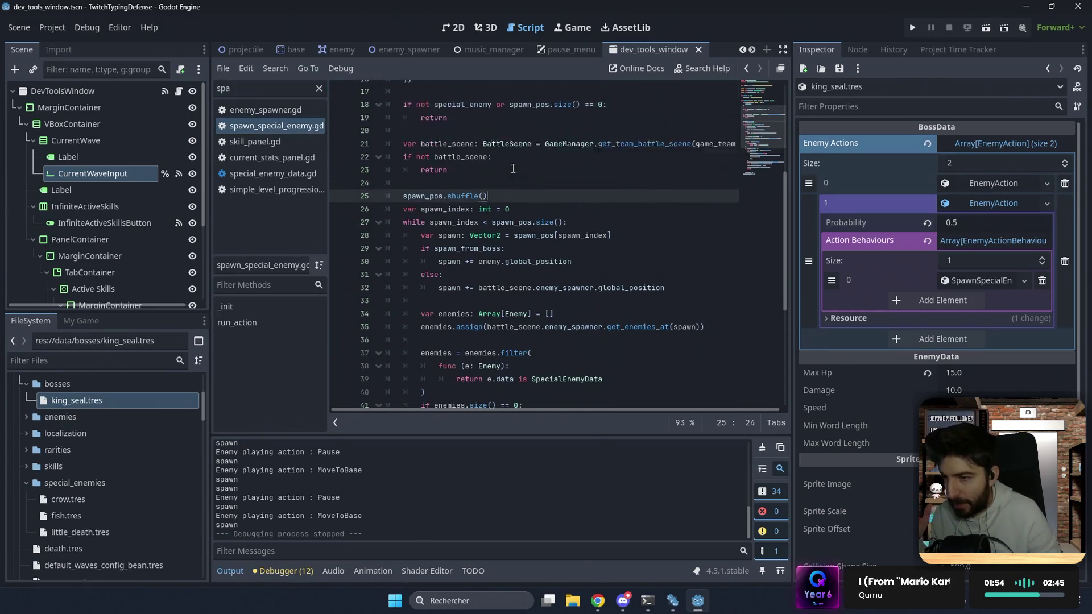
scroll(513, 169, up, 5)
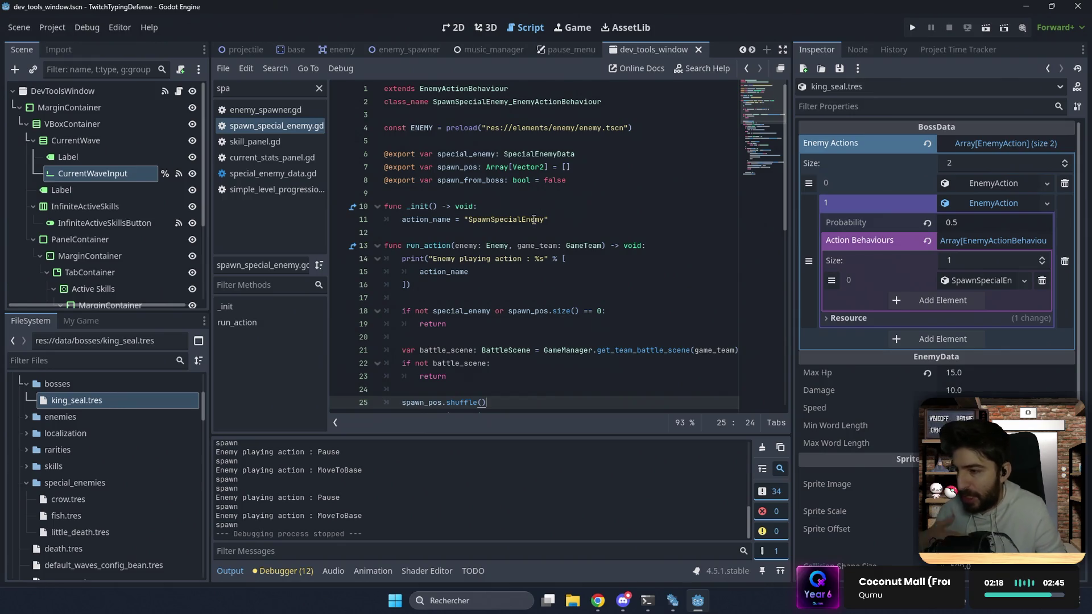
click(541, 189)
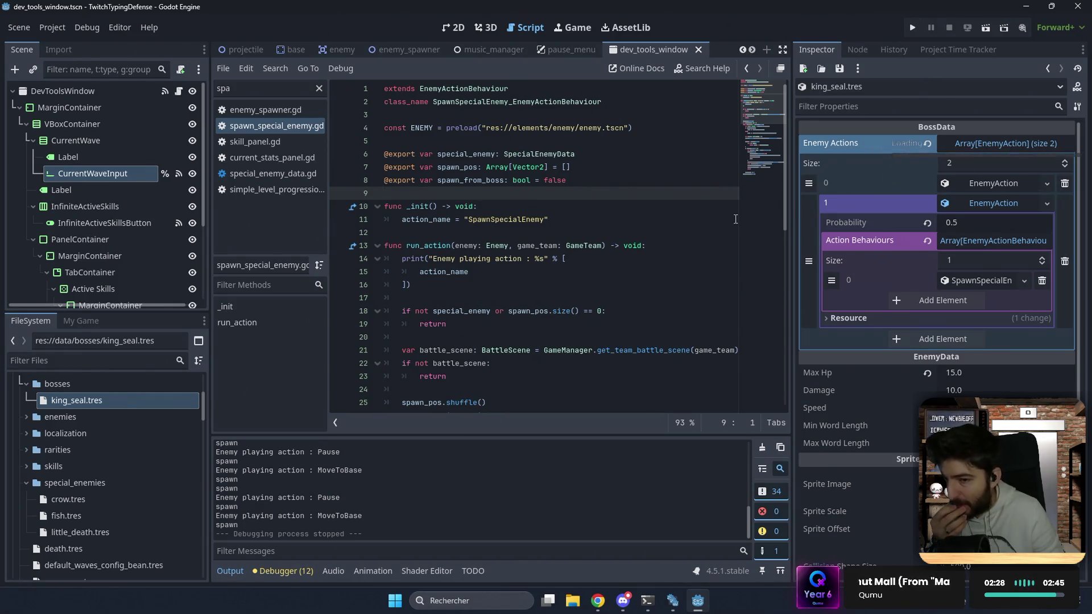
scroll(859, 354, down, 6)
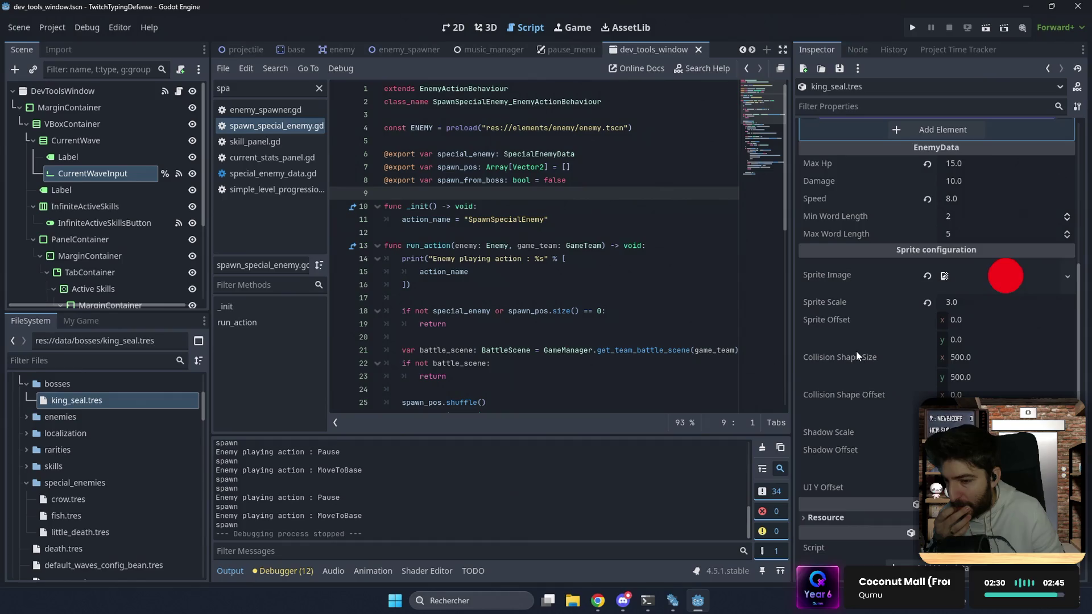
scroll(855, 349, up, 8)
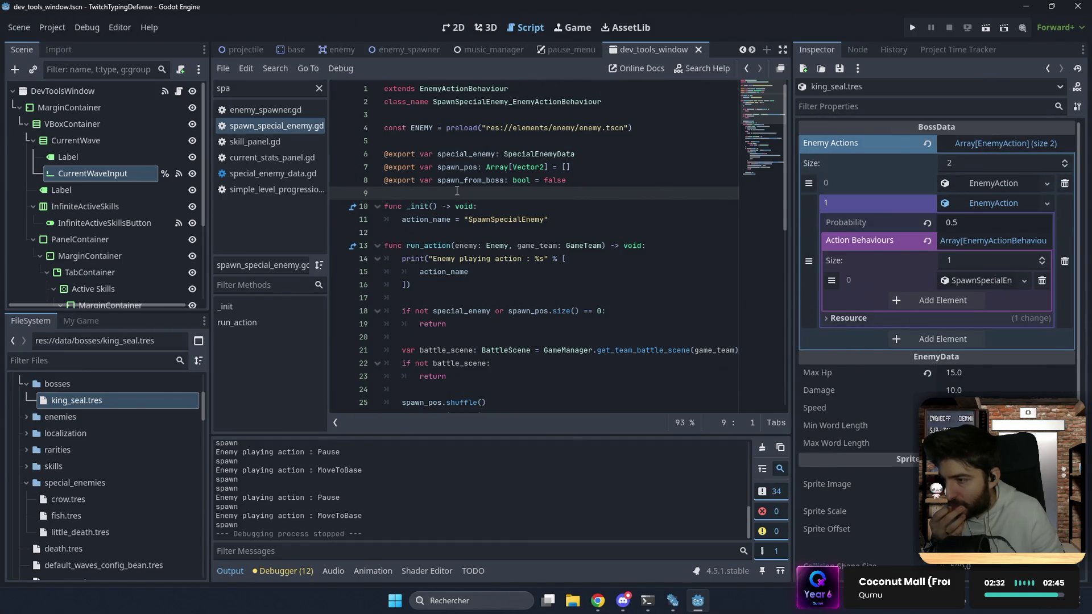
ctrl+click(533, 153)
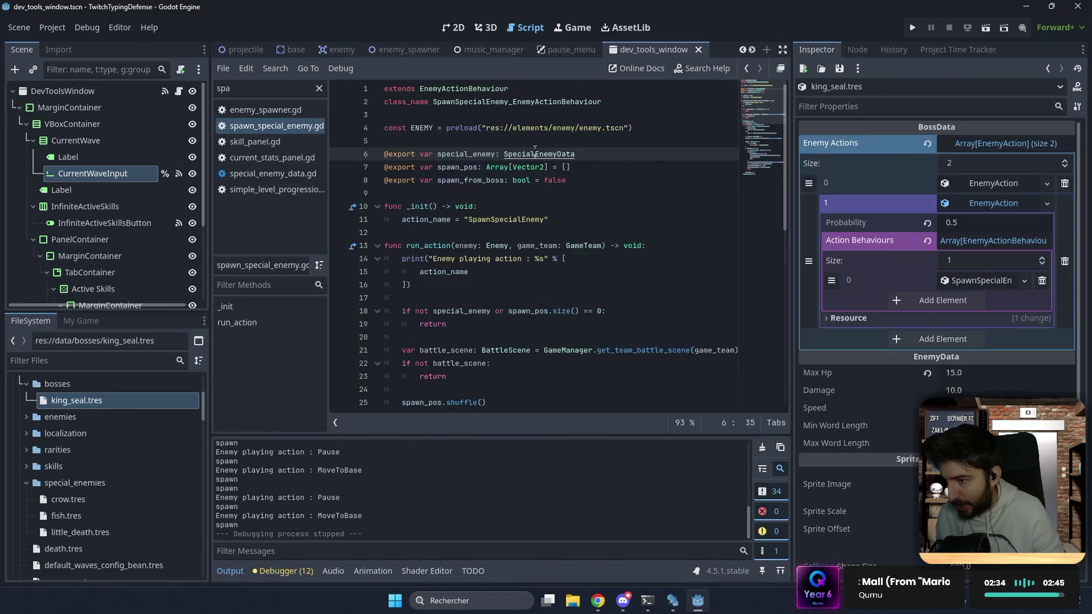
click(473, 132)
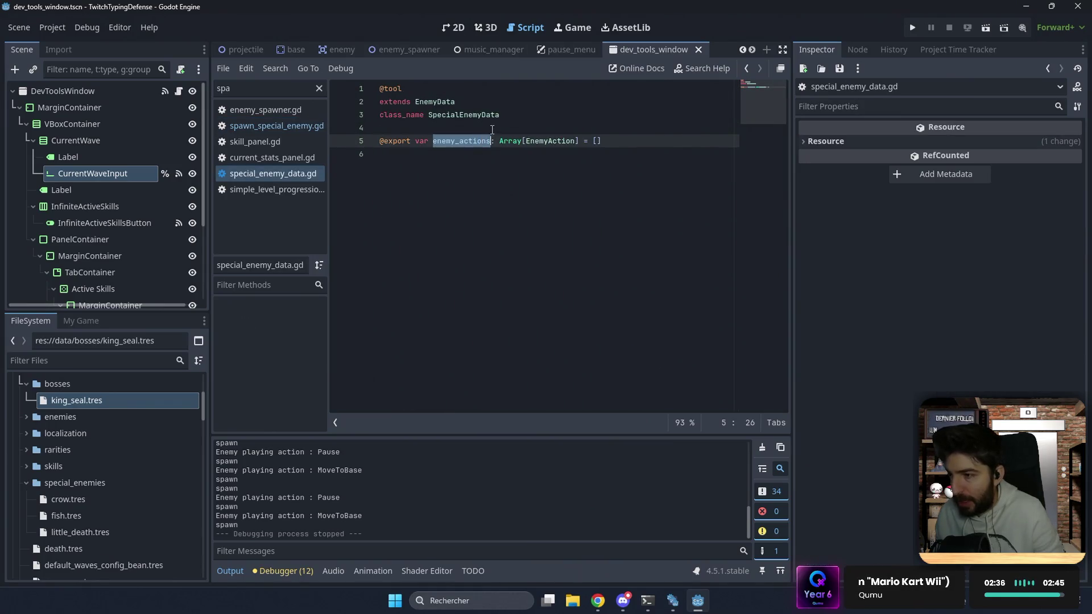
key(Return)
text(@export var enemy_passive_be)
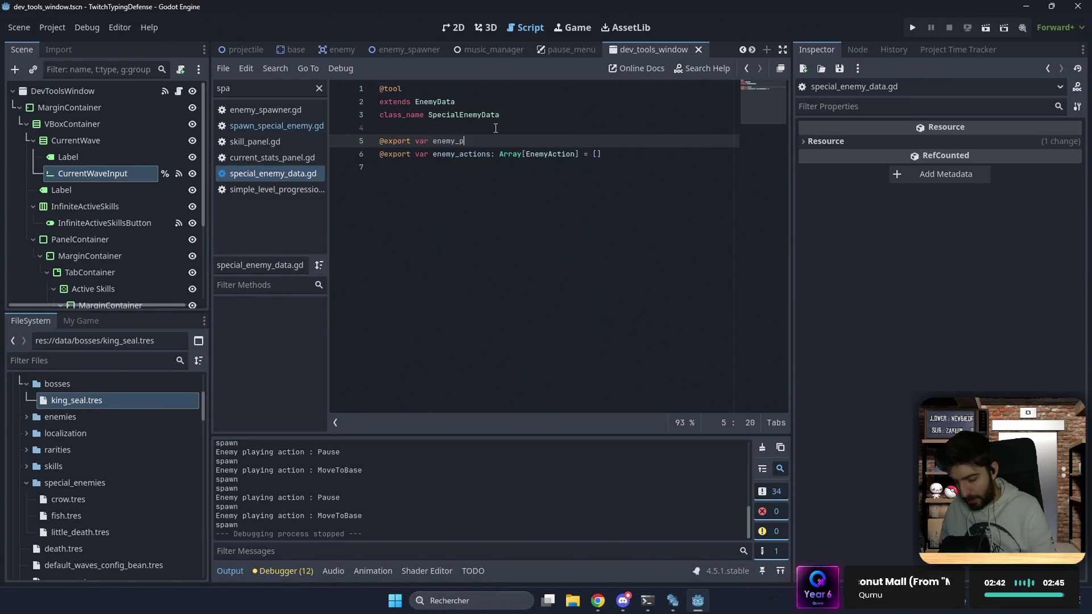
text(haviour: A)
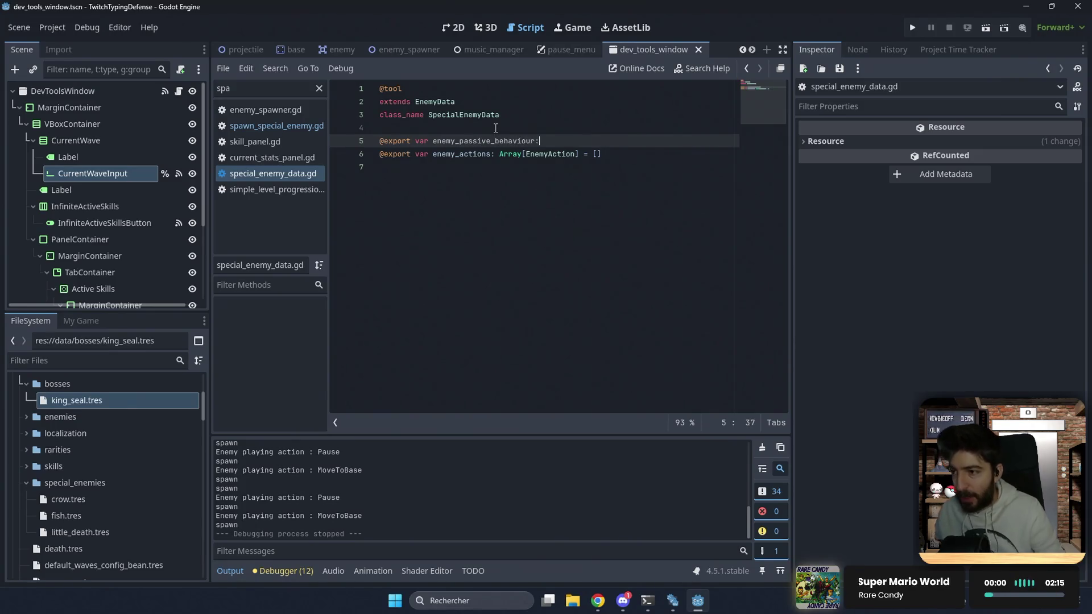
text(rray[En)
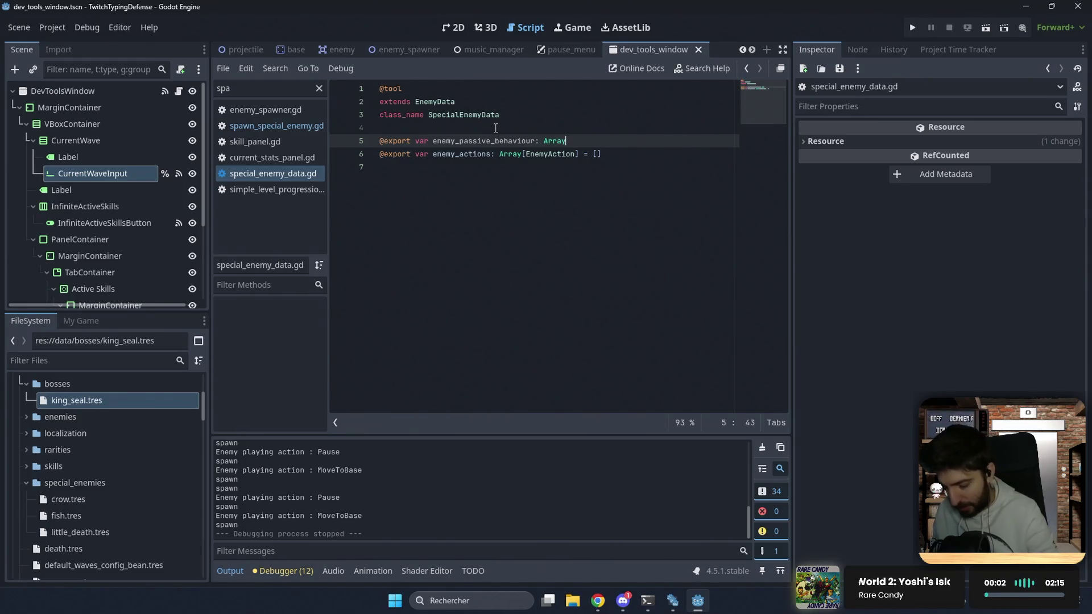
text(emyPassiv)
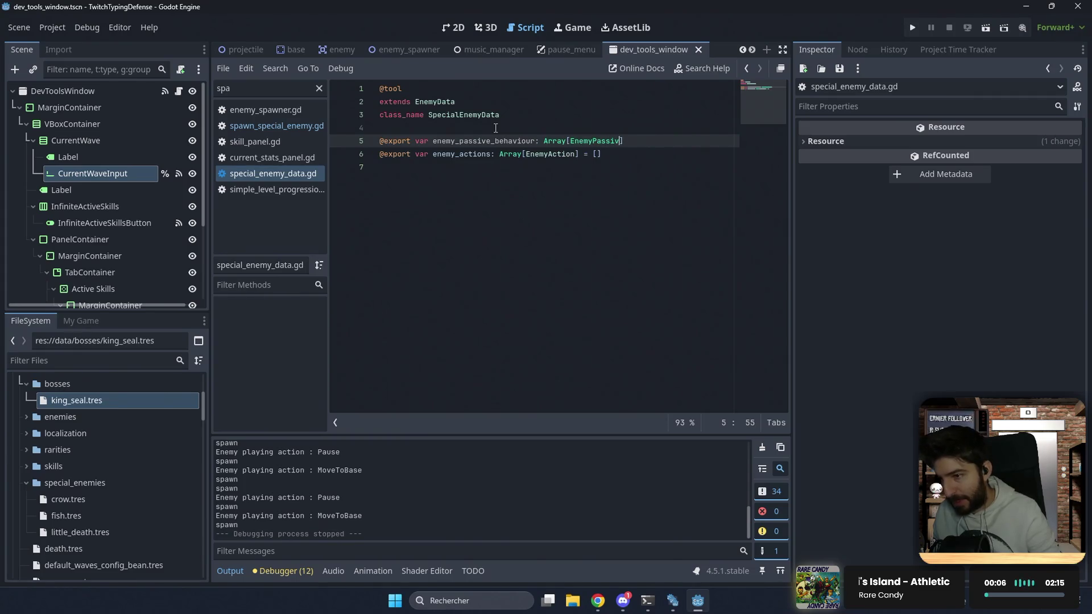
text(eBehavour)
key(BackSpace)
text(iour] = )
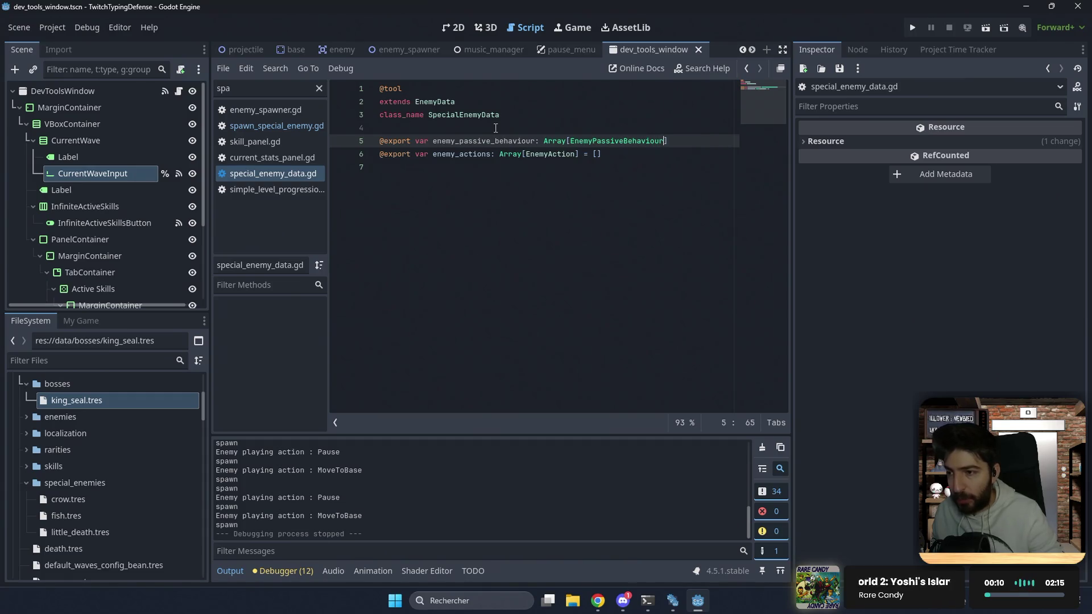
text([)
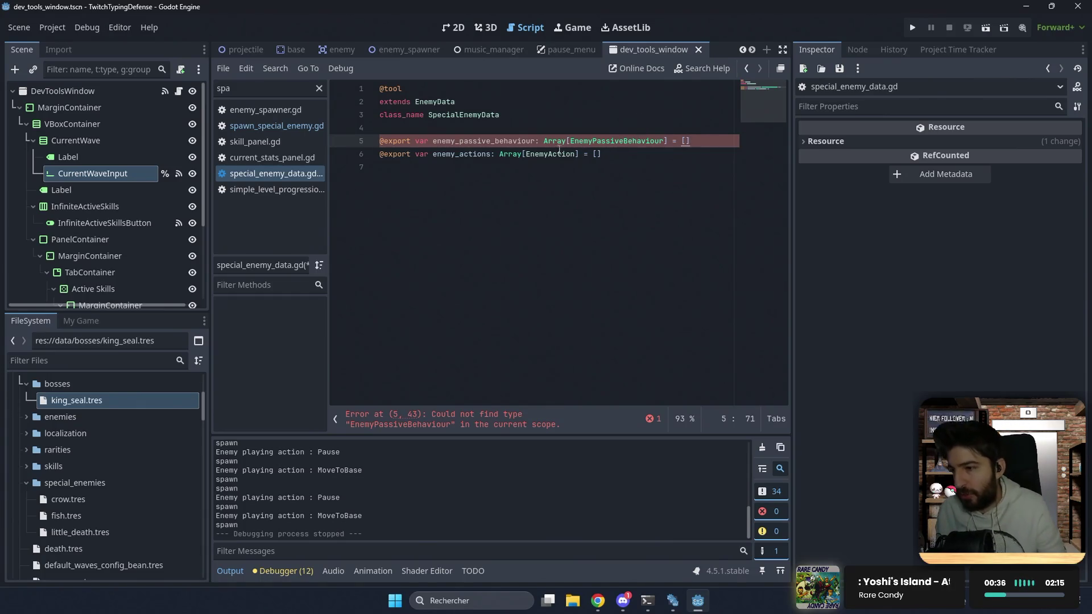
ctrl+click(535, 161)
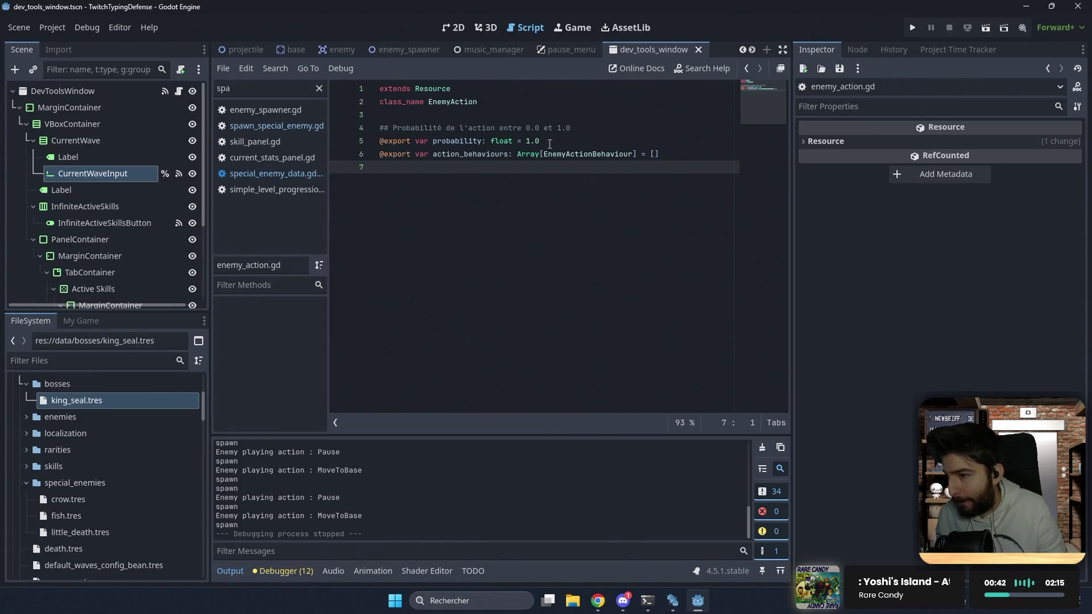
ctrl+click(558, 159)
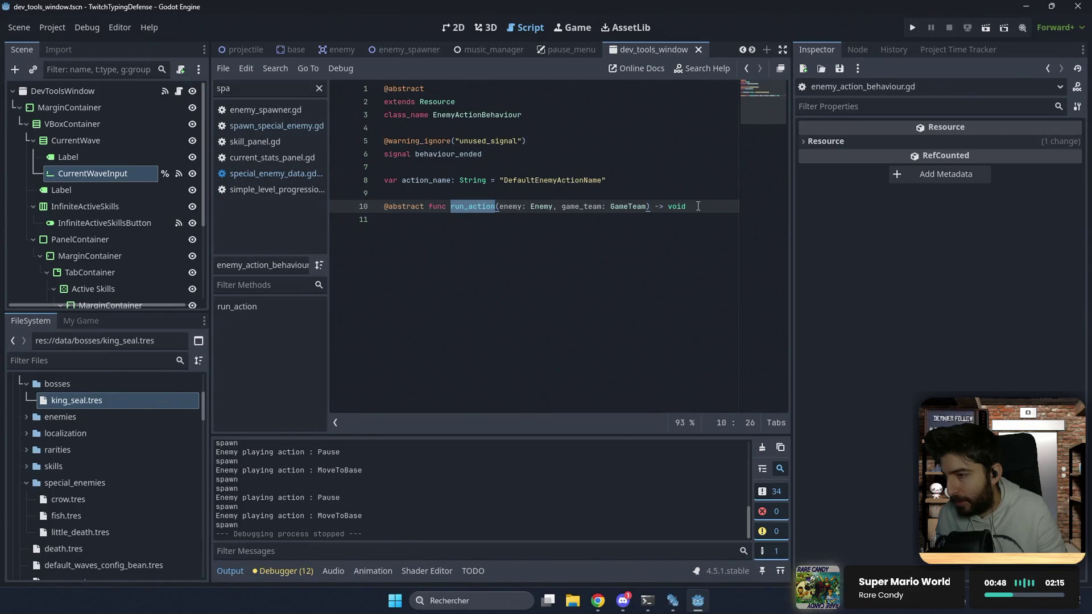
click(630, 185)
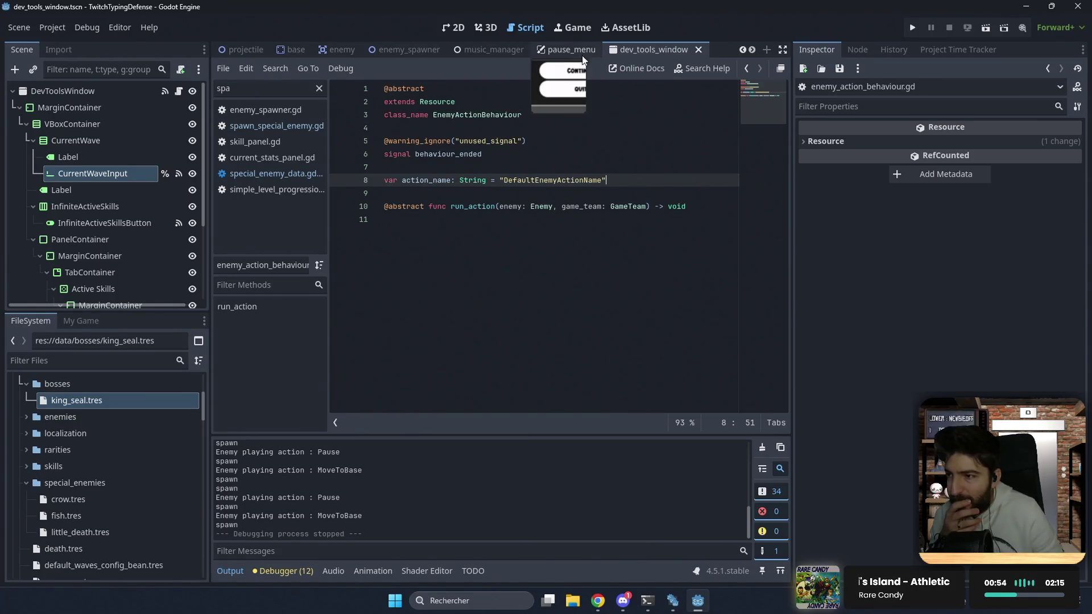
click(106, 399)
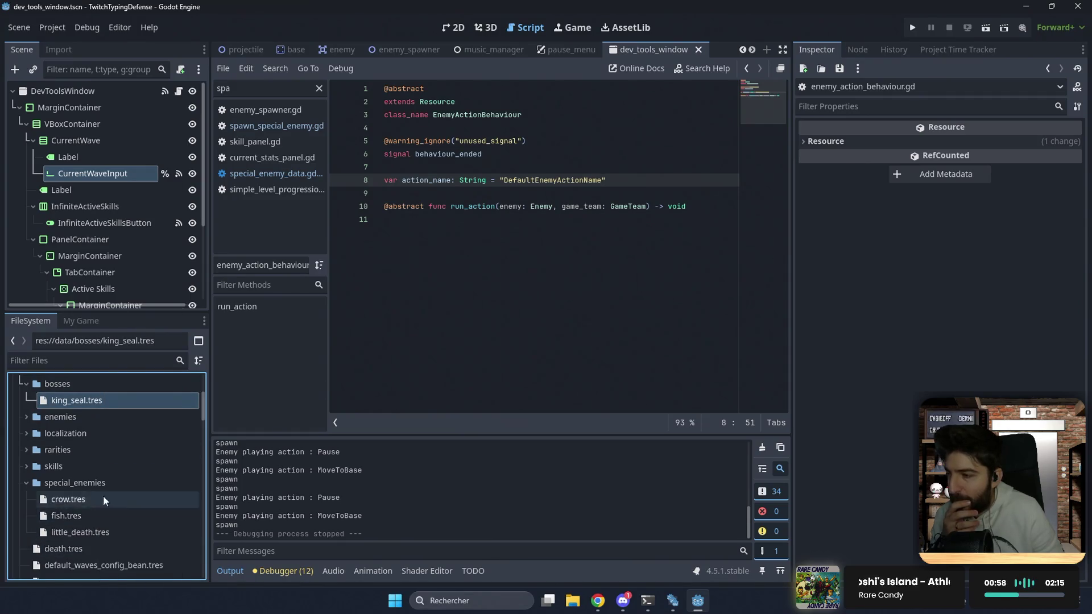
click(258, 130)
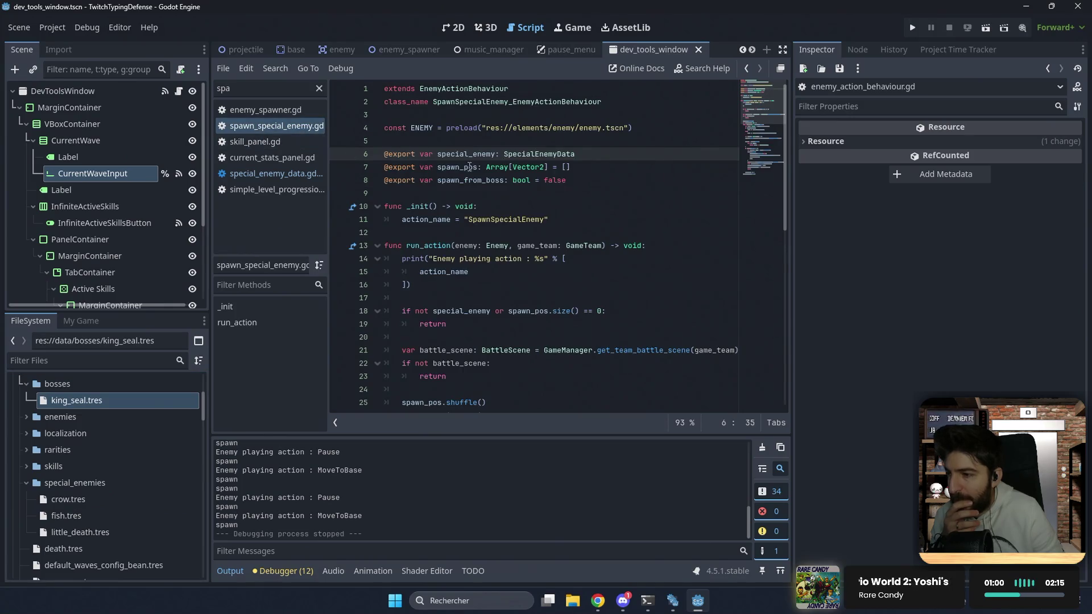
ctrl+click(538, 155)
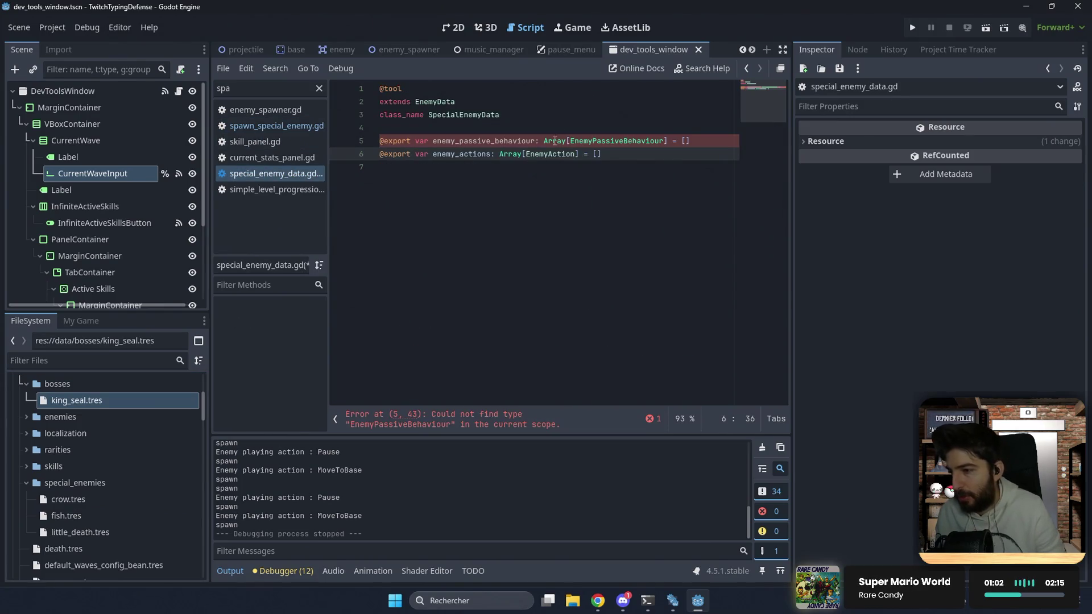
- Collapse the enemy_action, skill and skill_behaviour folders in the FileSystem dock
double_click(600, 141)
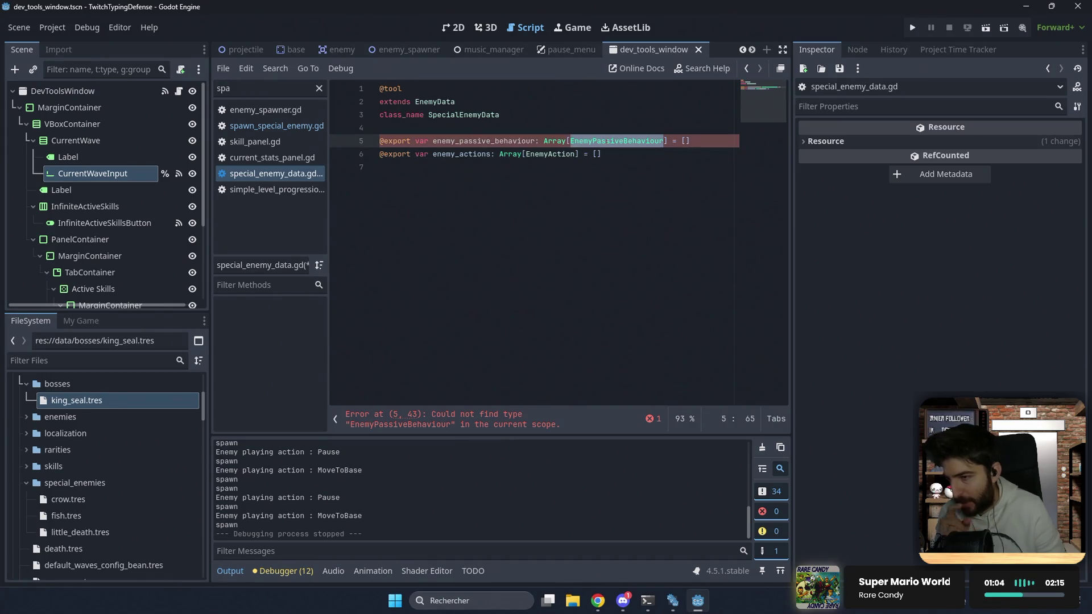
click(612, 159)
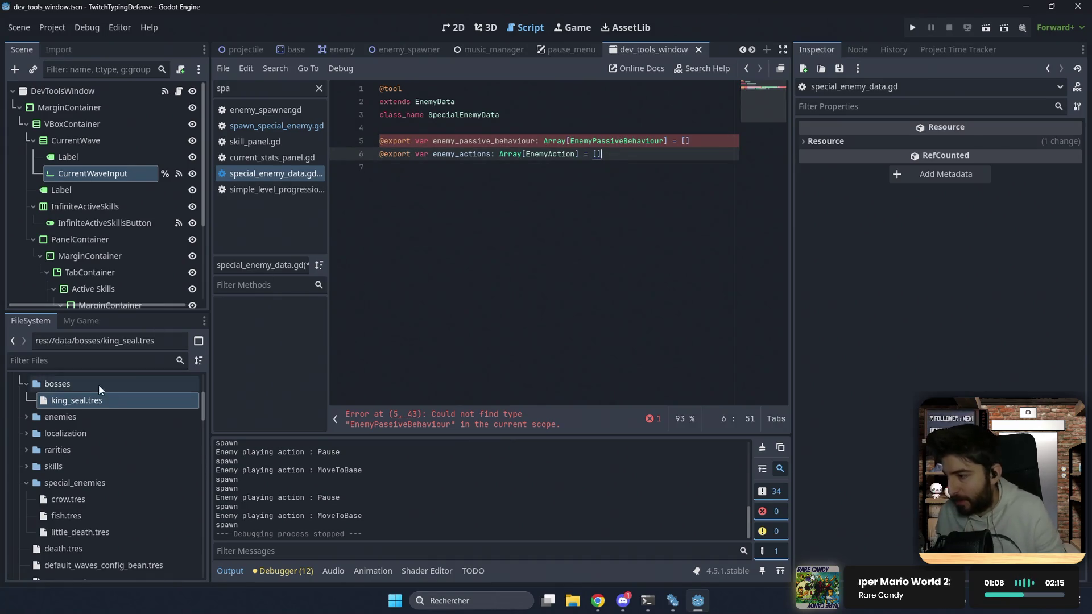
scroll(91, 416, down, 5)
click(71, 427)
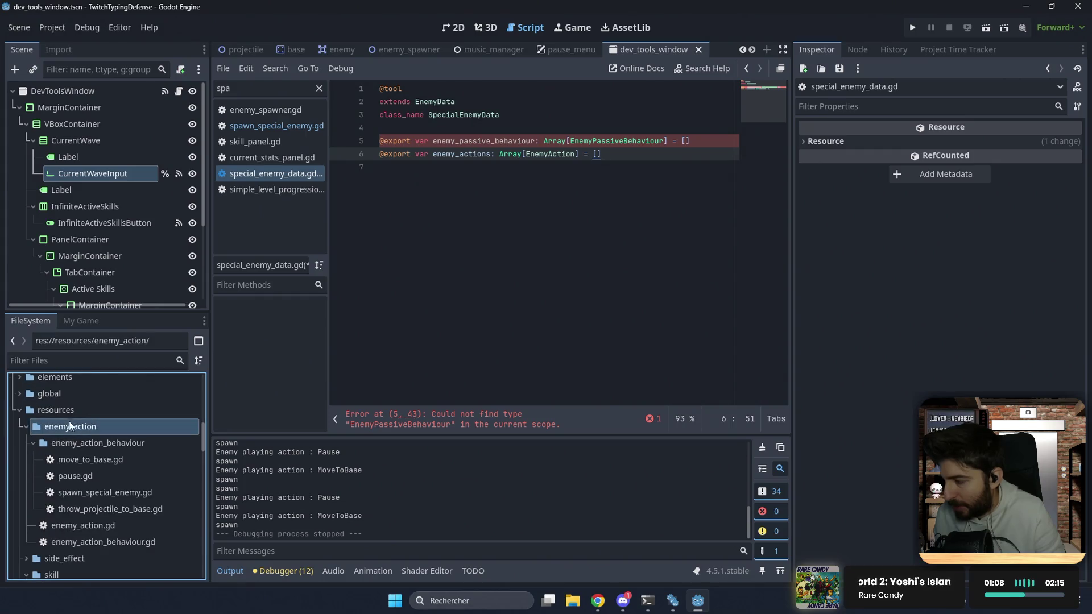
click(27, 428)
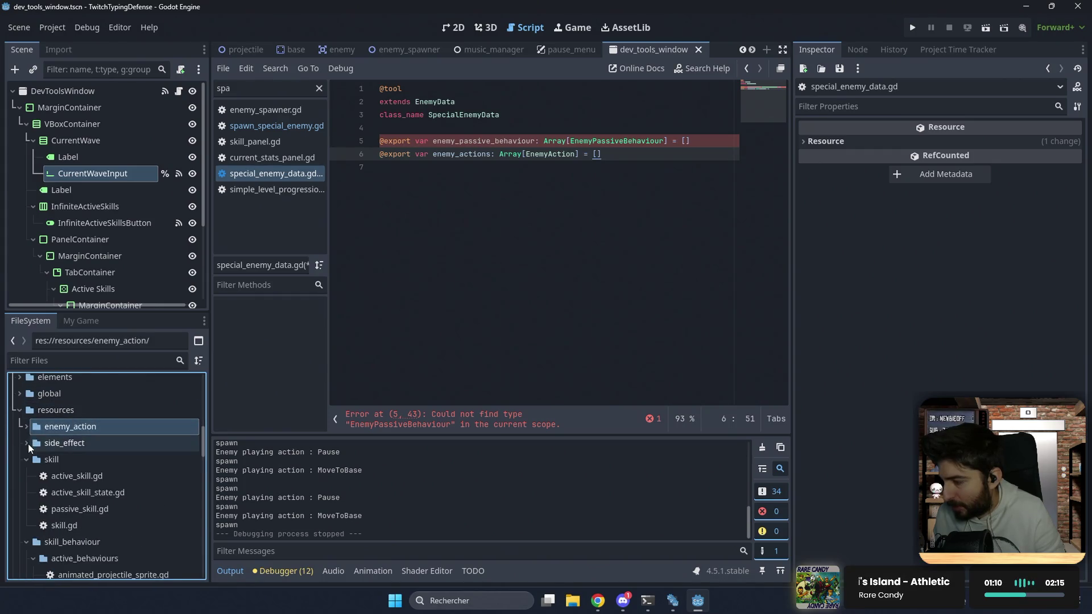
click(25, 459)
click(27, 476)
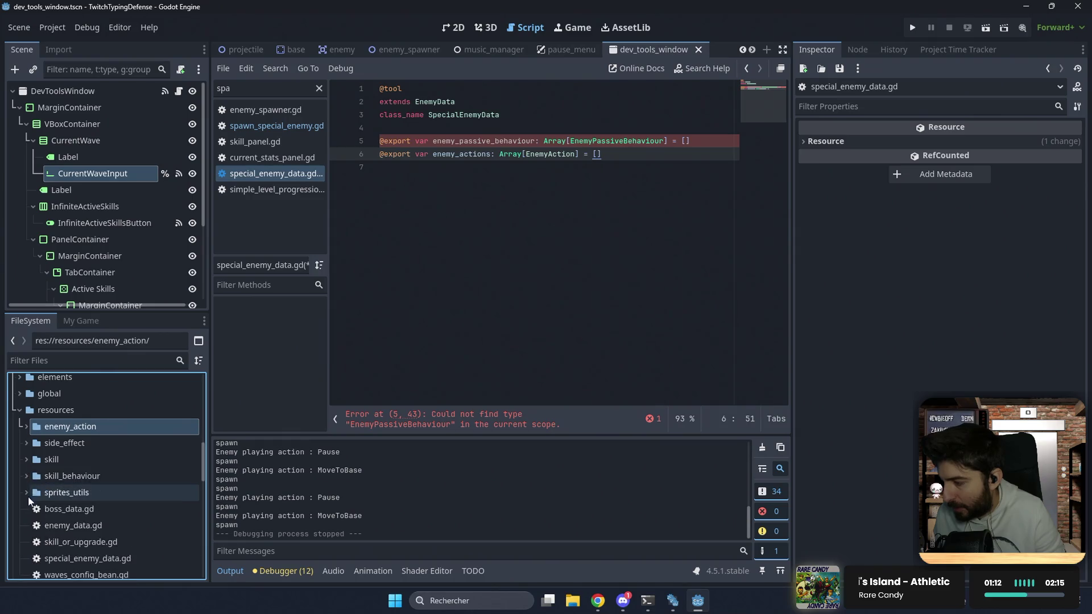
scroll(43, 456, down, 3)
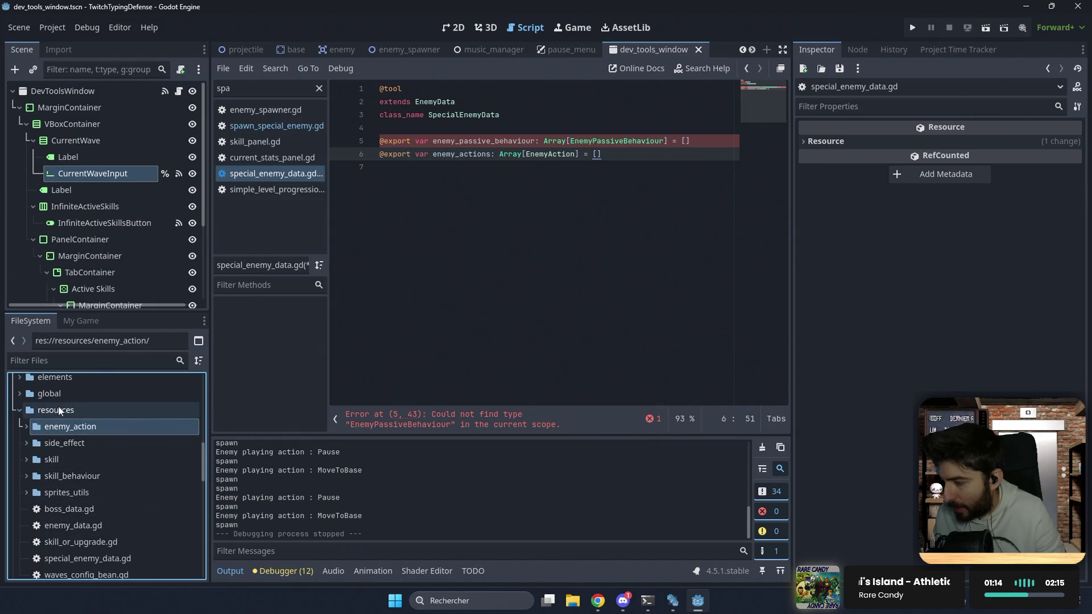
- Bring up the context menu for the resources folder
click(63, 411)
key(ctrl+a)
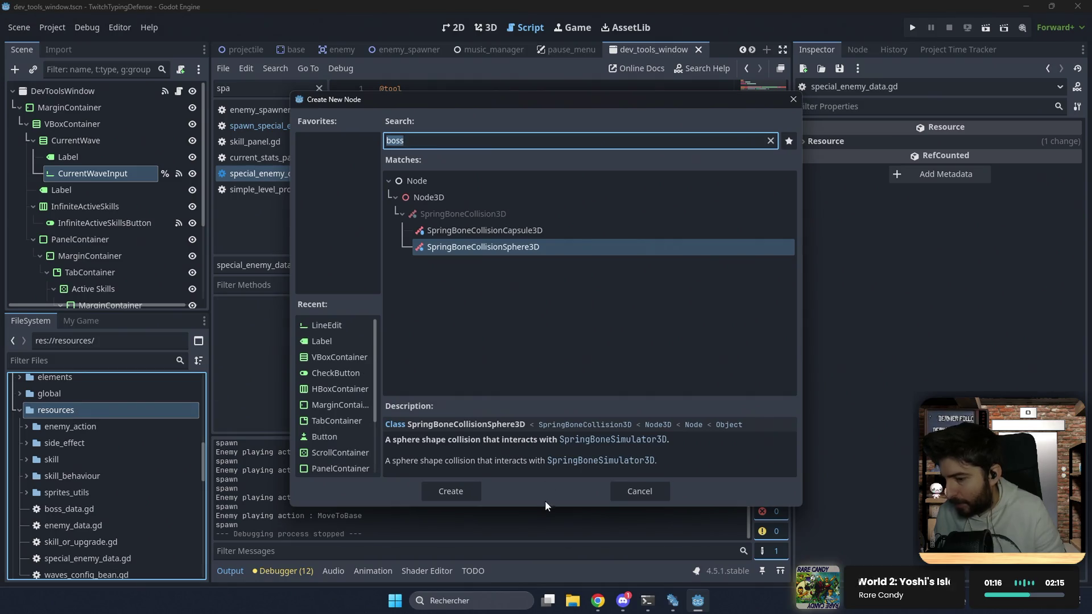
click(616, 492)
right_click(176, 402)
click(152, 406)
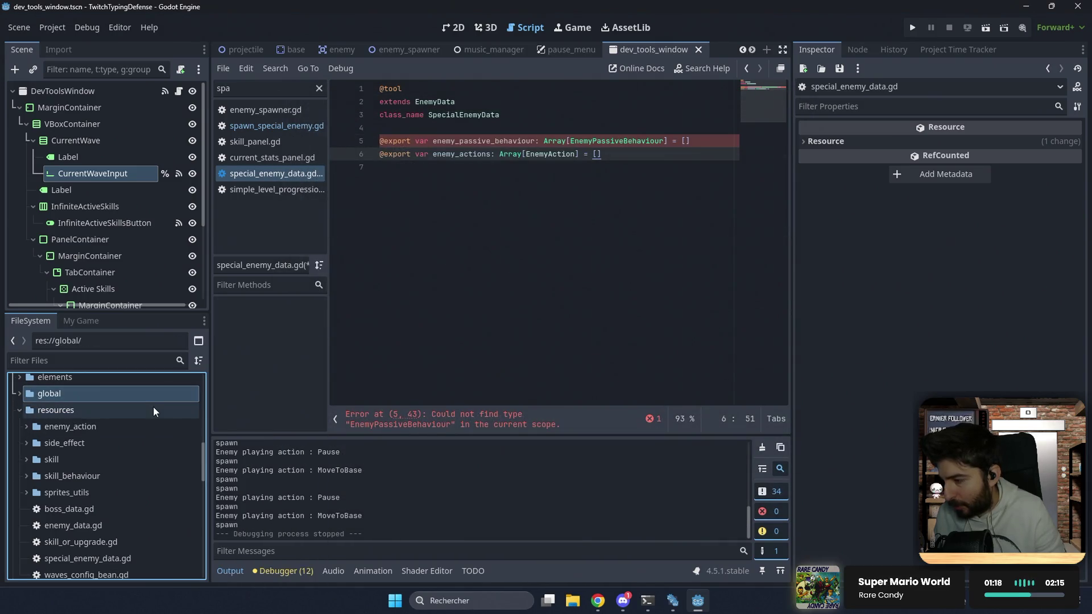
right_click(152, 408)
- Create a new script at res://resources/enemy_passive_behaviour.gd
mouse_move(232, 353)
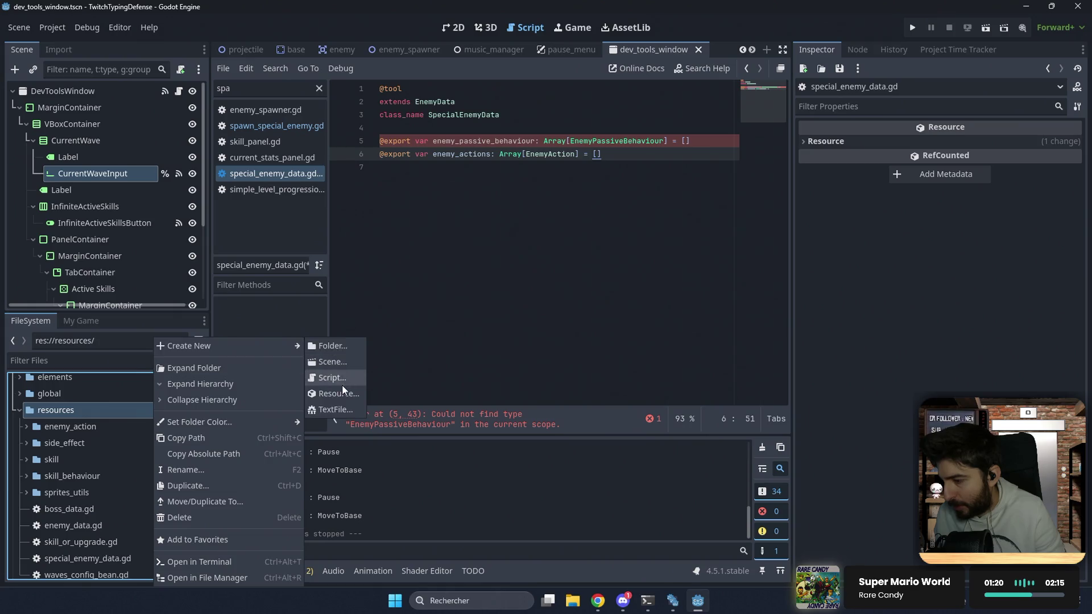
click(343, 385)
text(emy_passive_behaviour.gd)
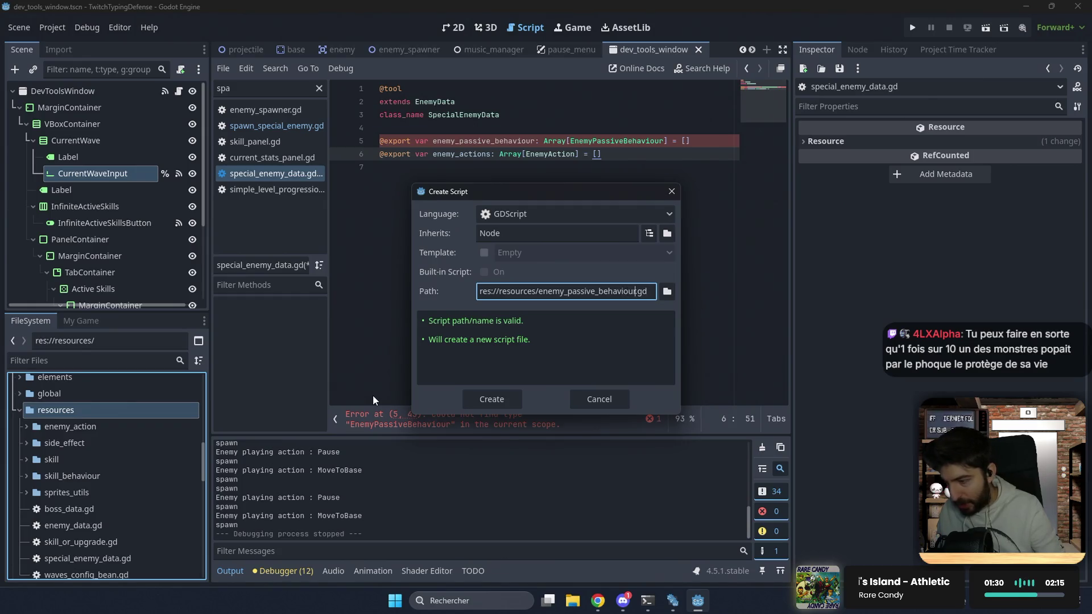
key(Return)
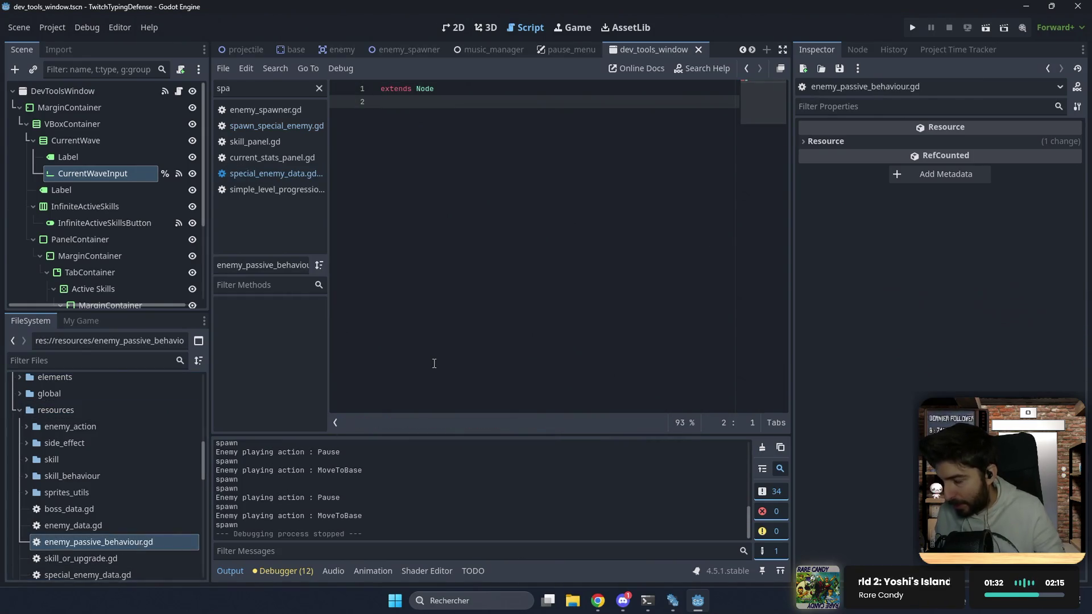
- Write 'extends Resource' and 'class_name EnemyPassiveBehaviour' in the new script and save it
text(esource)
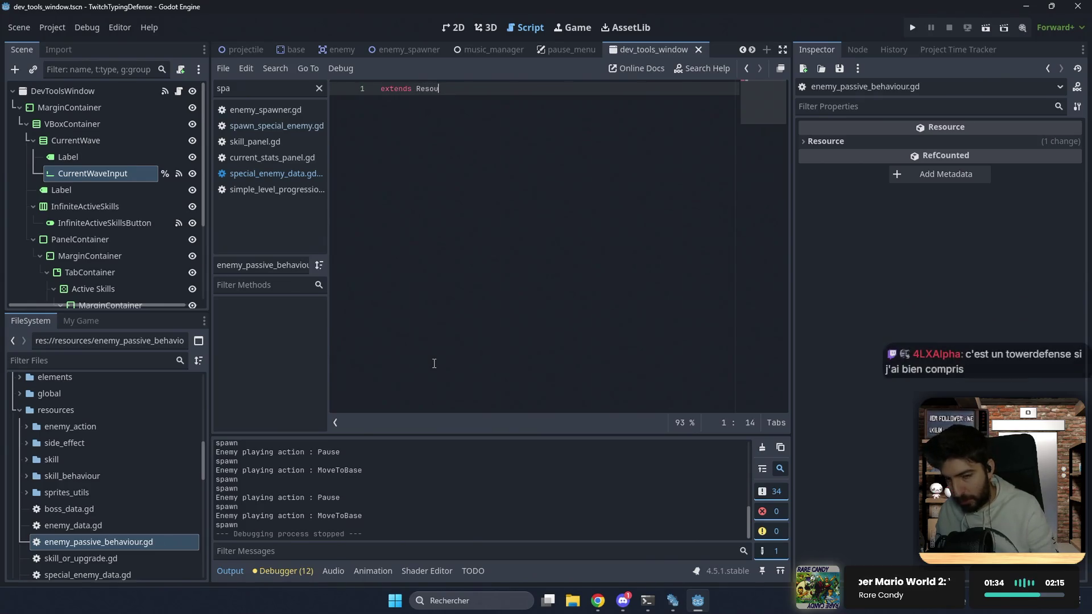
key(Return)
key(Return)
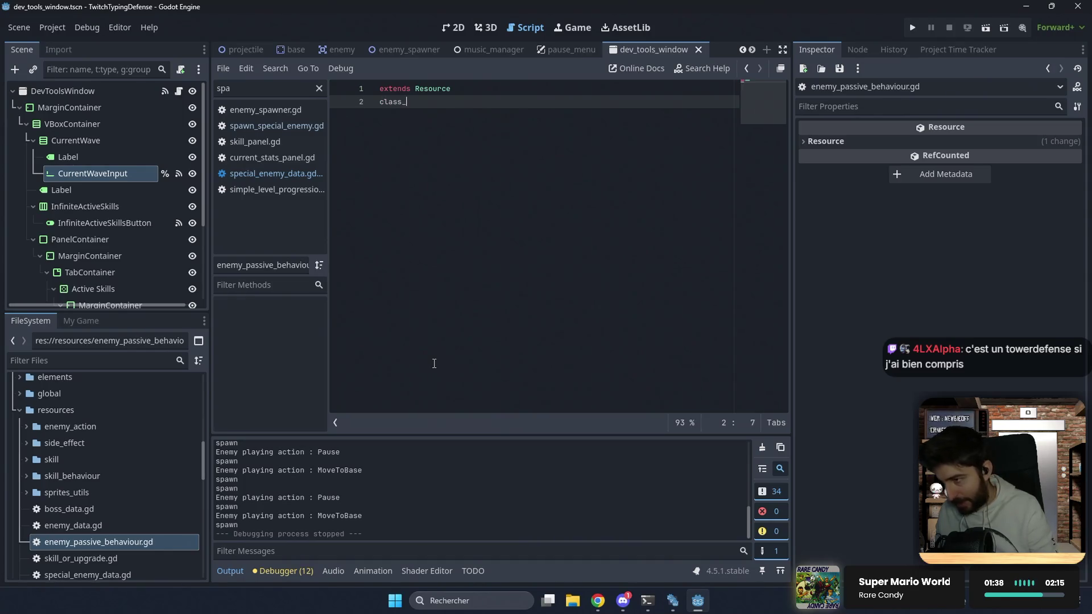
text(me EnemyPassive)
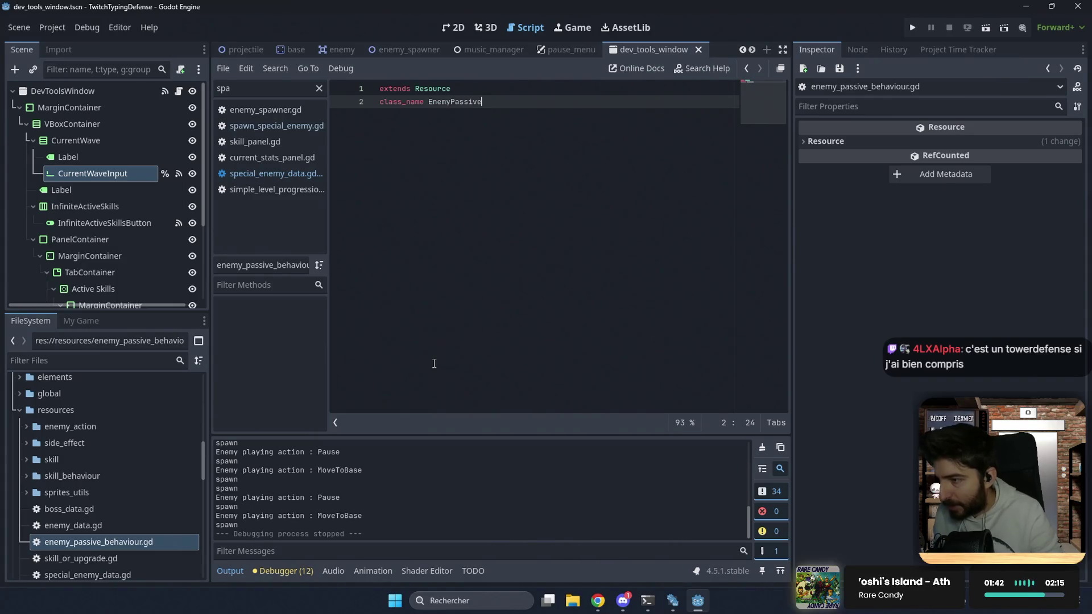
text(haviour)
key(ctrl+s)
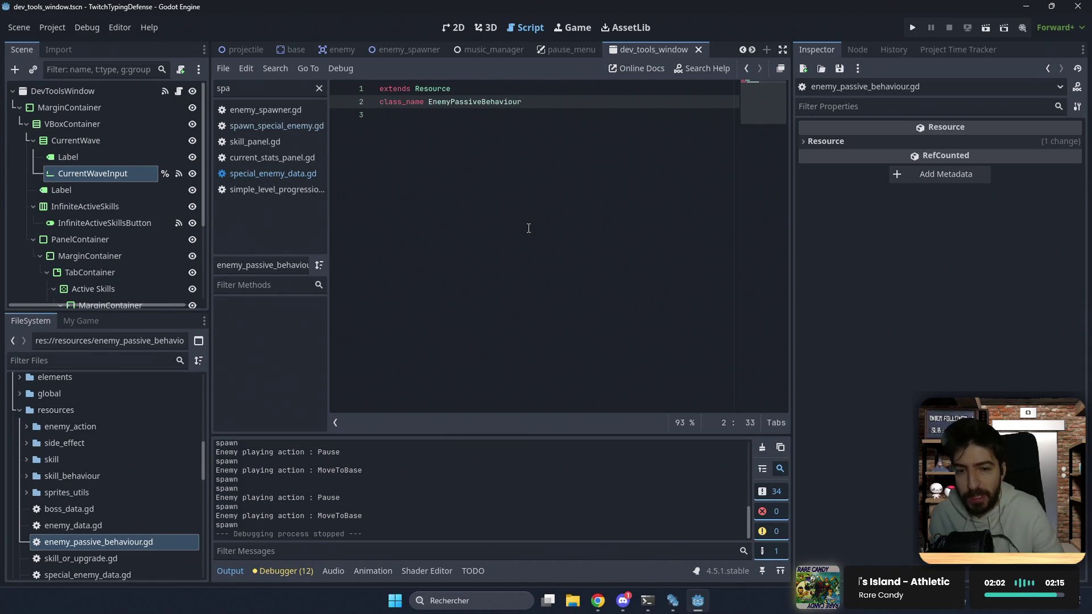
click(526, 142)
- Save the scenes from the dev_tools_window tab and run the TypeTypeDefense project from the Game workspace
key(ctrl+s)
click(572, 47)
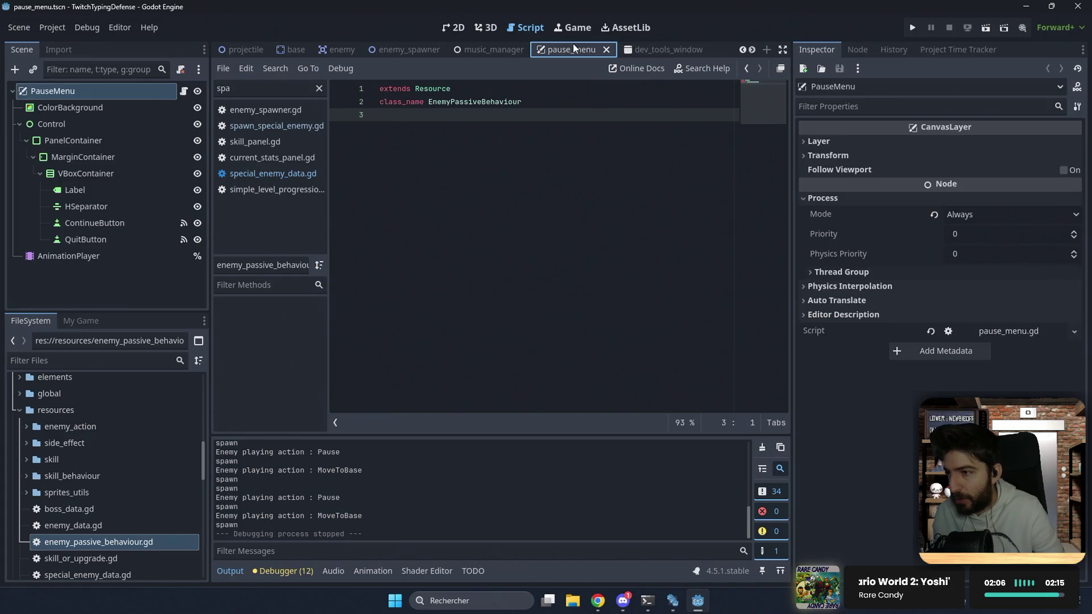
click(650, 47)
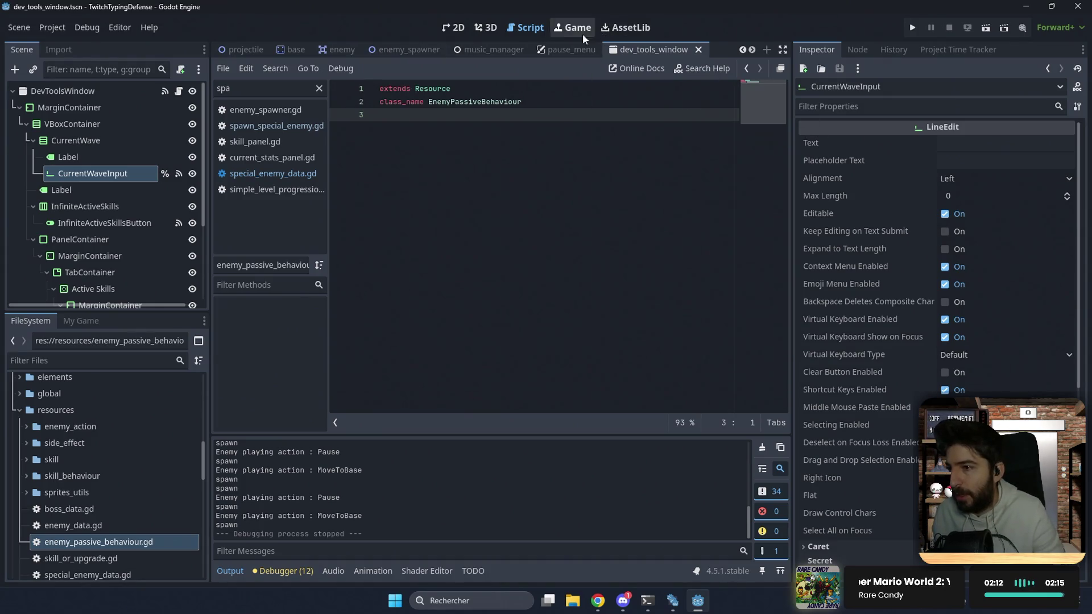
click(561, 29)
click(551, 73)
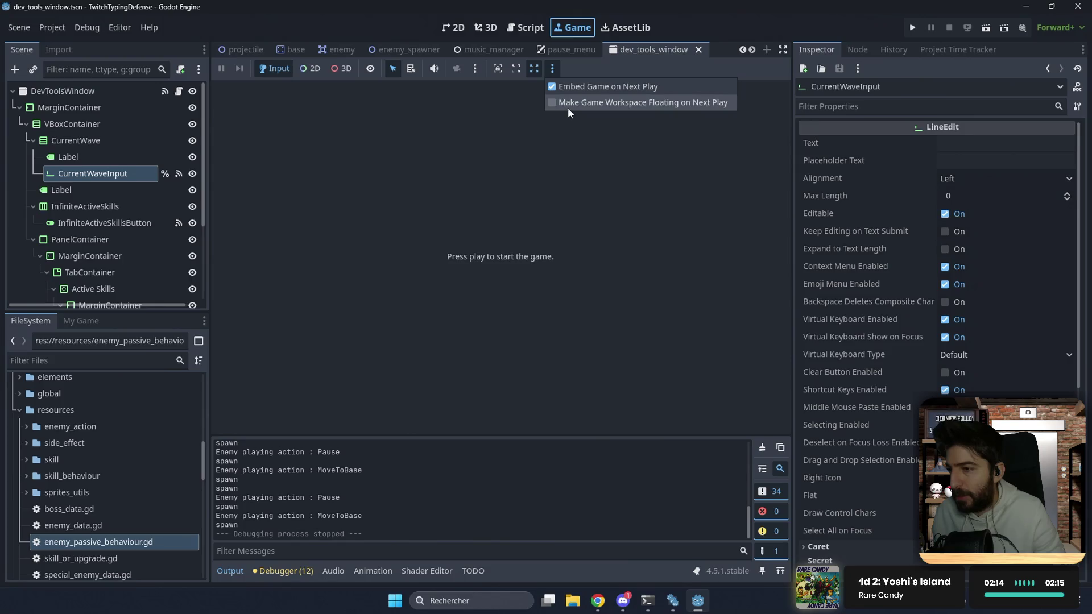
click(568, 107)
key(ctrl+s)
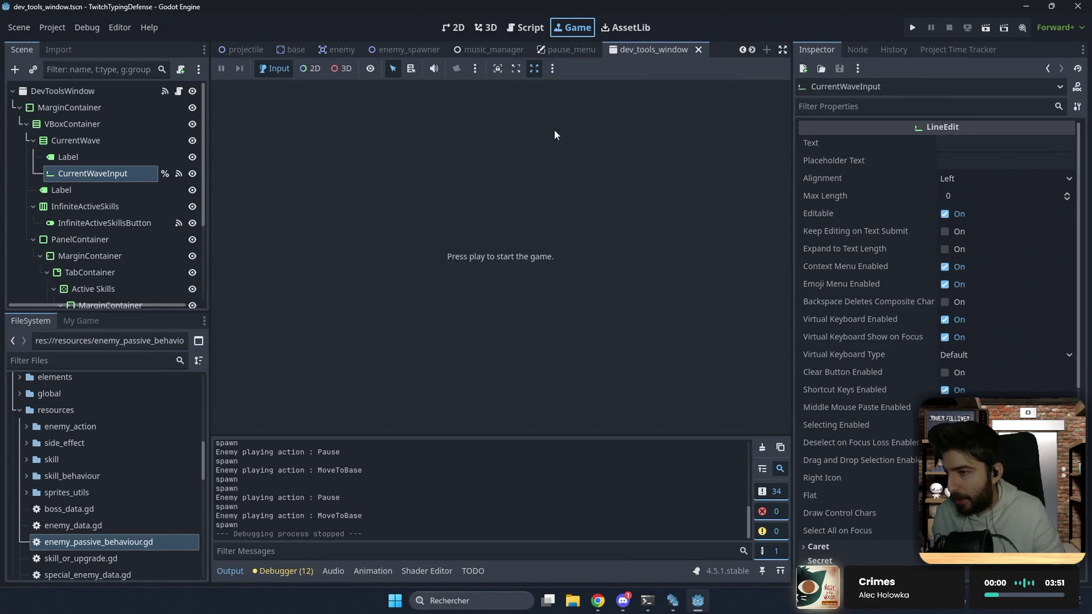
click(912, 28)
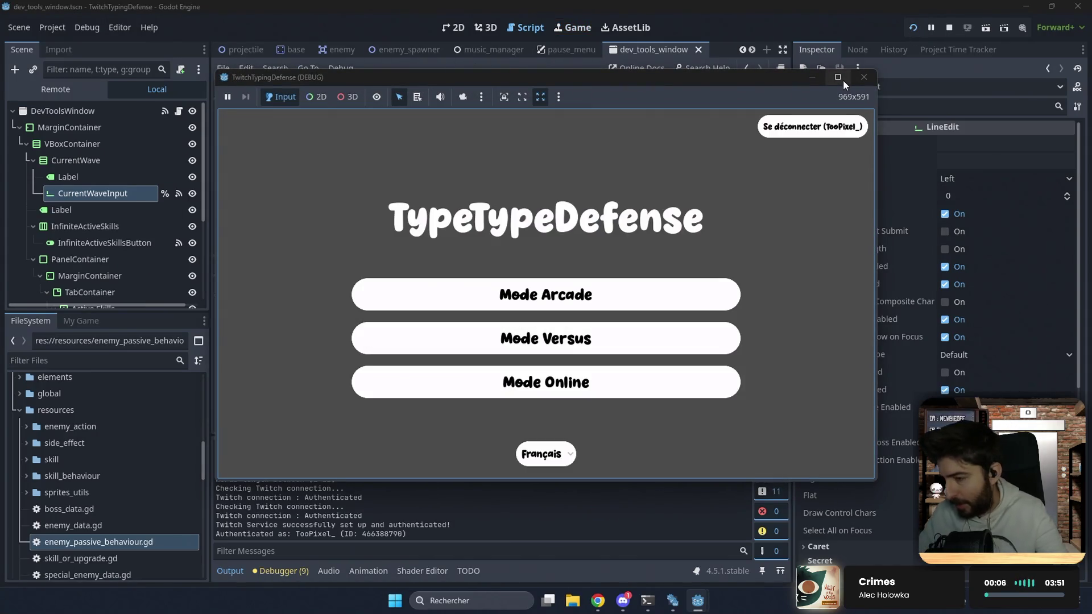
- Maximize the debug window, play Arcade mode to the upgrade screen (Explosion, Healing, Damage Up), then suspend
mouse_move(843, 80)
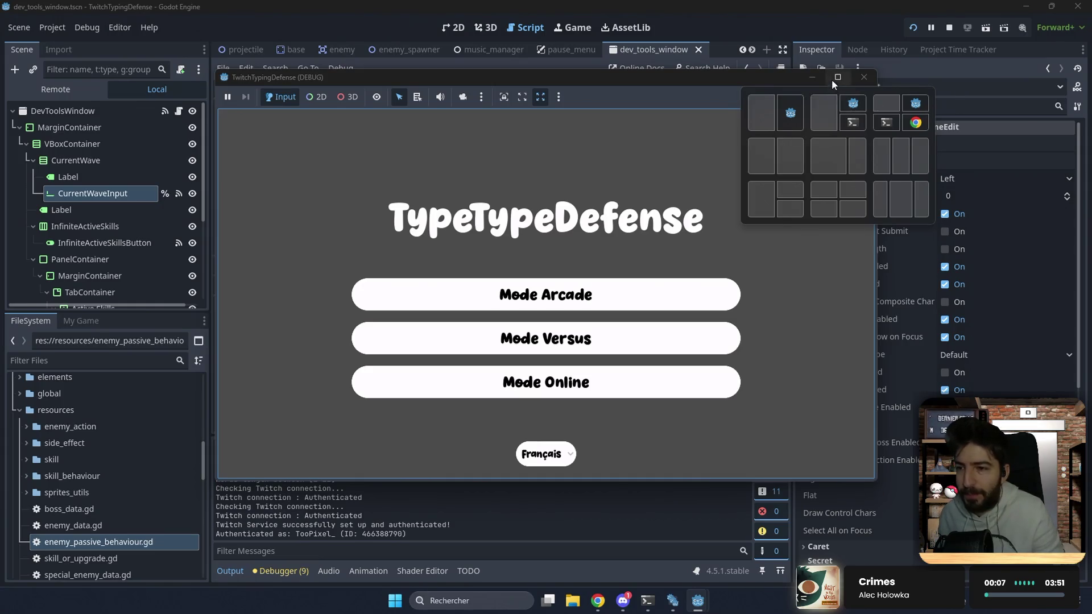
click(833, 78)
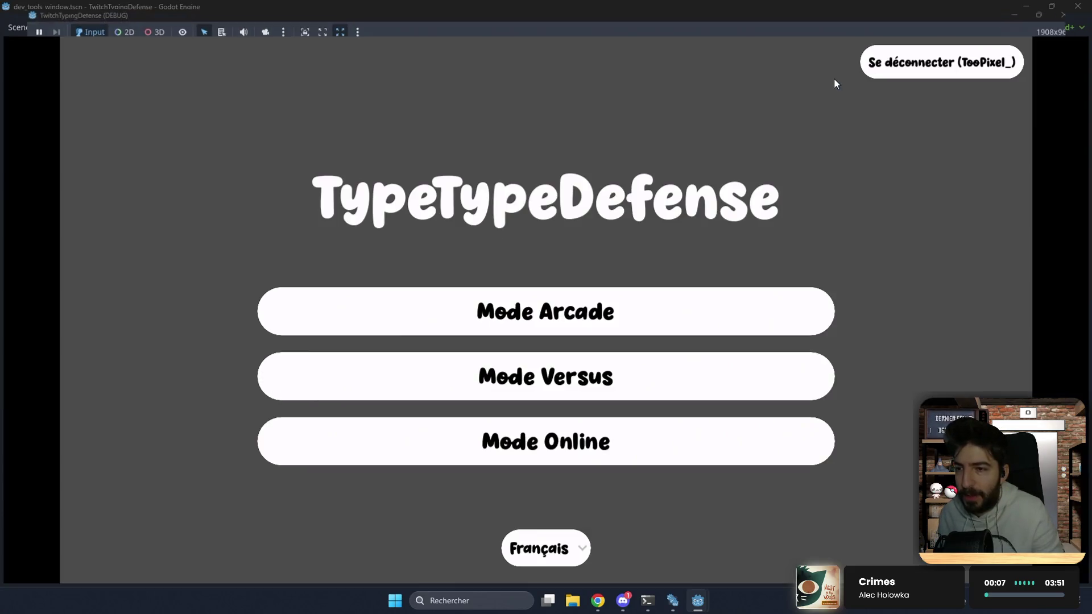
click(682, 302)
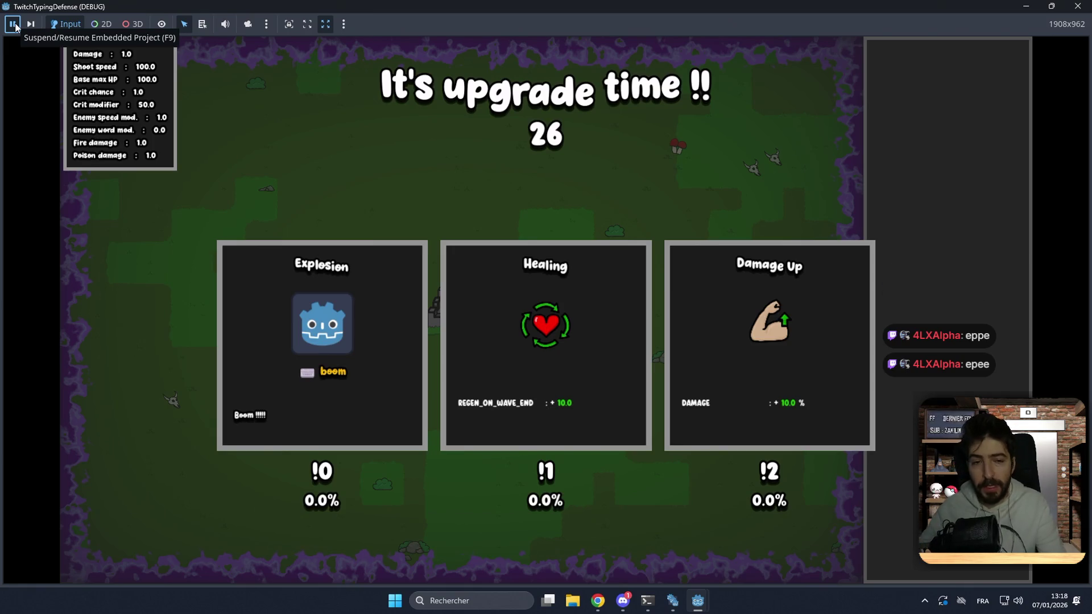
click(12, 24)
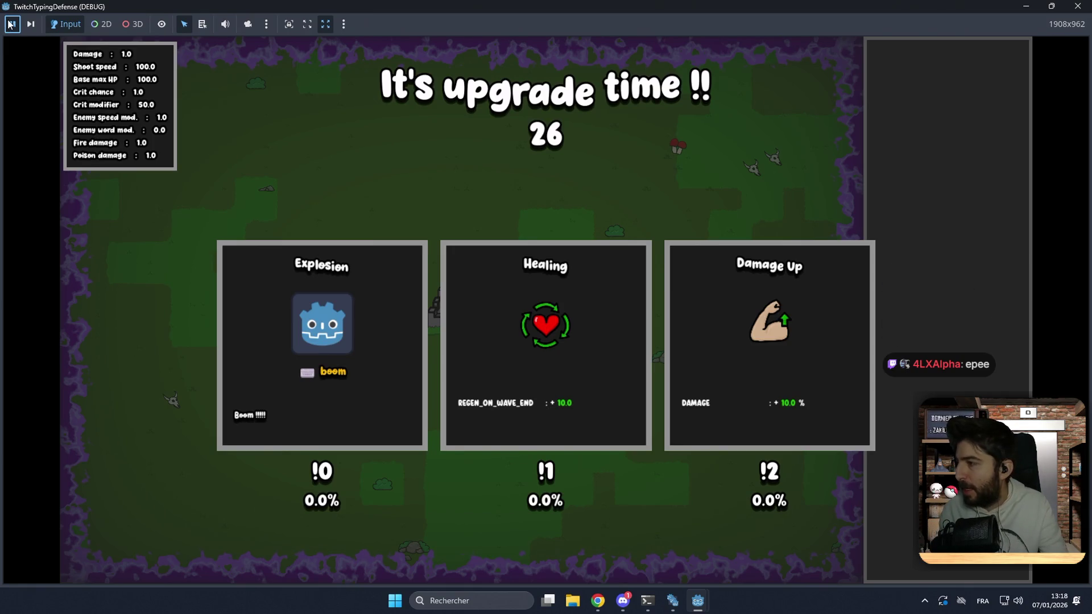
- Resume the game, freeze it at the next upgrade screen, then resume so the countdown continues
click(12, 23)
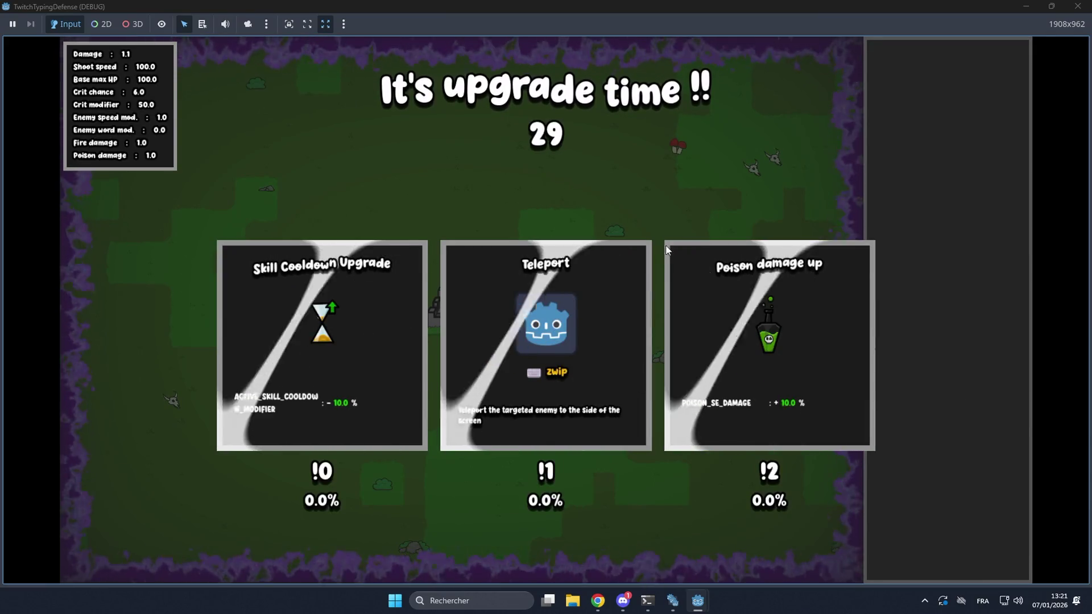
click(13, 29)
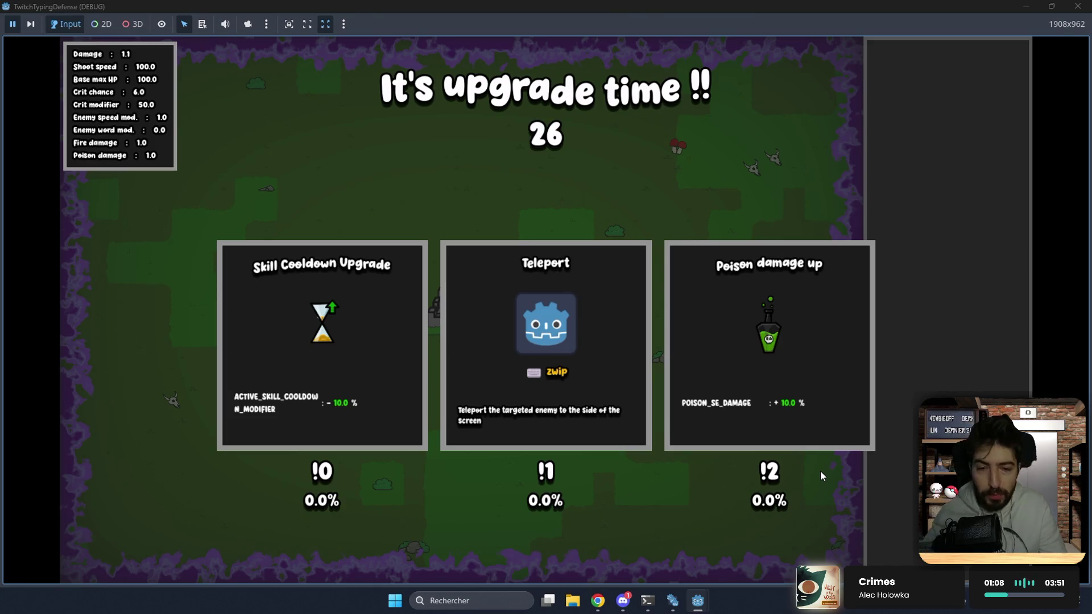
click(13, 24)
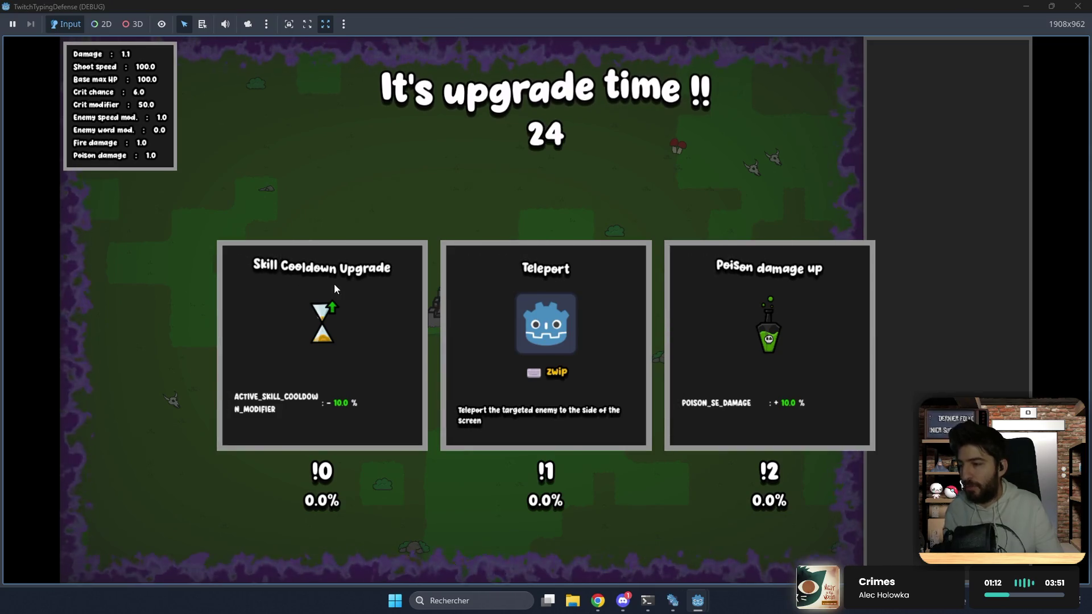
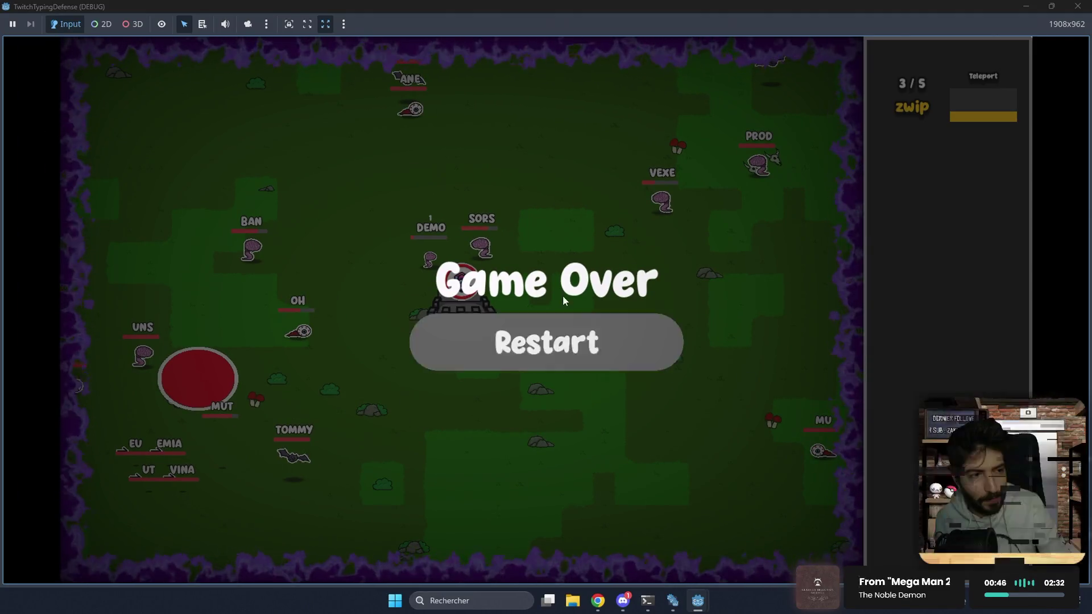
- Close the Game Over test window and bring up the Project menu in the editor
click(1077, 6)
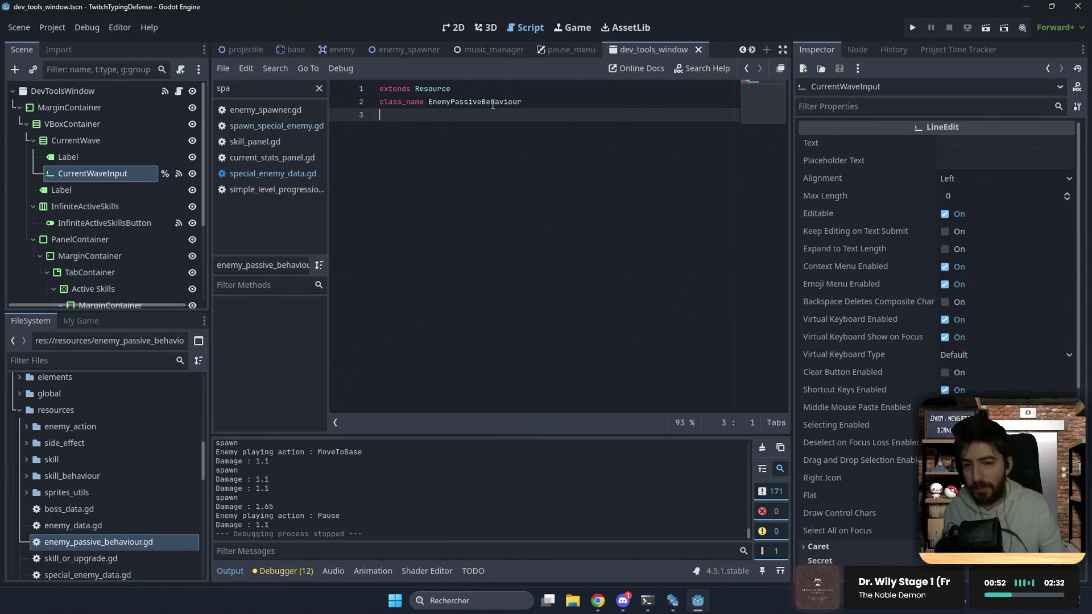
click(63, 27)
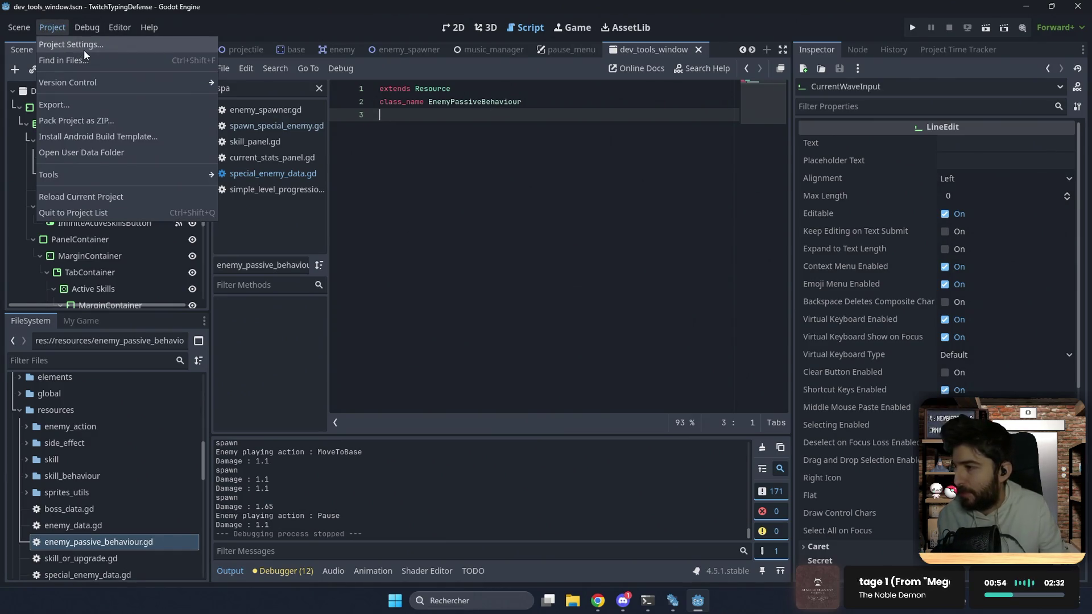